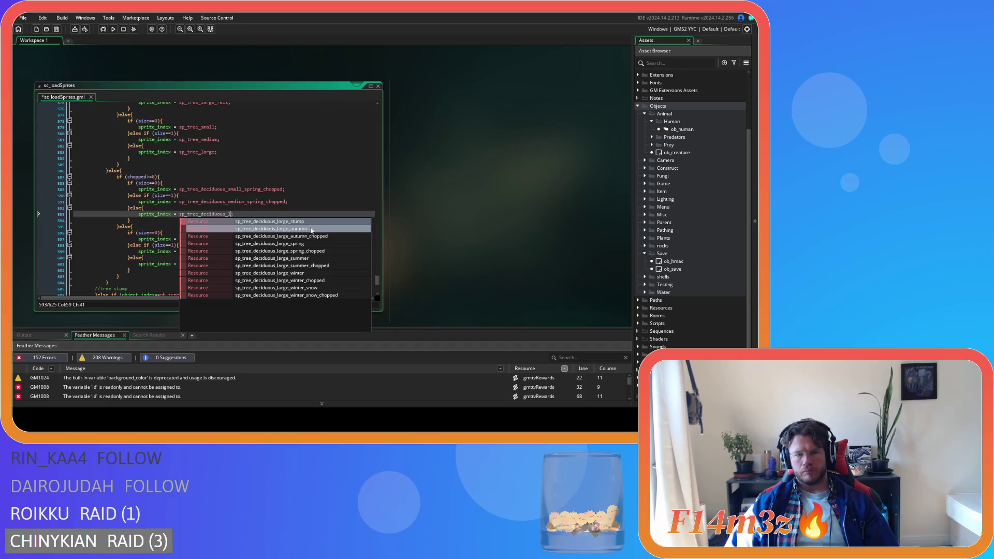
Complete the large chopped tree line with the large spring chopped sprite and save.
key(Down)
key(Down)
key(Down)
key(Return)
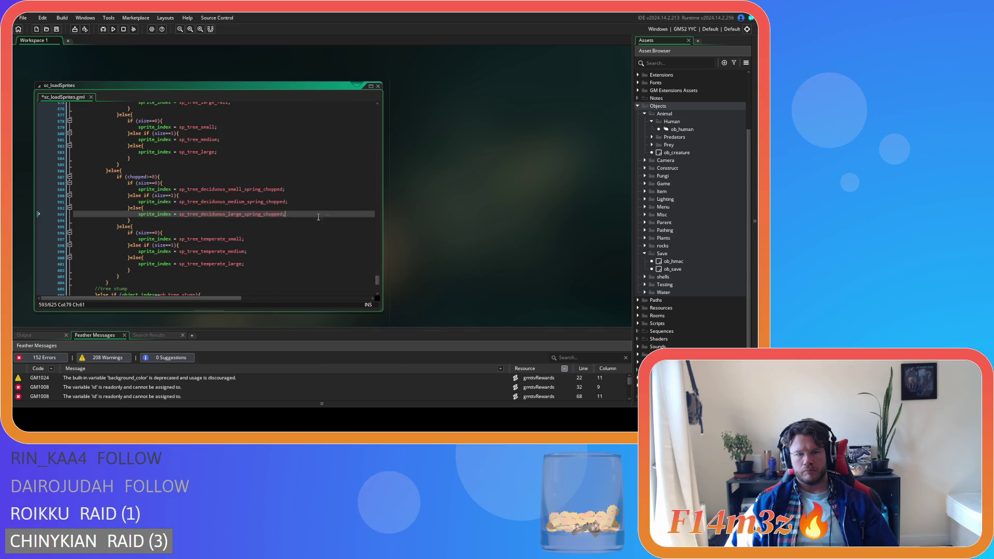
key(Down)
key(ctrl+s)
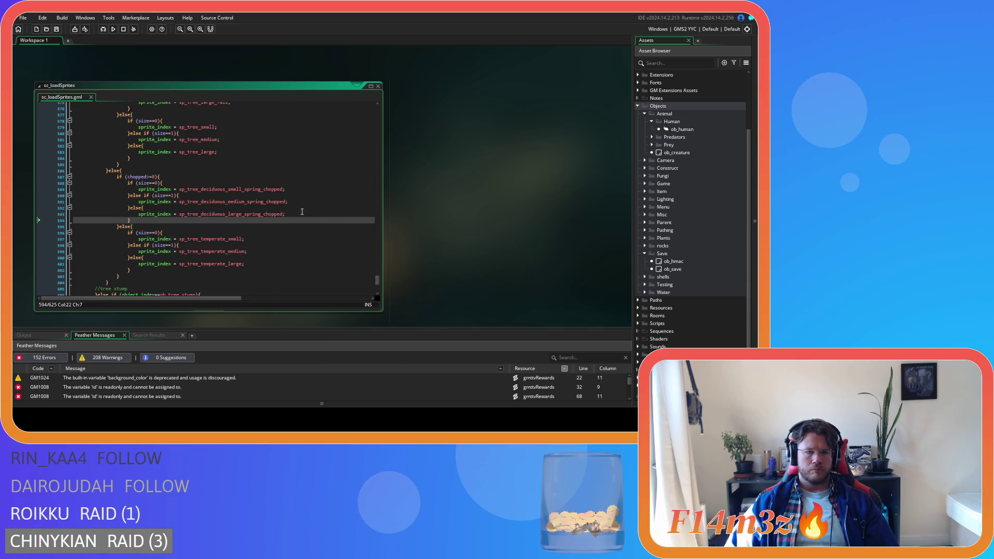
Paste the chopped-tree size block over the unchopped-tree size block.
click(302, 211)
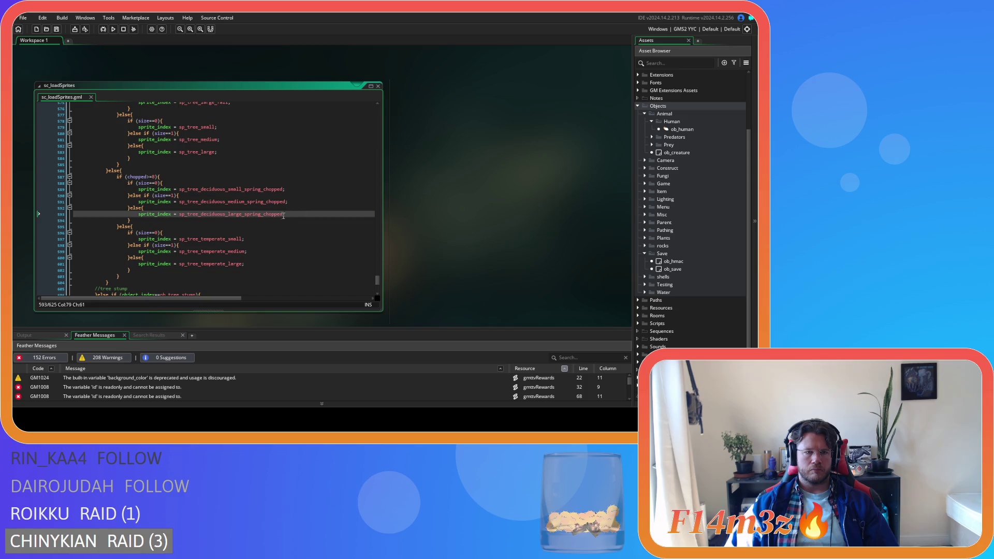
drag(132, 220, 127, 183)
key(ctrl+c)
drag(131, 269, 127, 233)
key(ctrl+v)
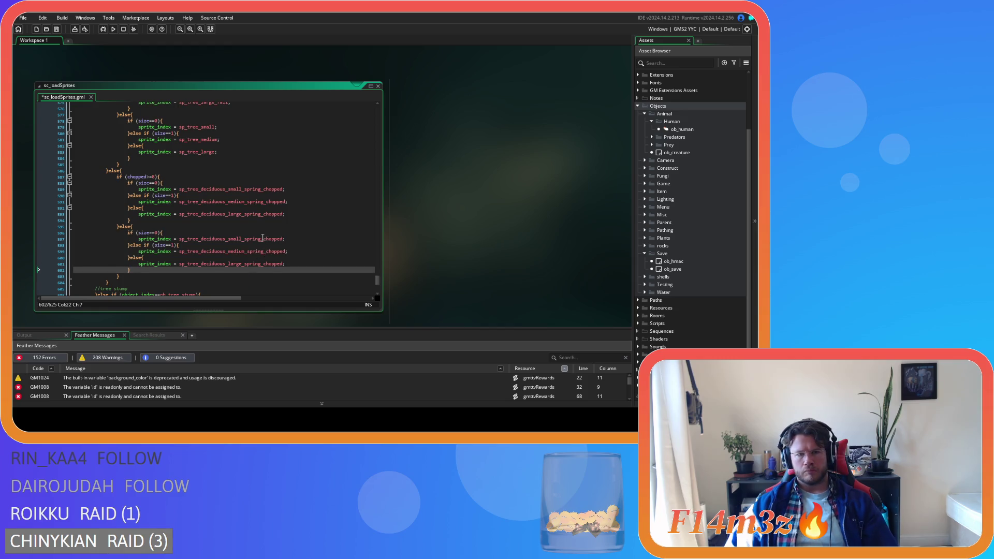
Strip '_chopped' from the pasted small, medium and large spring sprite names and save.
drag(262, 239, 283, 241)
key(BackSpace)
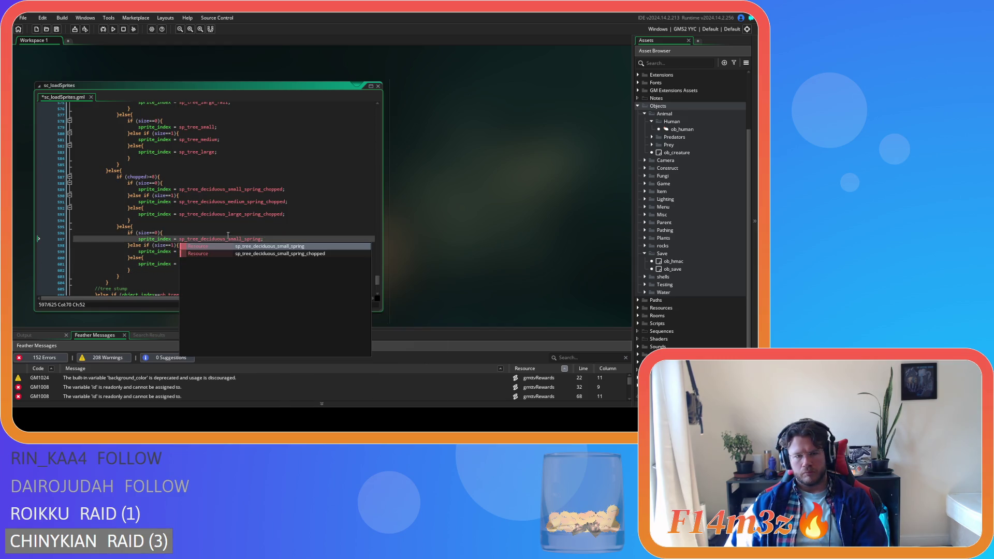
click(230, 231)
click(264, 253)
key(BackSpace)
click(289, 241)
click(263, 267)
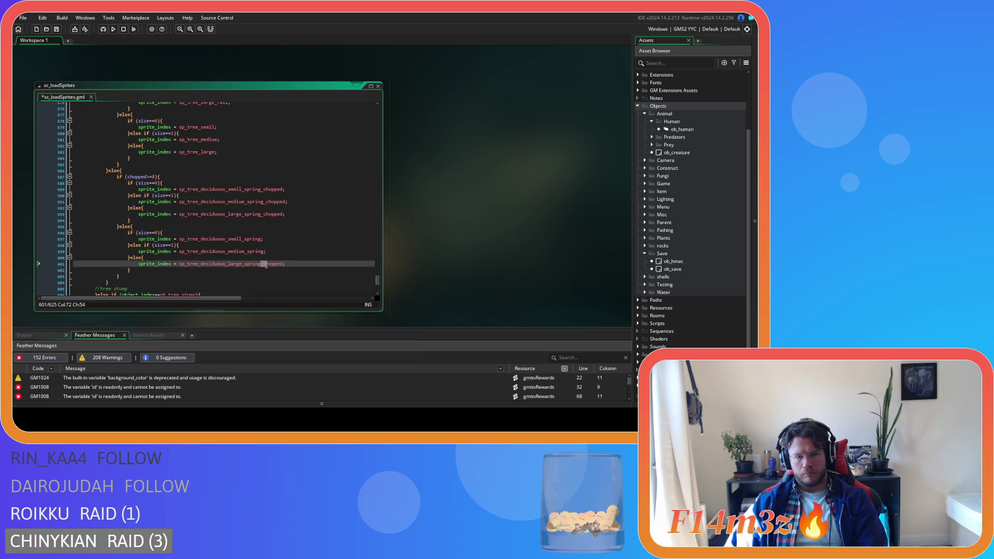
key(BackSpace)
click(284, 234)
key(ctrl+s)
click(155, 195)
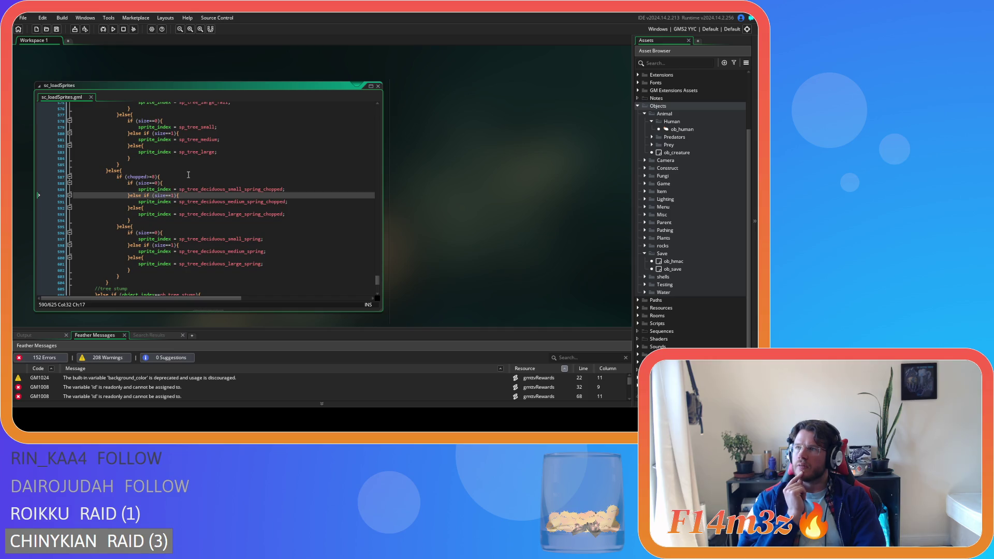
click(173, 183)
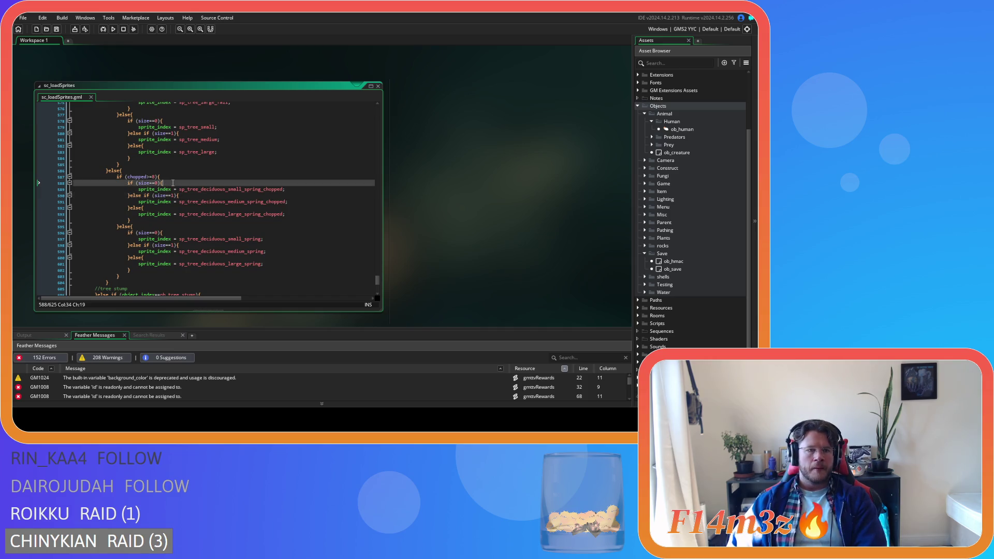
Add an if (global.season=="Spring"){ check above the chopped size block.
click(175, 179)
key(Return)
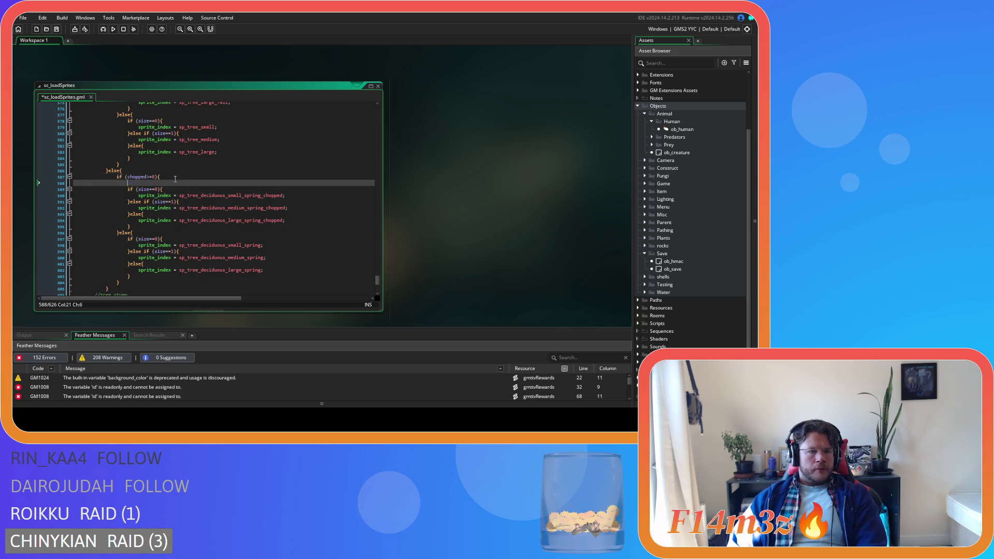
text(if ())
key(Left)
text(obal.seas)
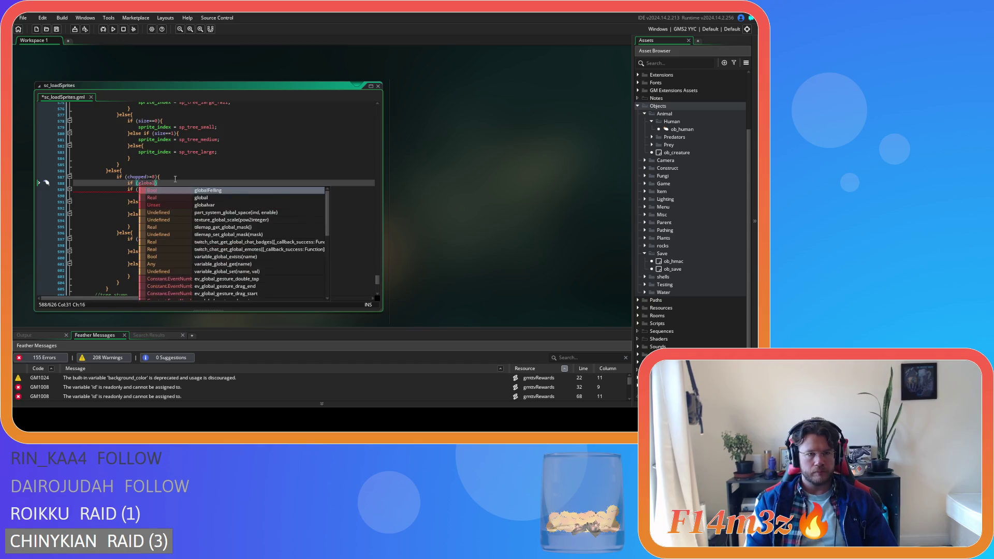
key(Return)
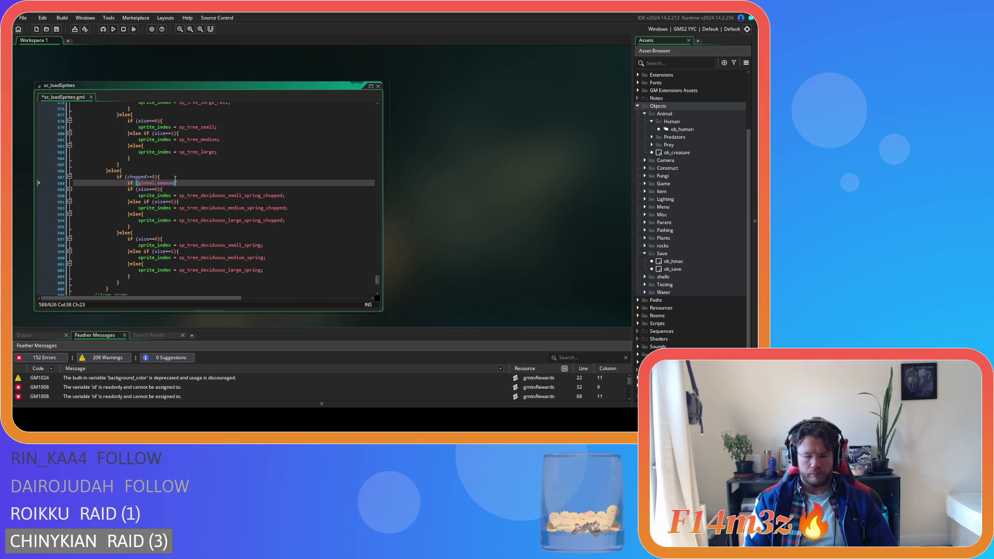
text(Spring")
key(Down)
key(Down)
key(Home)
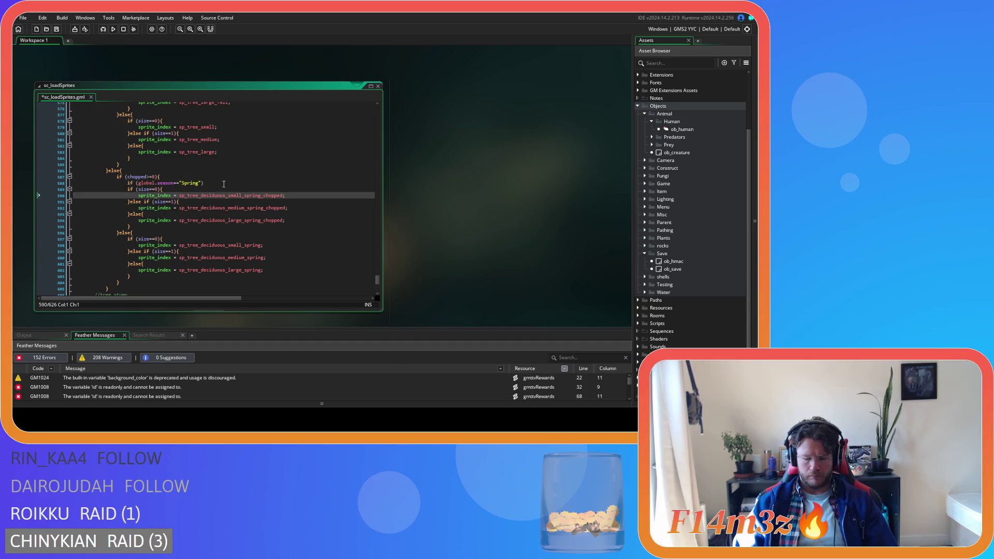
click(241, 184)
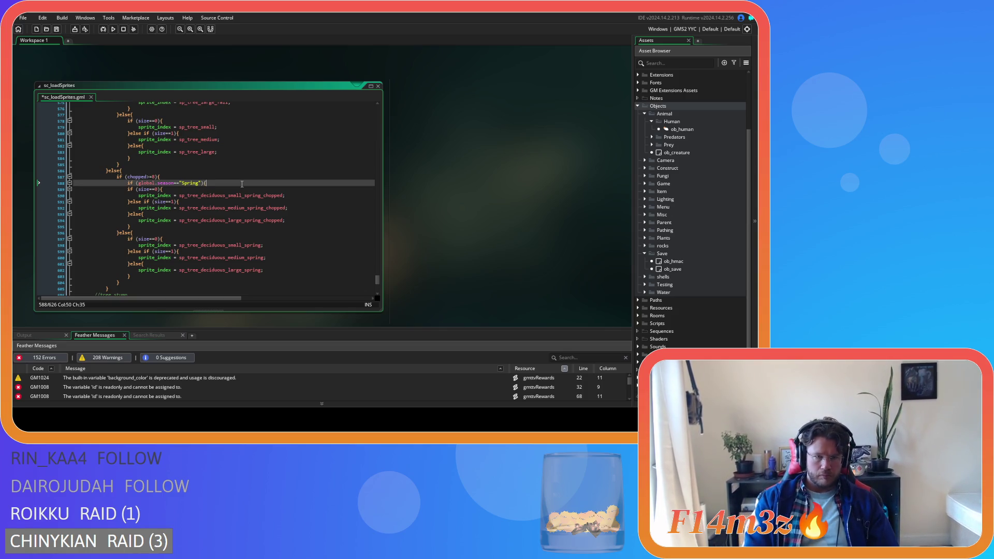
Close the Spring branch and indent the chopped size block beneath it.
click(152, 226)
key(Return)
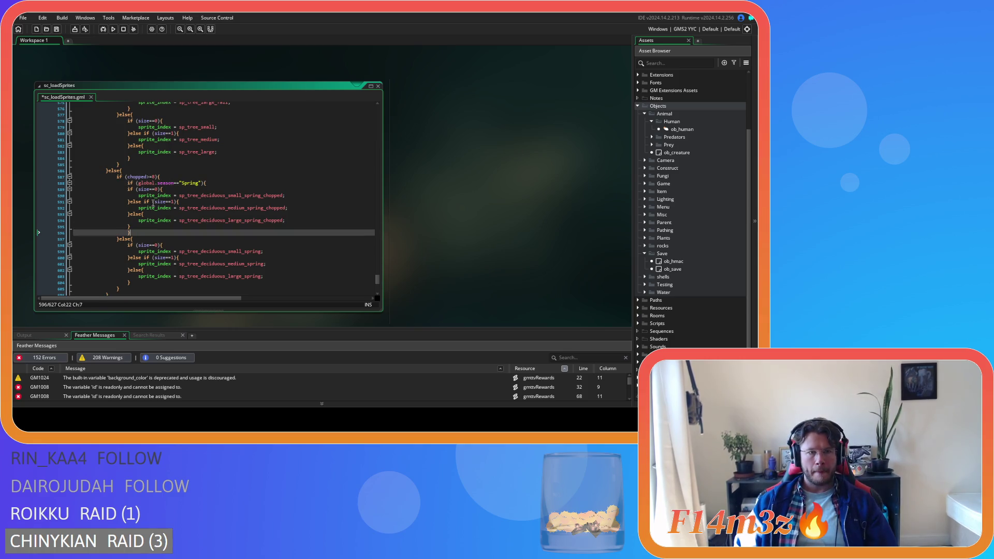
drag(135, 228, 140, 189)
key(Tab)
click(214, 189)
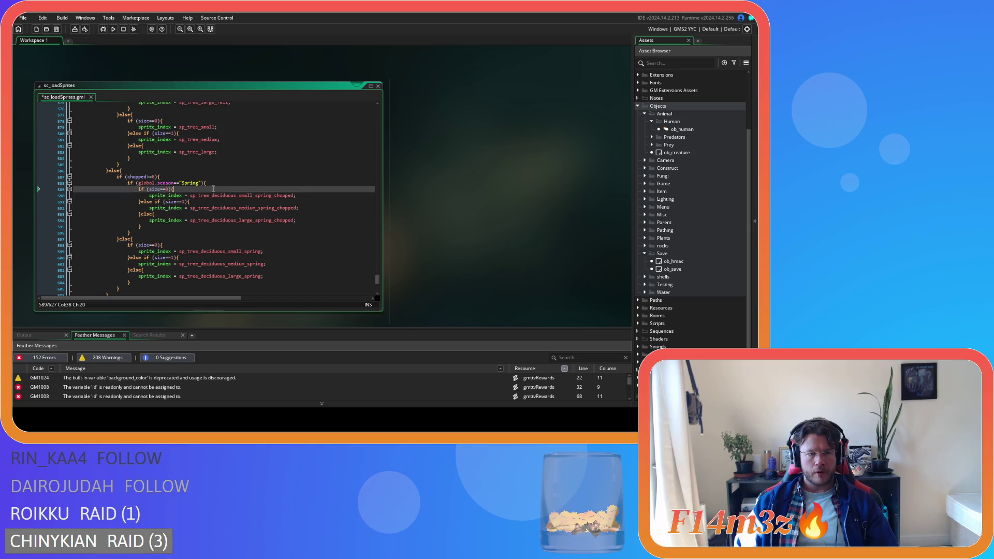
click(210, 183)
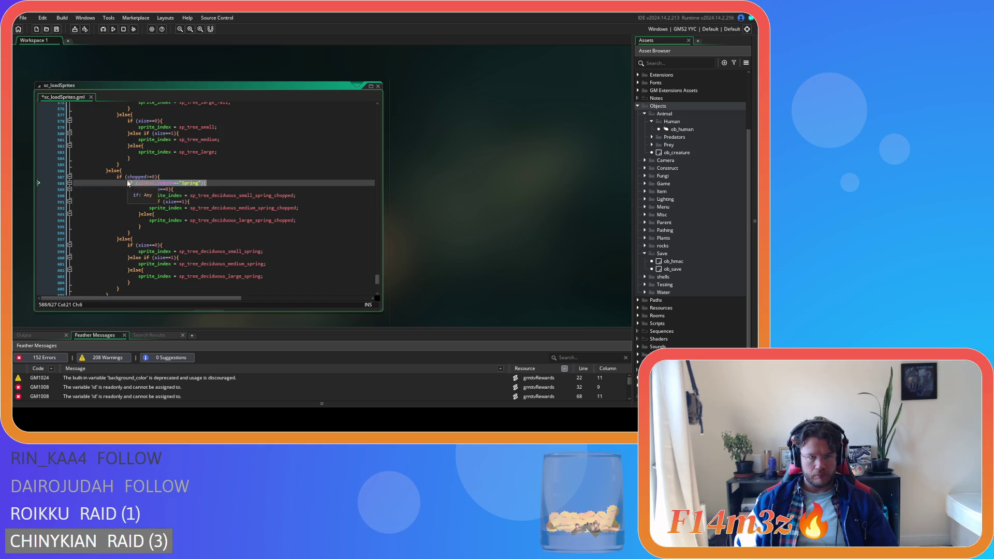
click(153, 227)
Add two empty else-if season branches and a fallback else branch after Spring.
click(155, 234)
text(else if (global.season=="Spring"){)
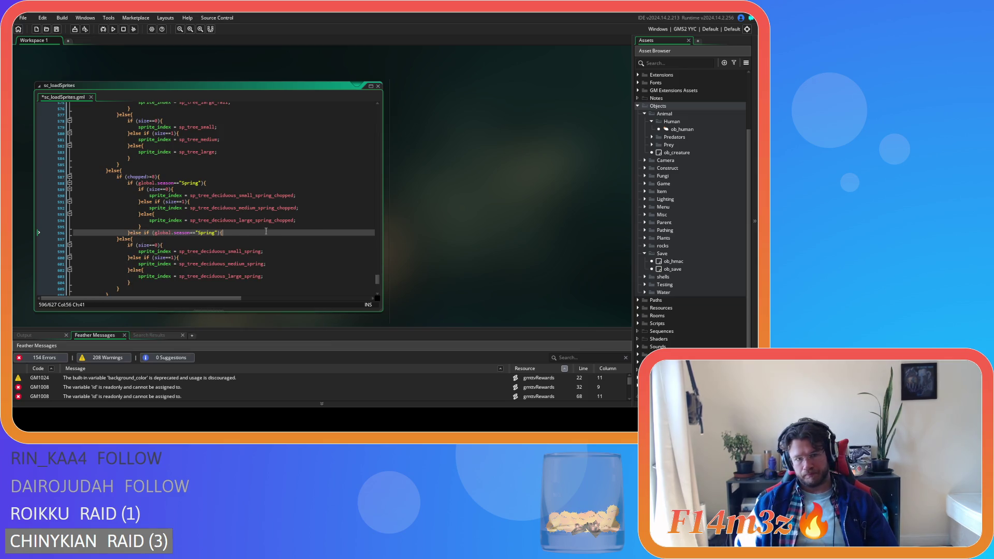
key(Return)
key(Return)
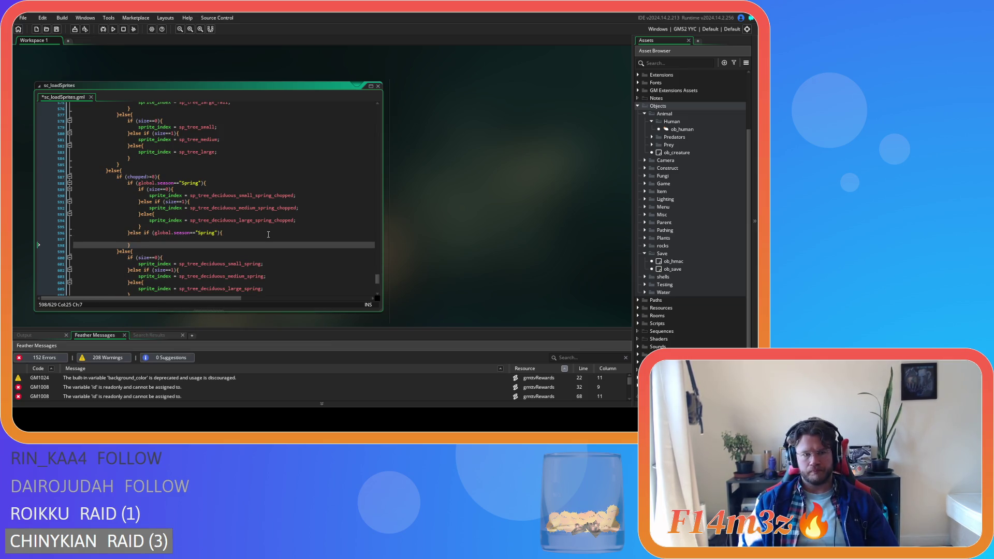
drag(142, 242, 130, 232)
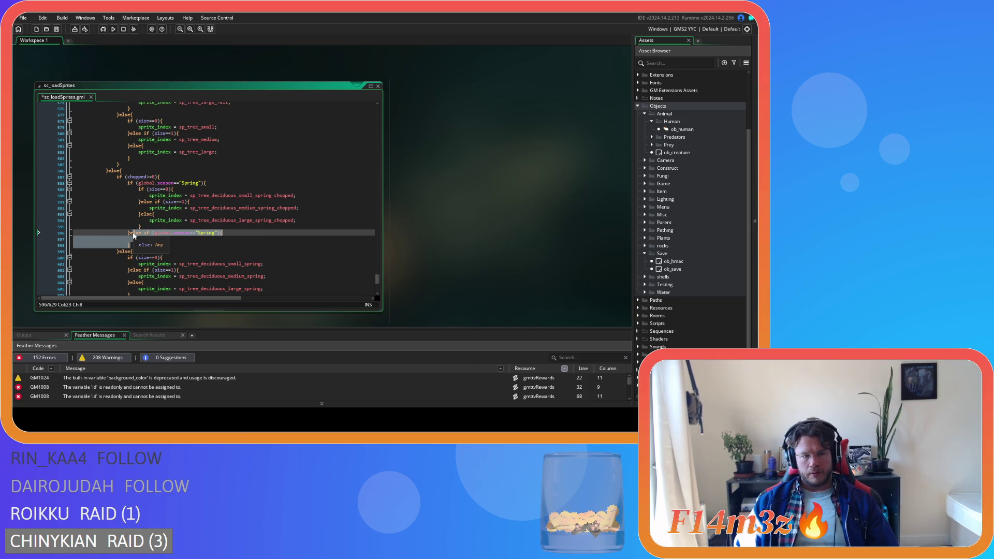
key(ctrl+c)
key(ctrl+v)
key(ctrl+v)
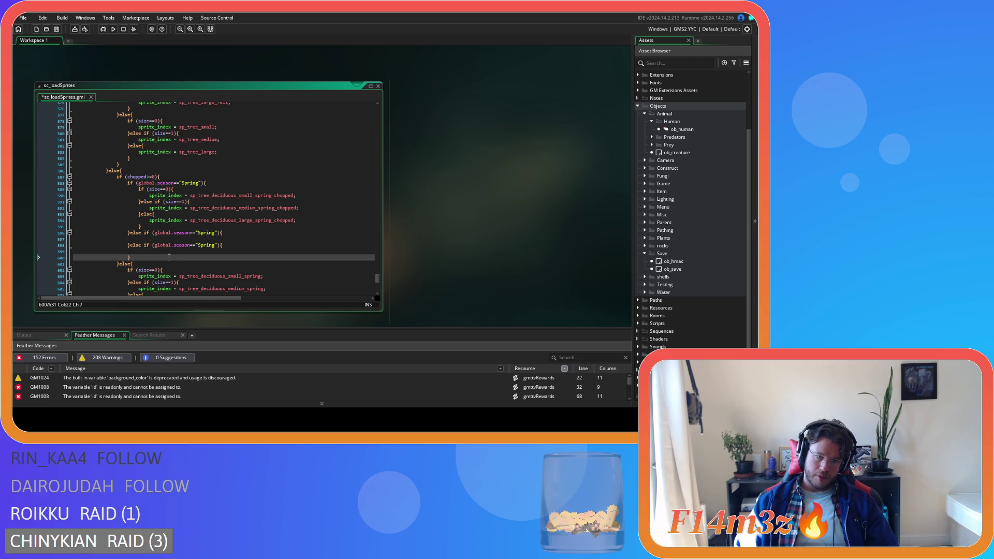
text(else)
key(Return)
key(Return)
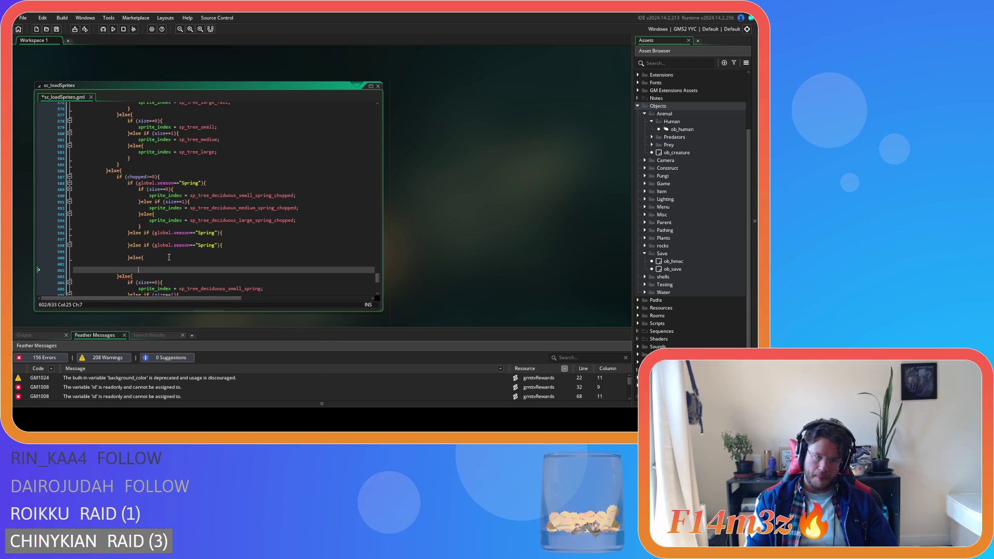
text(})
Rename the new branch conditions to Summer and Autumn and save sc_loadSprites.
click(212, 240)
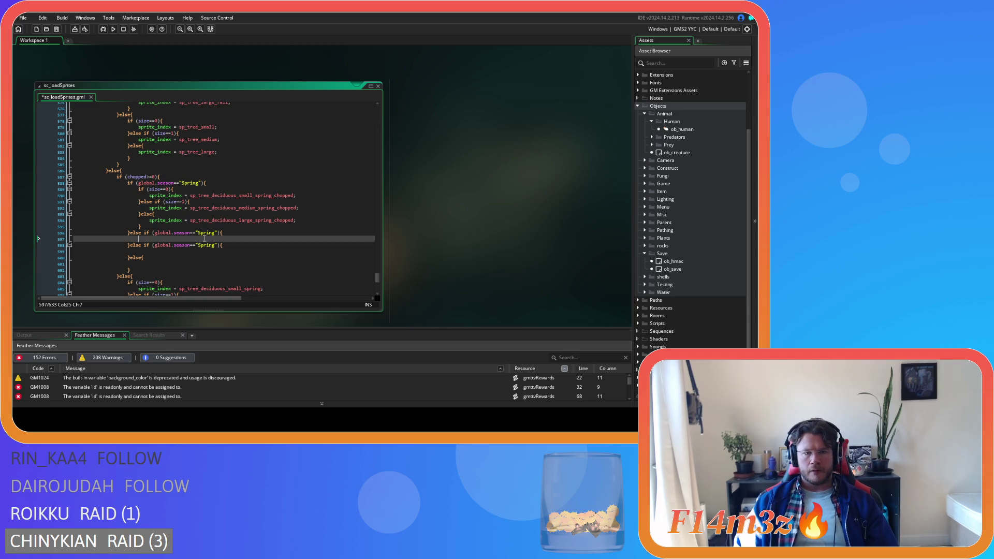
double_click(205, 233)
text(Summer)
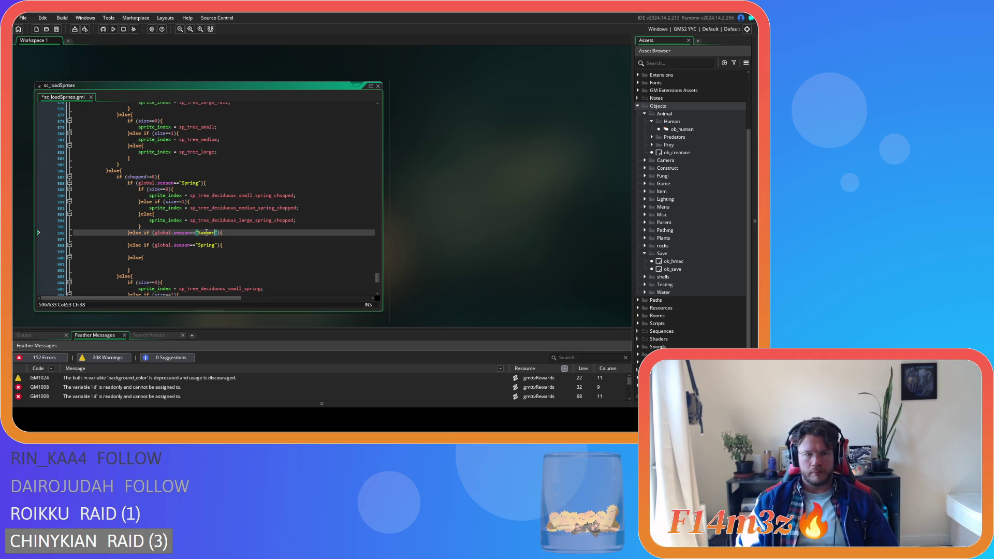
key(Down)
key(Down)
key(BackSpace)
key(BackSpace)
key(BackSpace)
text(Autumn)
click(197, 255)
key(ctrl+s)
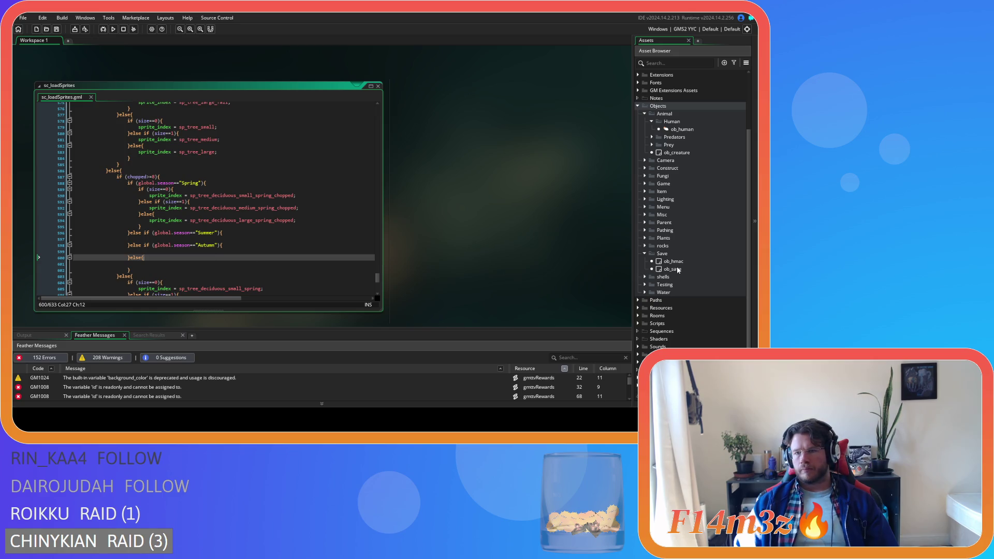
click(645, 253)
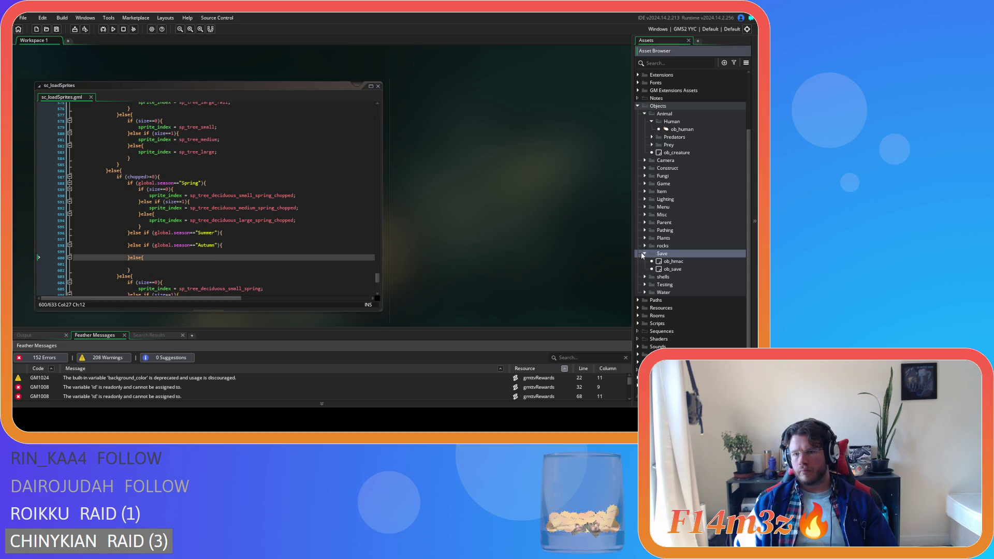
Open the sc_setTreeSprite script from Scripts > Functions in the asset browser.
click(645, 254)
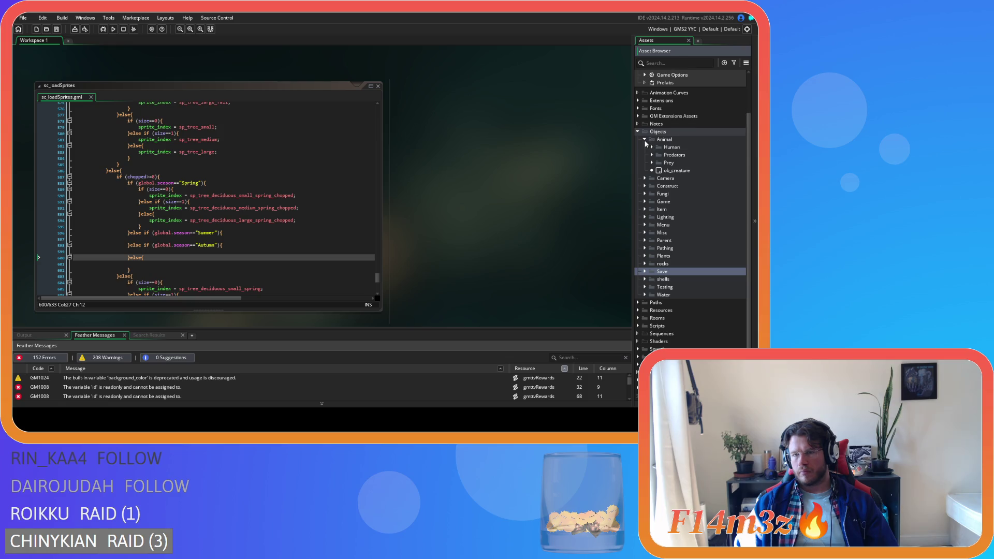
click(645, 132)
click(638, 163)
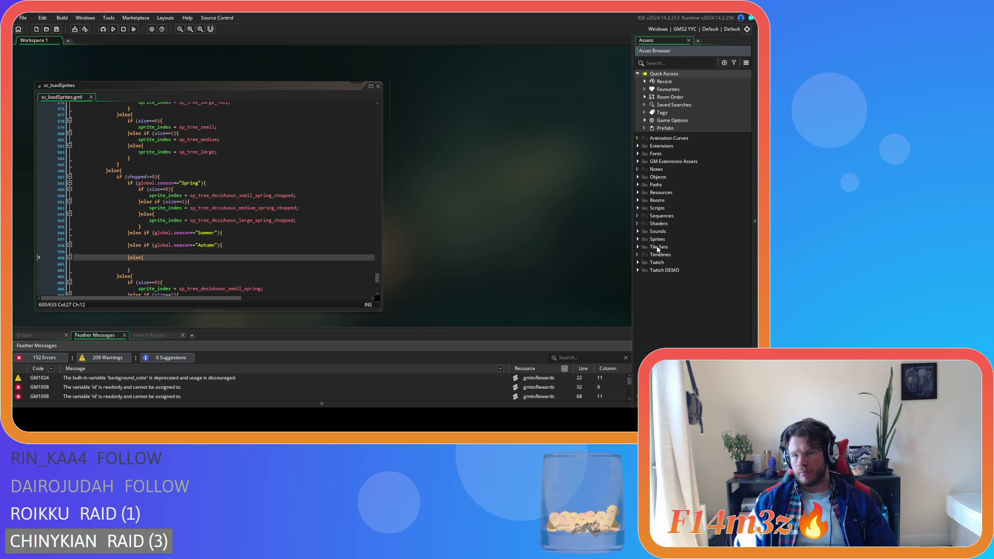
click(637, 209)
scroll(685, 286, down, 2)
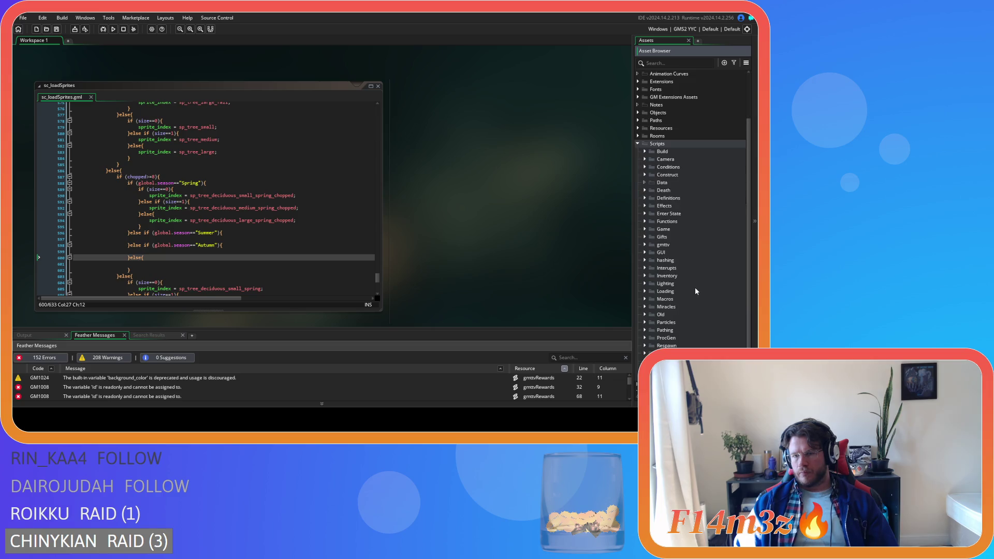
click(645, 221)
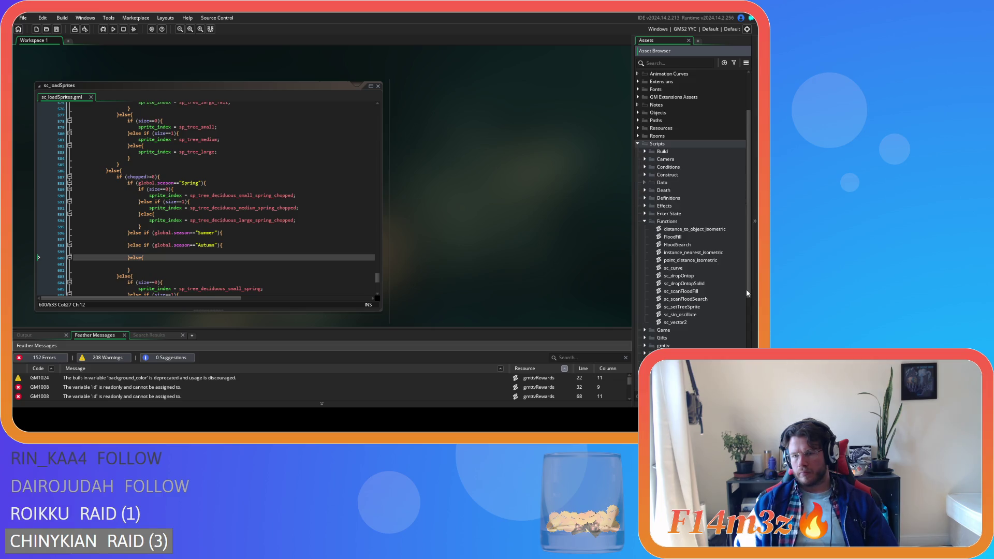
double_click(682, 307)
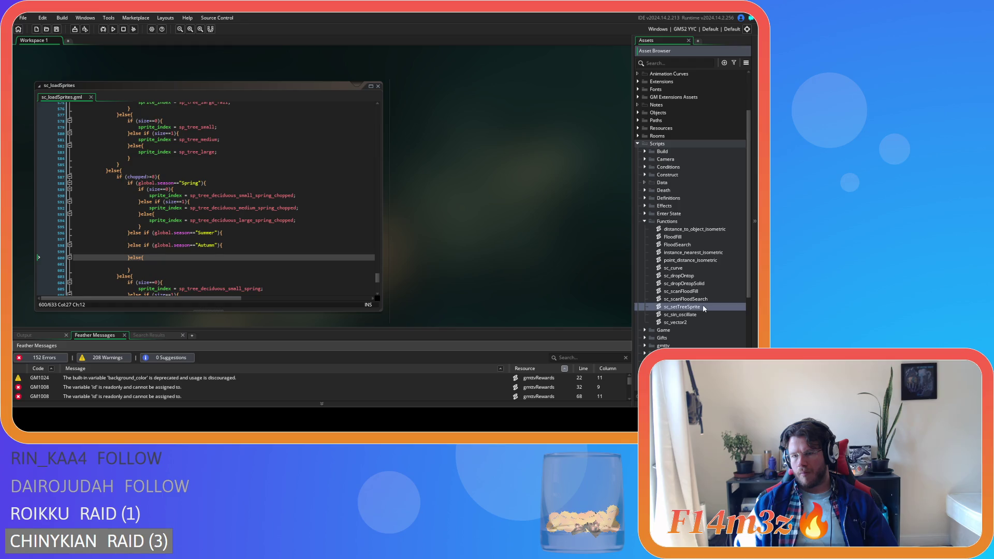
Turn the Winter condition on line 65 into a plain else, then return to sc_loadSprites.
drag(376, 137, 372, 259)
drag(186, 134, 110, 134)
text({)
click(233, 145)
scroll(419, 176, up, 3)
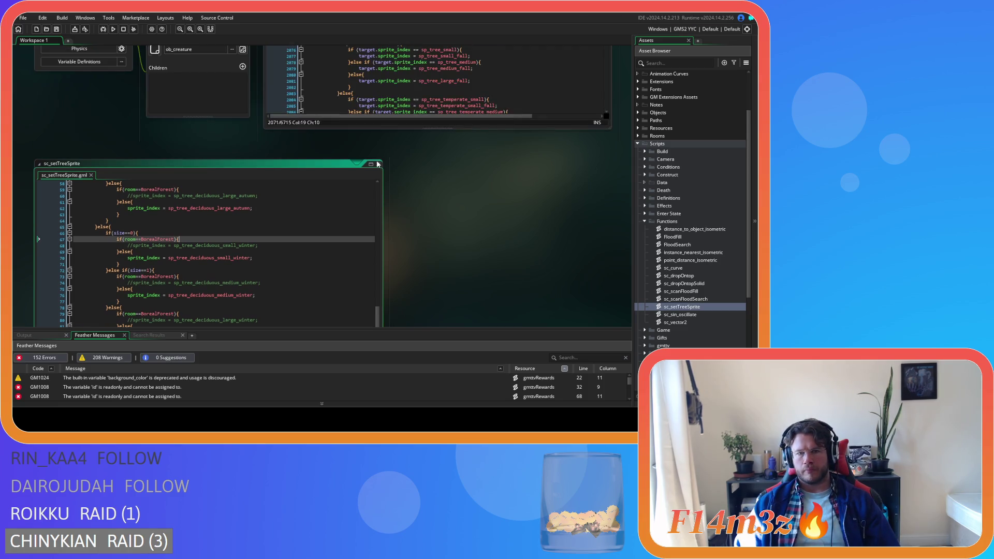
click(376, 163)
scroll(340, 285, up, 6)
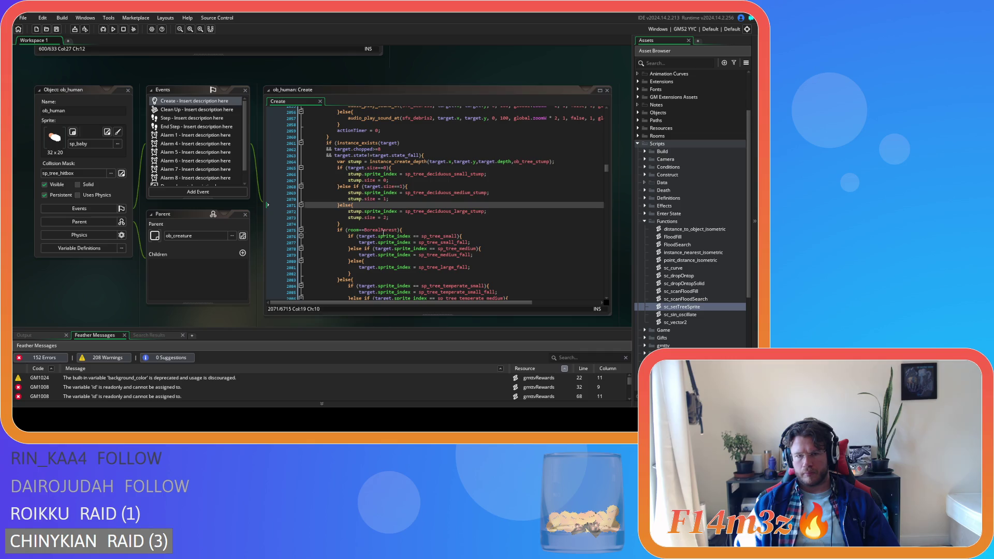
click(383, 230)
click(445, 206)
scroll(446, 197, up, 7)
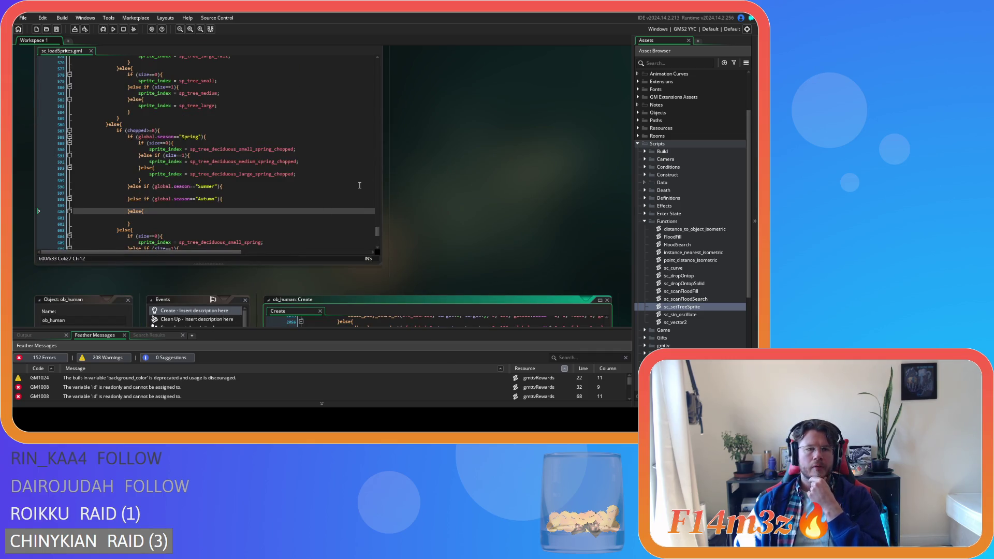
Copy the Spring chopped size block into the Summer, Autumn and final else branches.
drag(145, 179, 137, 146)
key(ctrl+c)
click(152, 193)
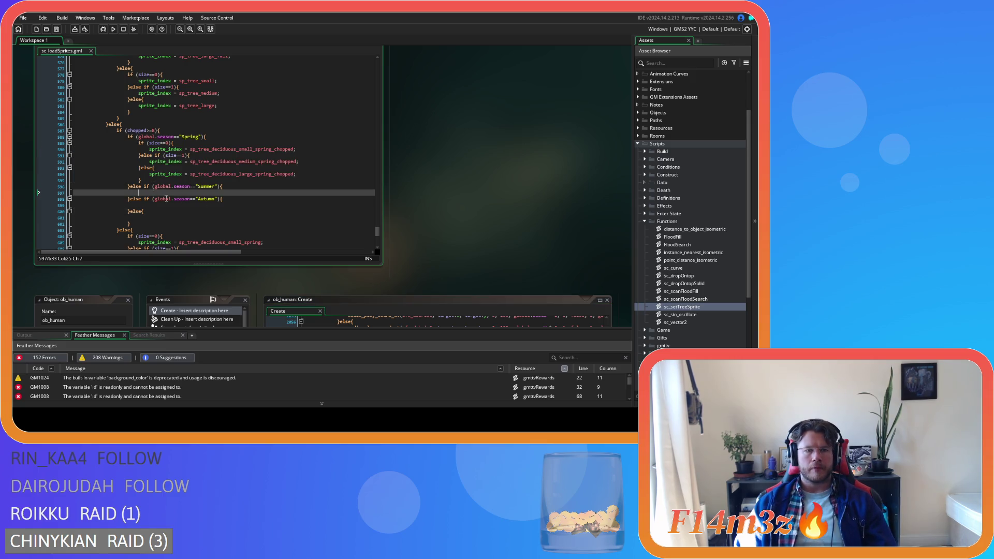
key(ctrl+v)
scroll(217, 213, down, 3)
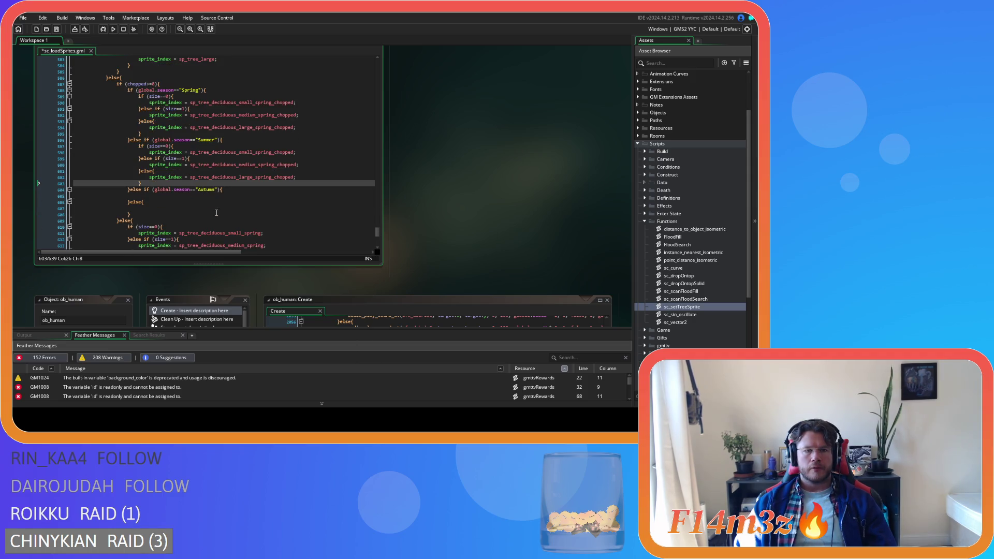
click(164, 197)
key(ctrl+v)
scroll(164, 197, down, 3)
click(204, 199)
key(ctrl+v)
scroll(205, 209, up, 5)
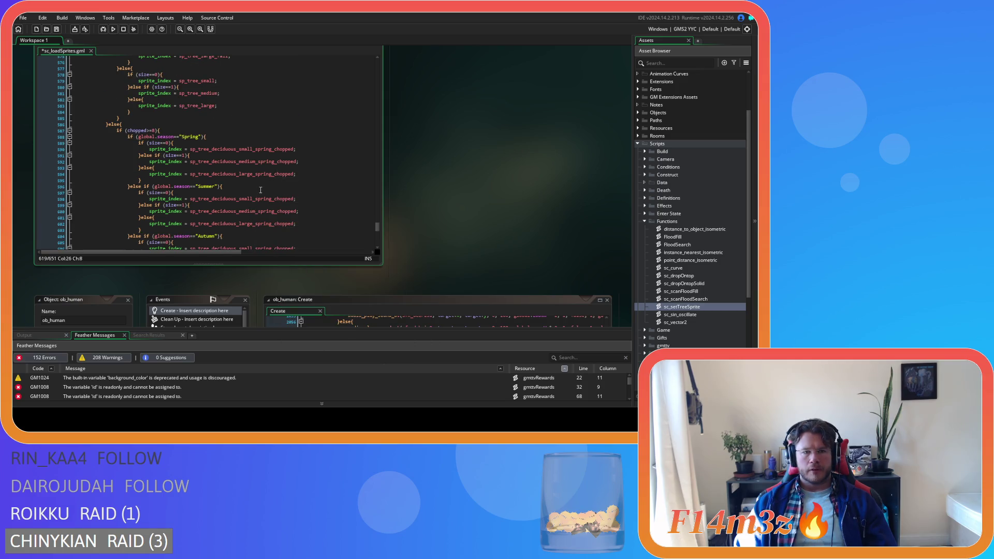
scroll(266, 177, down, 2)
Change spring to summer in the Summer sprite names on lines 598, 600 and 602.
double_click(261, 168)
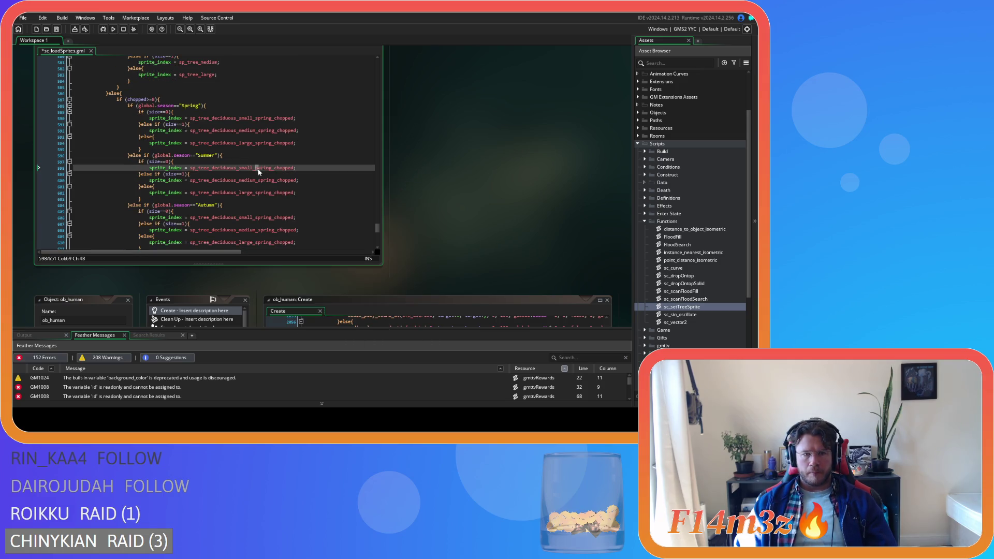
text(summer)
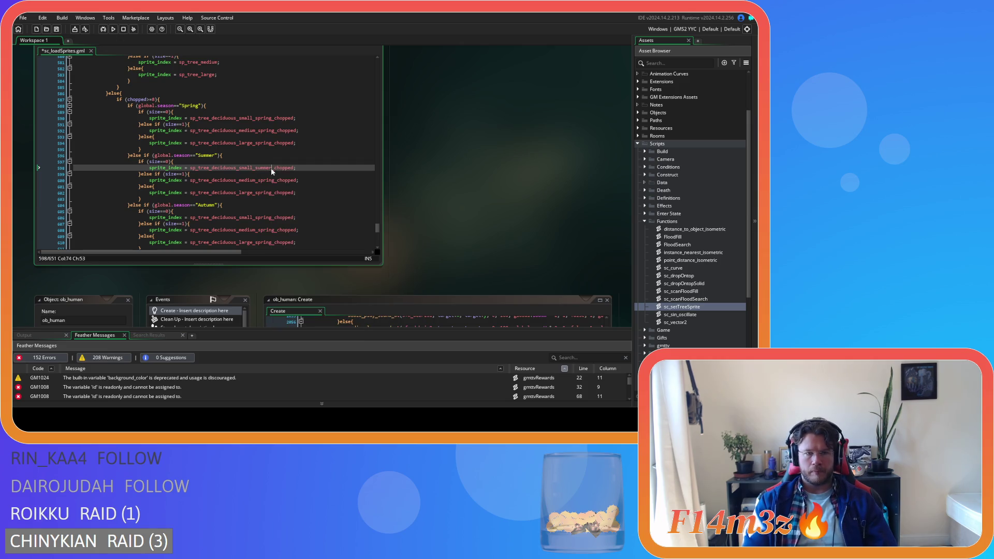
key(shift+Left)
key(shift+Left)
key(shift+Left)
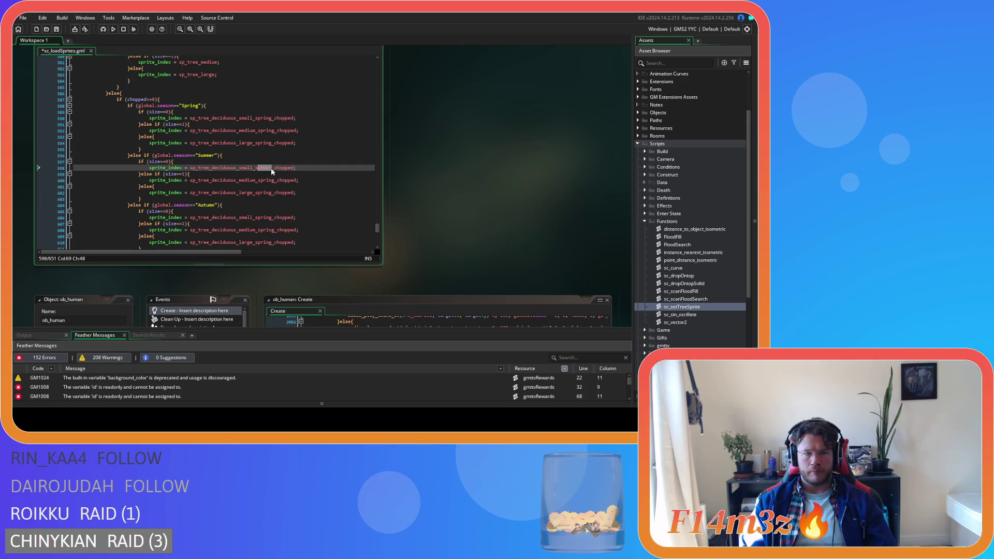
drag(259, 181, 274, 182)
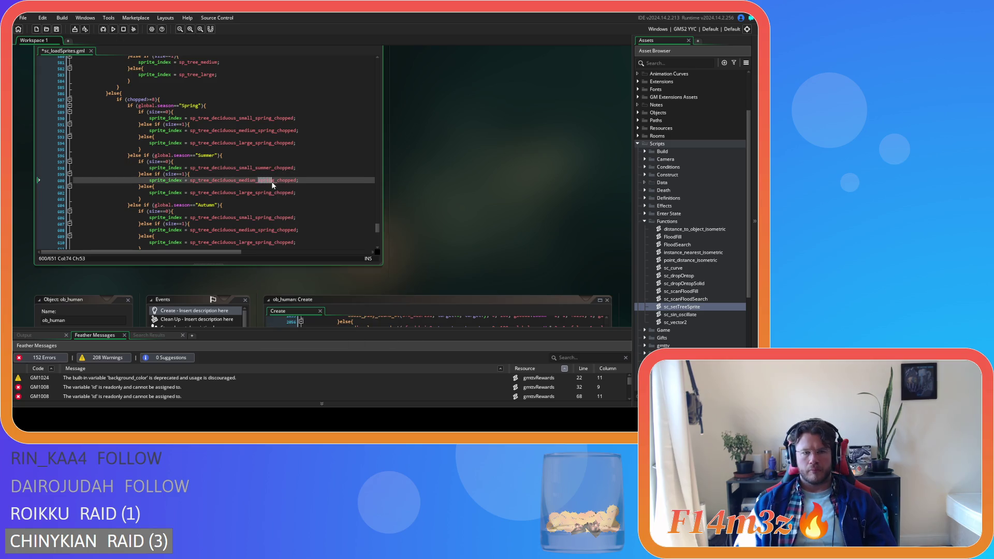
key(ctrl+v)
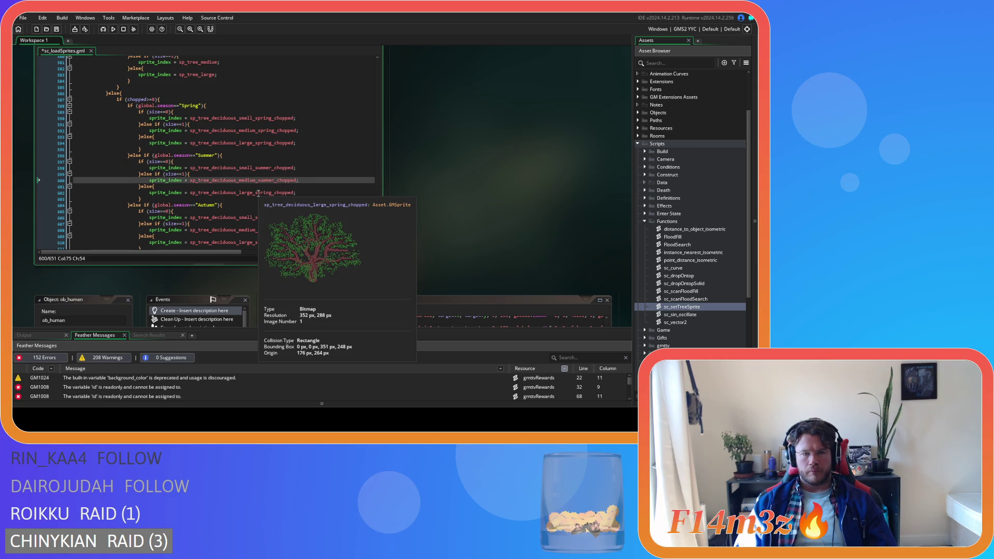
drag(255, 193, 274, 192)
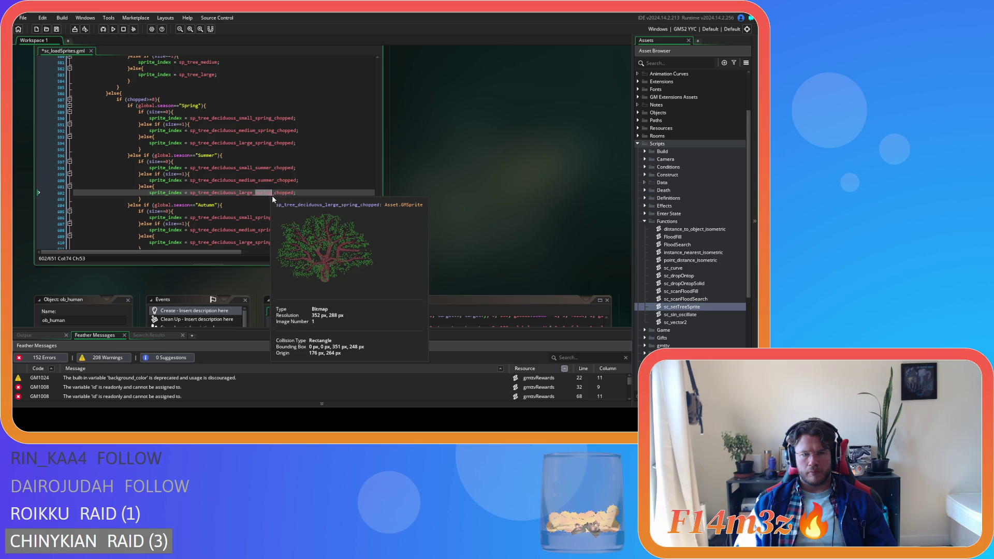
key(ctrl+v)
scroll(313, 199, down, 3)
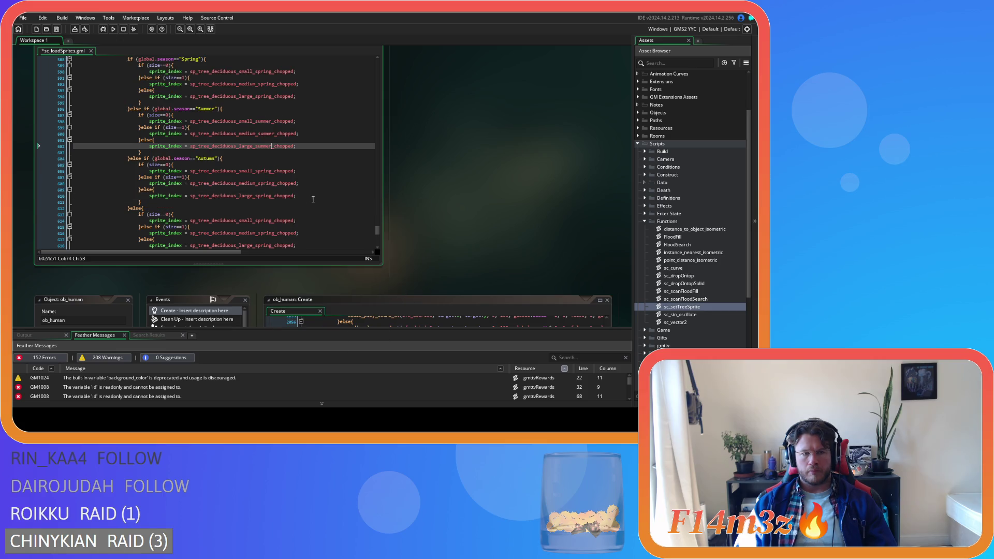
scroll(313, 200, down, 5)
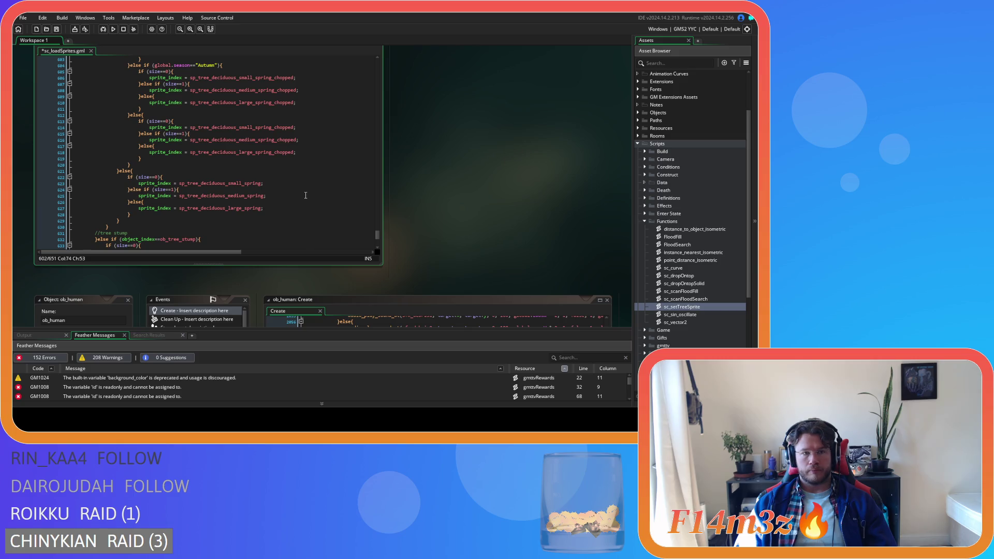
scroll(304, 195, up, 7)
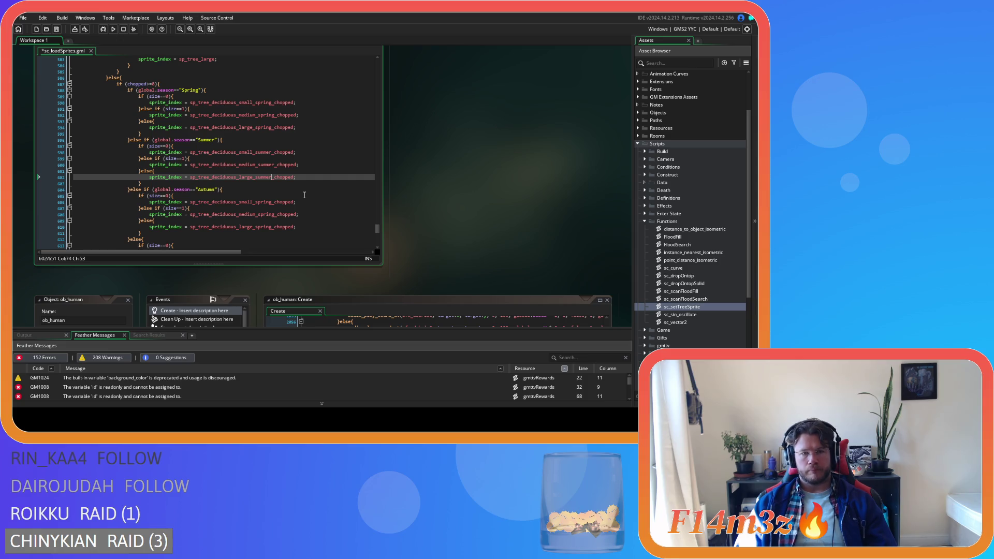
Change spring to autumn in the Autumn sprite names on lines 606, 608 and 610.
double_click(258, 202)
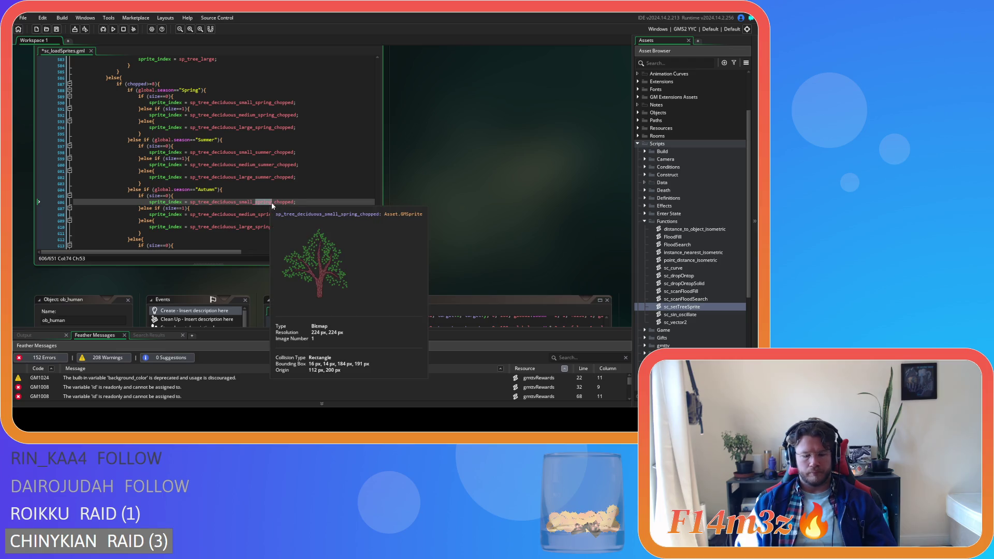
text(autumn)
key(ctrl+shift+Left)
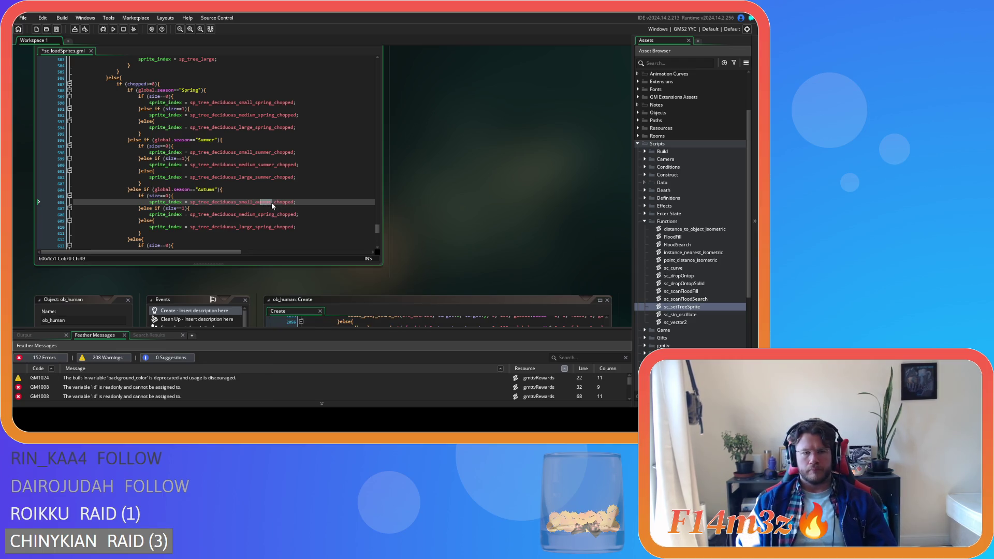
key(ctrl+c)
double_click(265, 214)
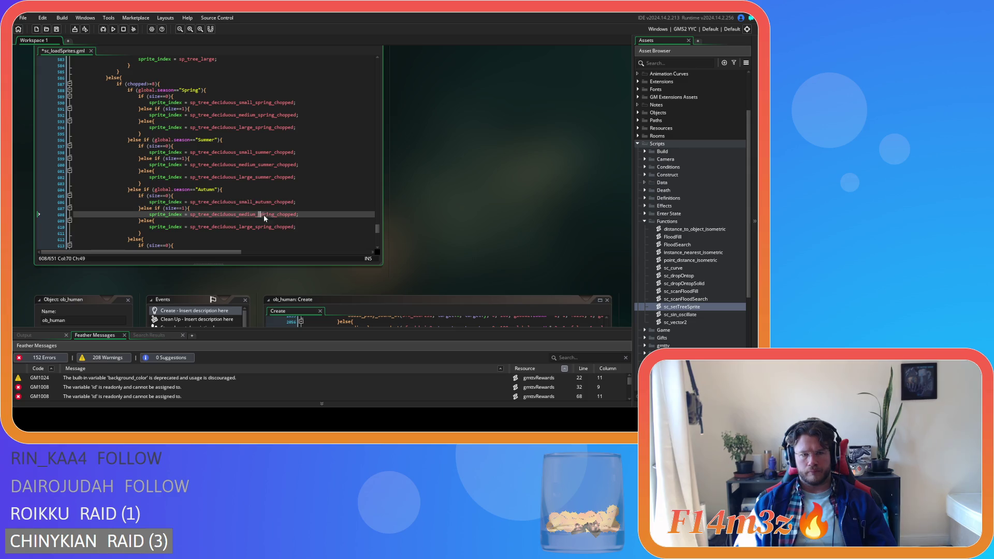
key(ctrl+v)
click(258, 226)
drag(269, 232, 272, 227)
key(ctrl+v)
scroll(306, 211, down, 3)
Change spring to winter in the final branch sprite names on lines 614, 616 and 618.
double_click(262, 189)
scroll(318, 189, up, 2)
scroll(318, 190, down, 3)
text(winte)
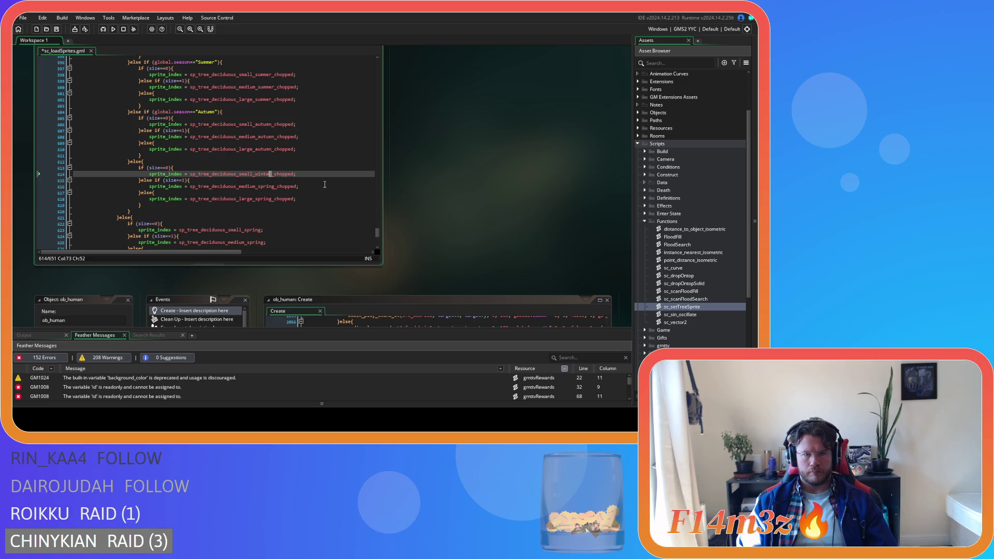
double_click(267, 186)
text(winter)
double_click(263, 199)
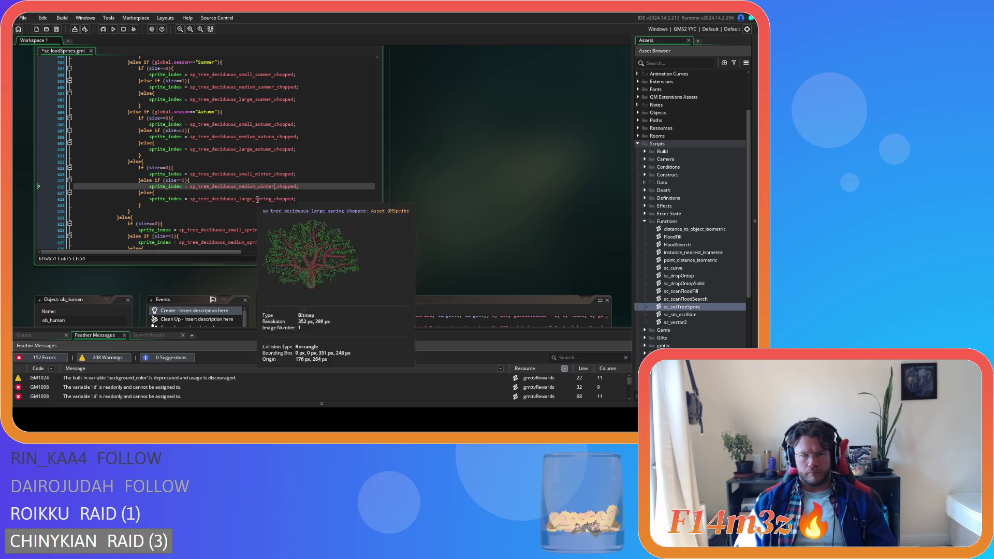
text(winter)
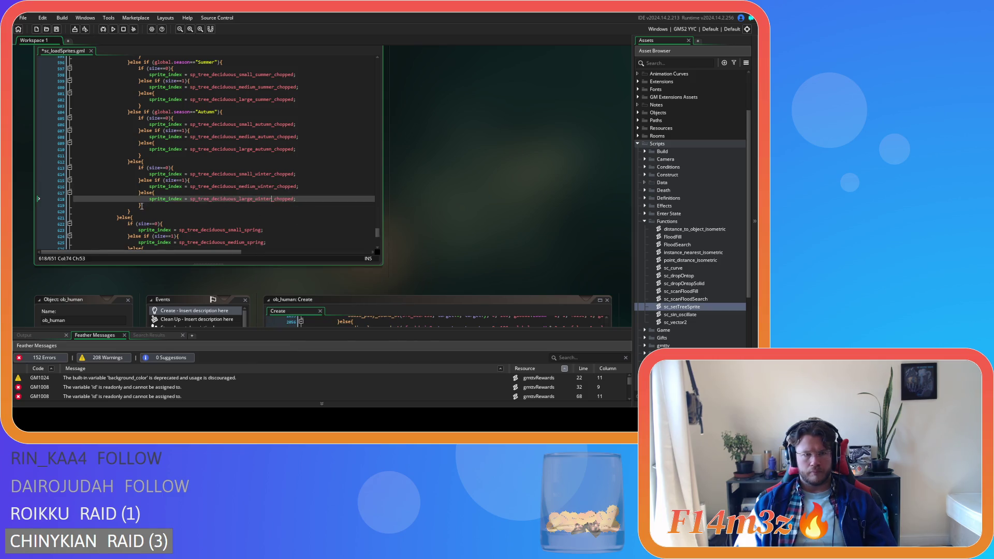
click(155, 211)
scroll(165, 222, up, 2)
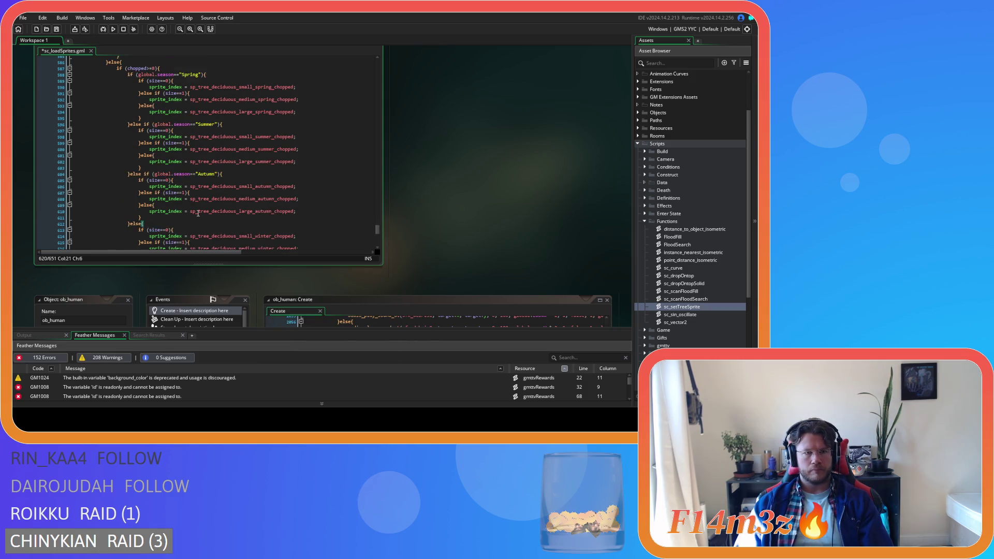
drag(128, 226, 127, 106)
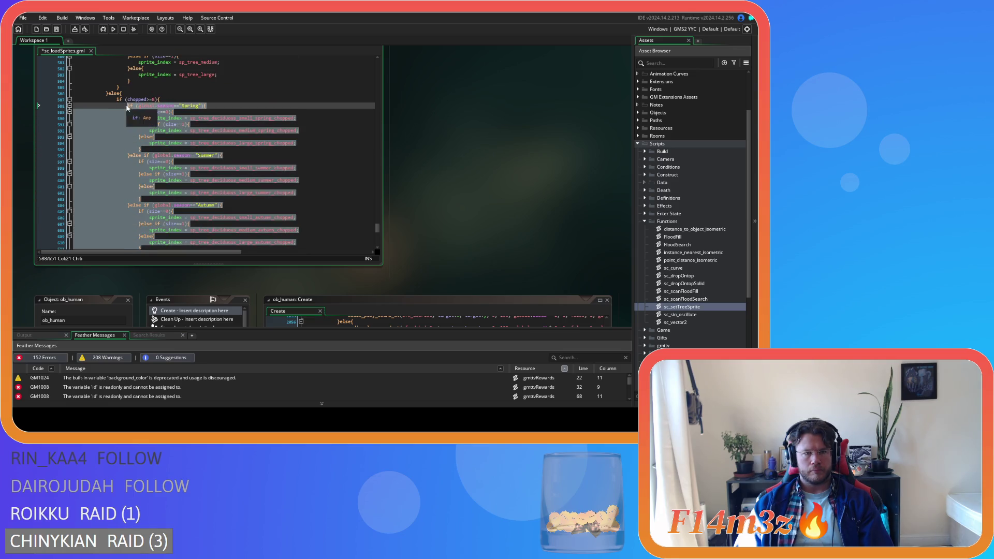
Replace the unchopped tree size block with the pasted seasonal if/else block.
scroll(155, 166, down, 8)
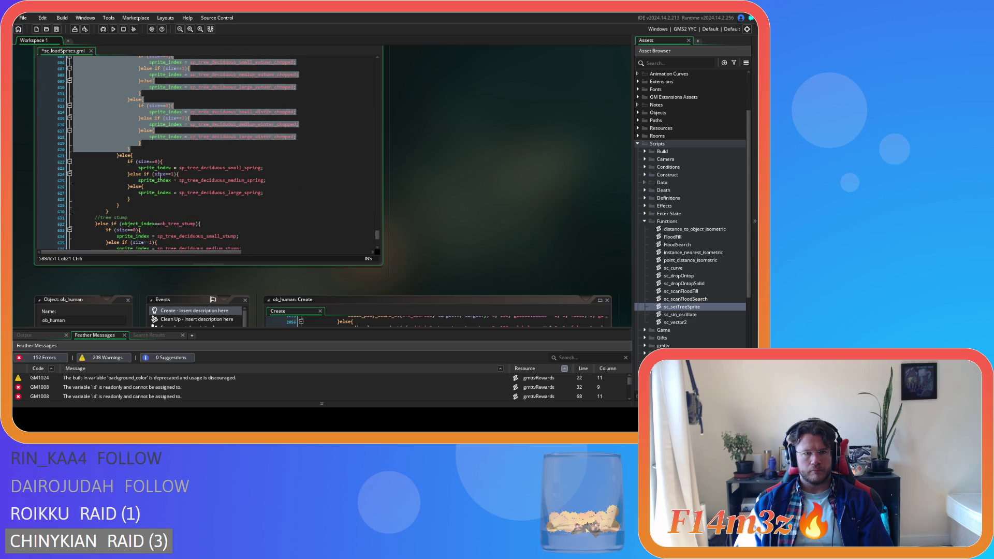
drag(136, 198, 128, 162)
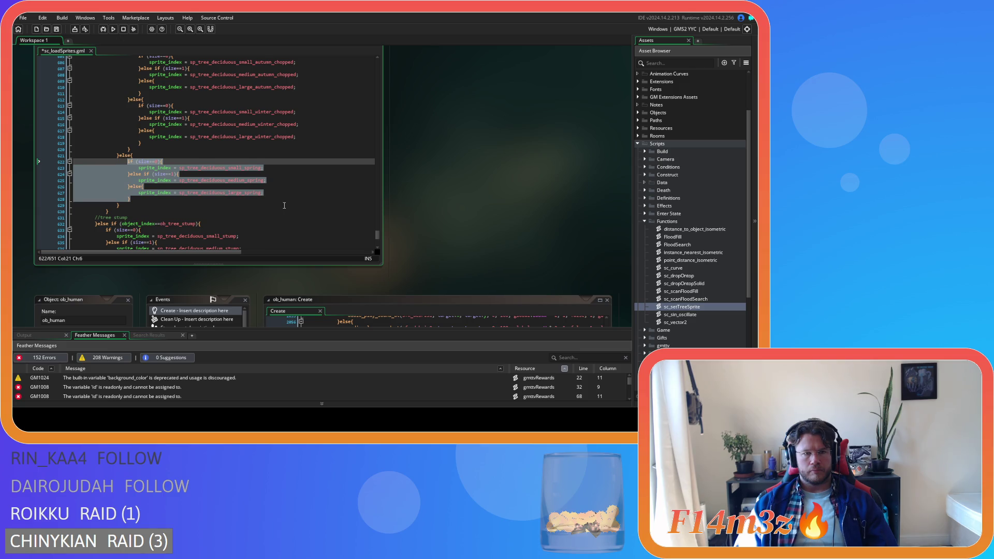
key(ctrl+v)
scroll(285, 206, up, 5)
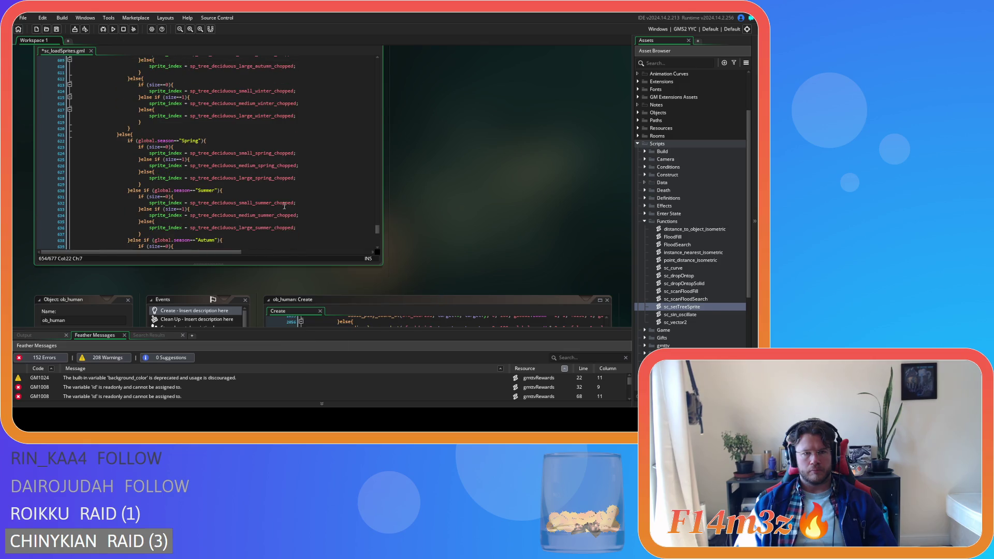
Find and replace every '_chopped' suffix in the new seasonal block's sprite names.
drag(272, 153, 293, 154)
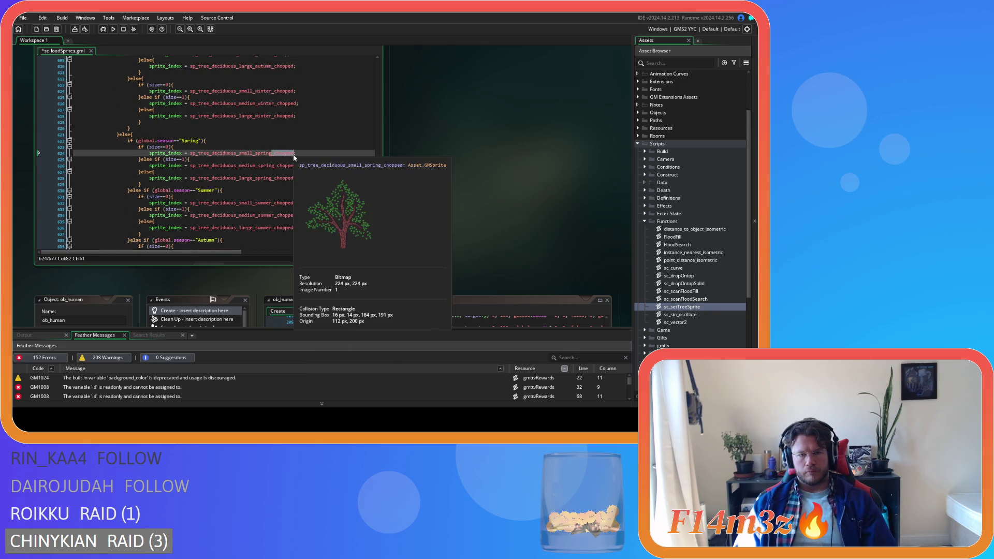
key(ctrl+f)
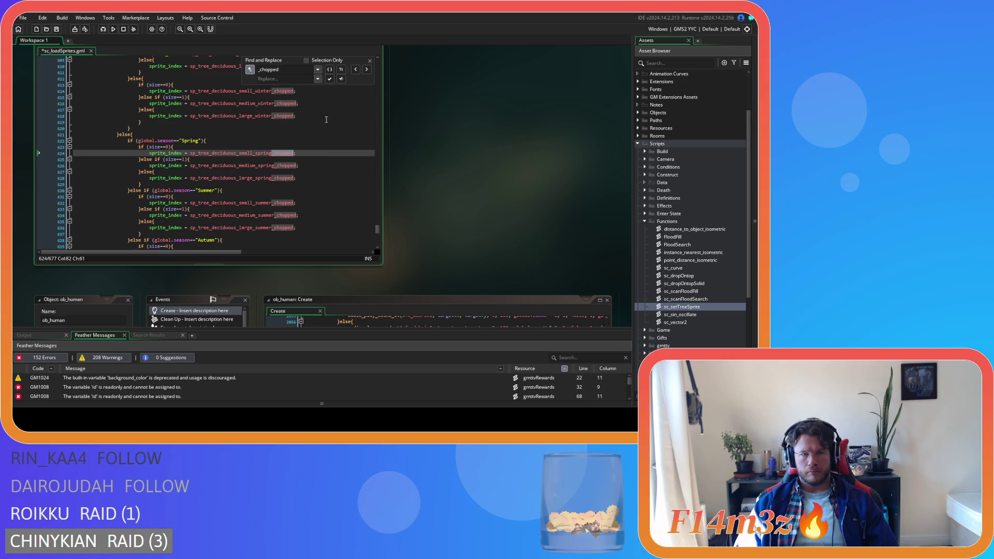
click(329, 79)
click(330, 79)
click(329, 80)
click(329, 79)
click(329, 79)
click(330, 79)
click(329, 79)
click(329, 79)
click(329, 79)
click(329, 79)
click(329, 79)
click(329, 79)
click(370, 60)
click(332, 179)
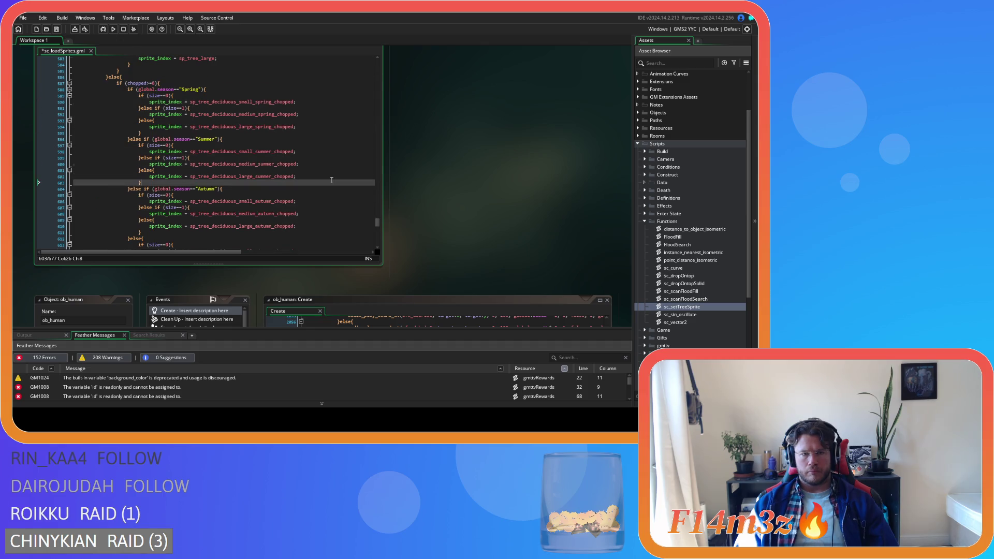
Save the sc_loadSprites script.
scroll(320, 170, down, 10)
key(ctrl+s)
click(310, 164)
scroll(311, 162, down, 4)
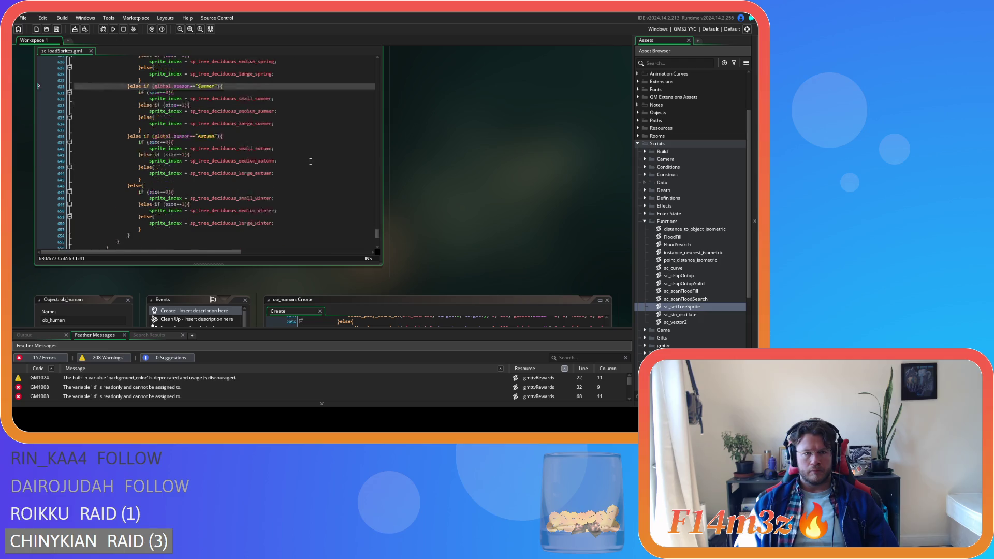
Copy the season-based sprite block (lines 588–621) under the chopped check in sc_loadSprites.
scroll(311, 162, down, 3)
scroll(233, 170, up, 15)
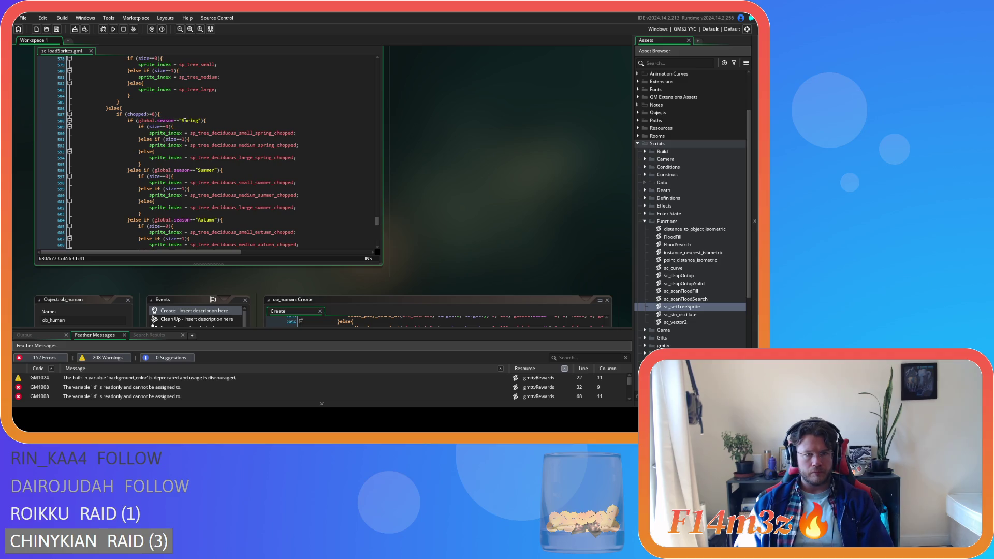
click(119, 114)
scroll(204, 148, up, 5)
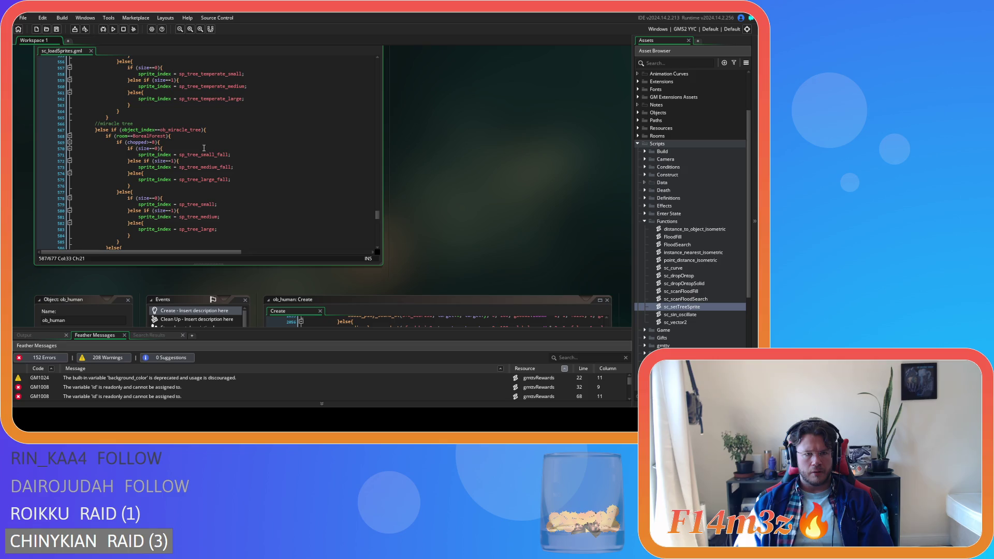
scroll(204, 148, down, 3)
scroll(204, 148, down, 3)
key(Left)
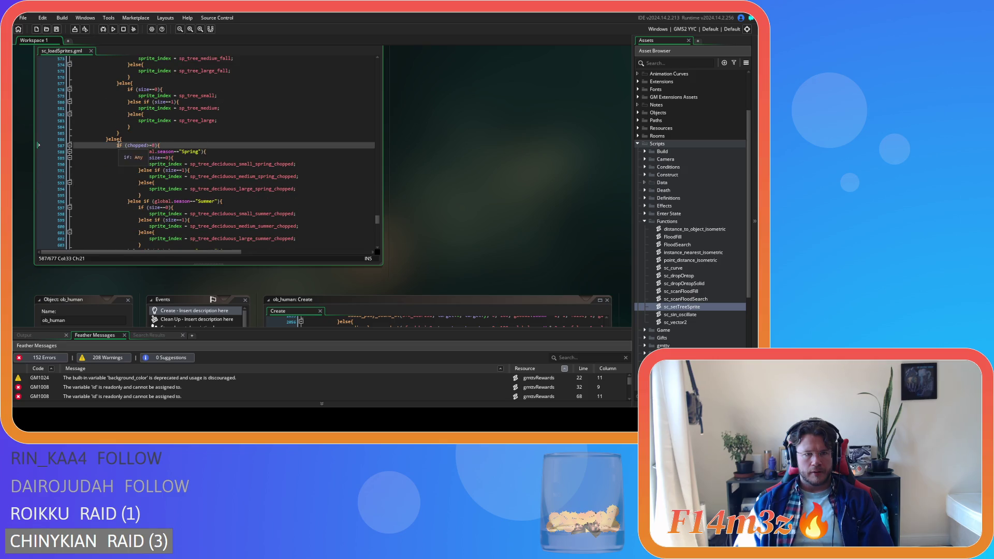
scroll(170, 147, down, 10)
scroll(169, 147, down, 3)
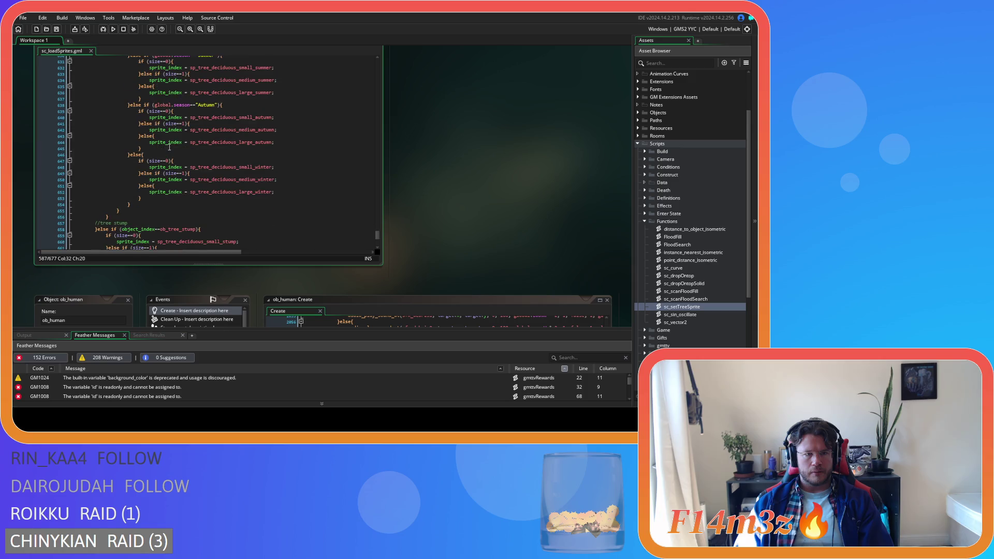
click(144, 110)
scroll(125, 209, down, 4)
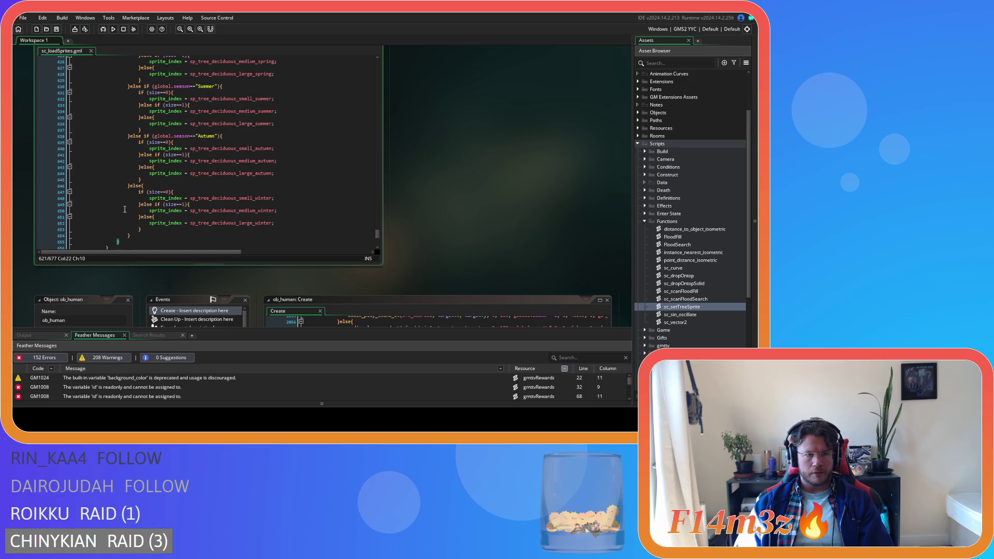
scroll(126, 149, up, 15)
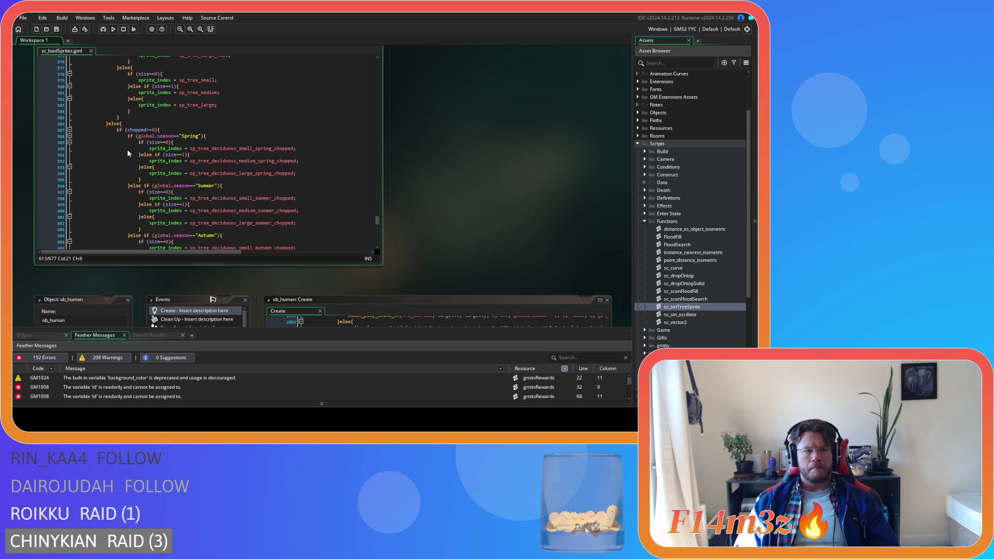
shift+click(111, 135)
right_click(126, 145)
key(Escape)
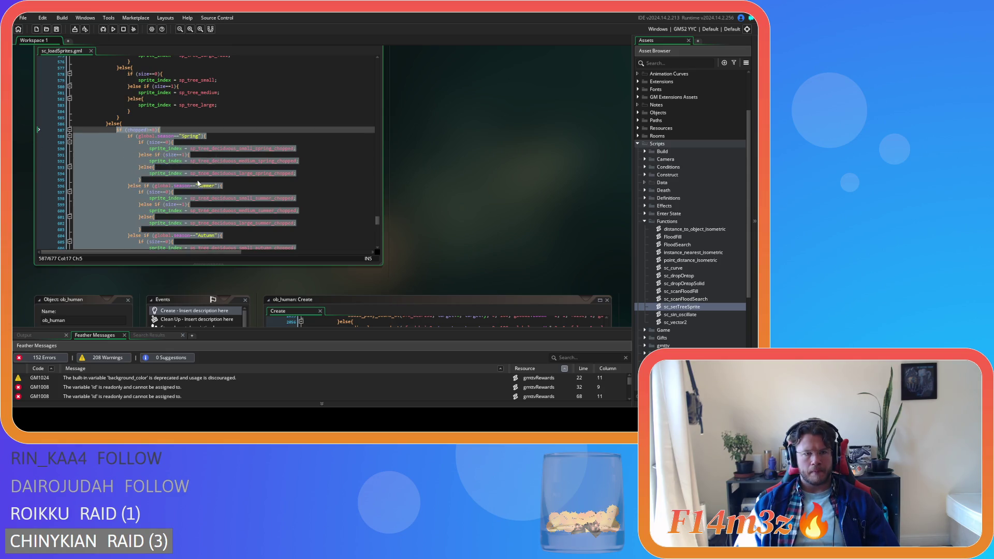
Undo the seasonal code accidentally pasted over the boreal forest tree block.
scroll(220, 188, up, 9)
scroll(128, 87, up, 10)
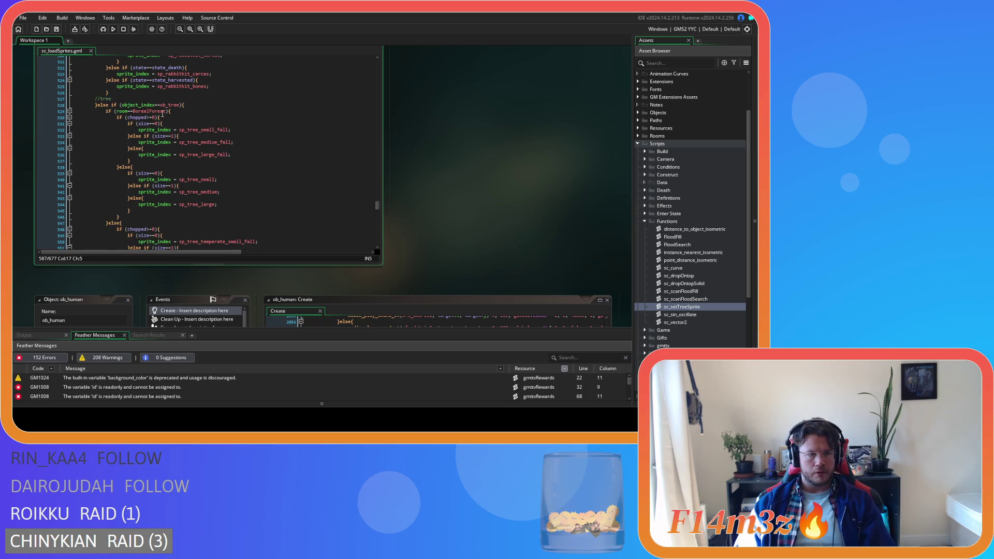
click(137, 168)
drag(127, 213, 116, 116)
key(ctrl+v)
scroll(183, 143, down, 1)
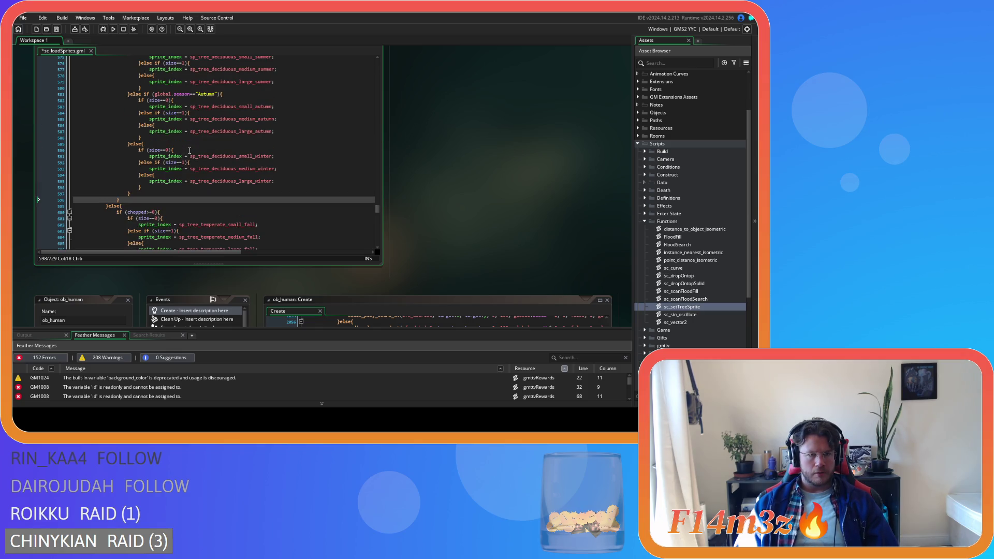
key(ctrl+s)
scroll(188, 188, up, 8)
key(ctrl+z)
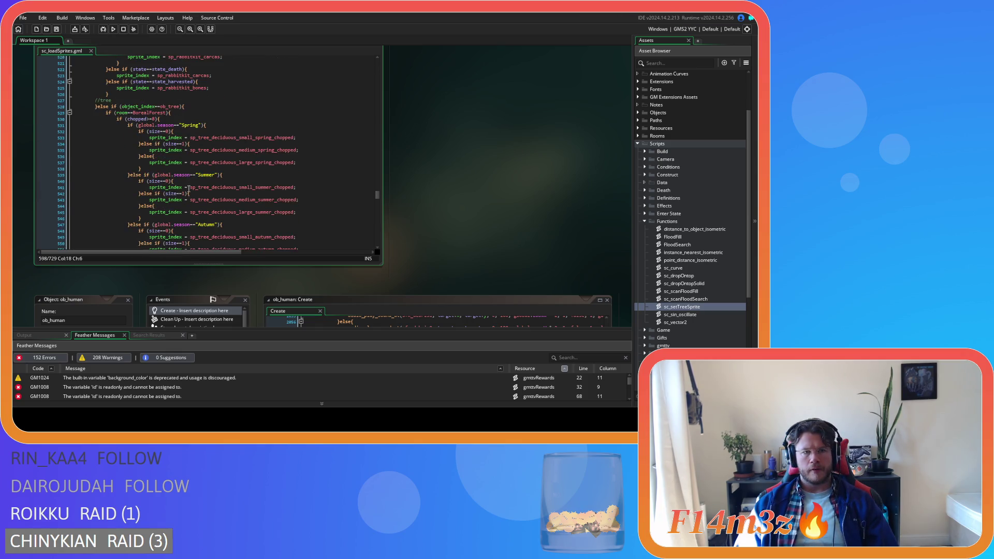
Replace the temperate tree sprite block with the copied seasonal code and save.
scroll(223, 141, down, 3)
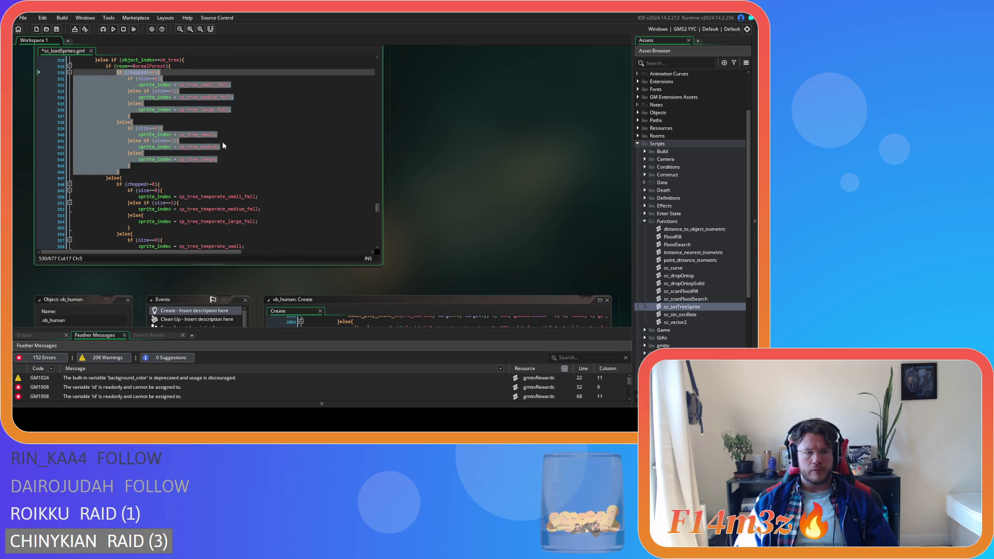
scroll(222, 141, up, 4)
scroll(188, 145, down, 1)
scroll(188, 122, down, 7)
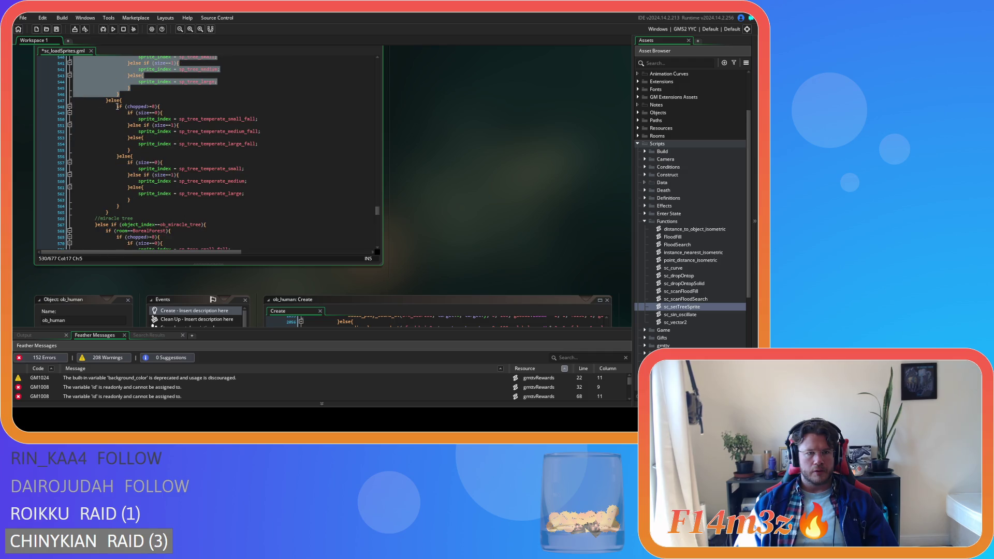
click(153, 150)
drag(122, 206, 114, 107)
key(ctrl+v)
key(ctrl+s)
scroll(205, 164, up, 15)
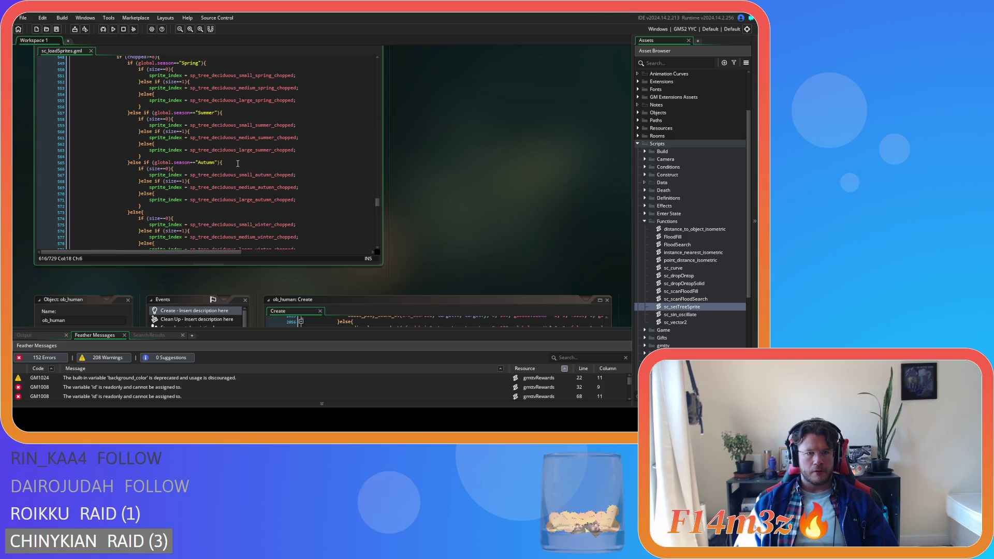
Review the pasted tree sprite code, resting on the small stump sprite line.
scroll(238, 163, up, 5)
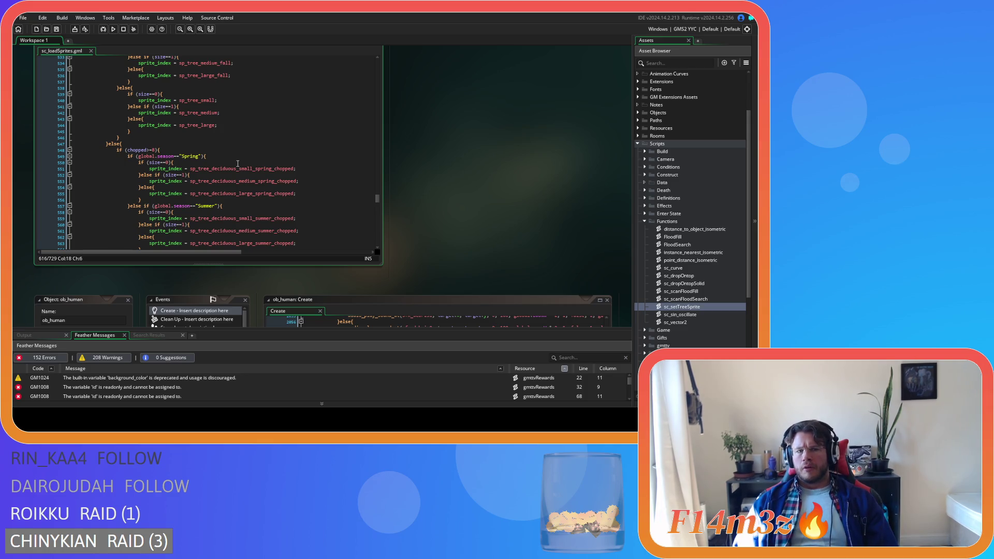
scroll(249, 181, down, 20)
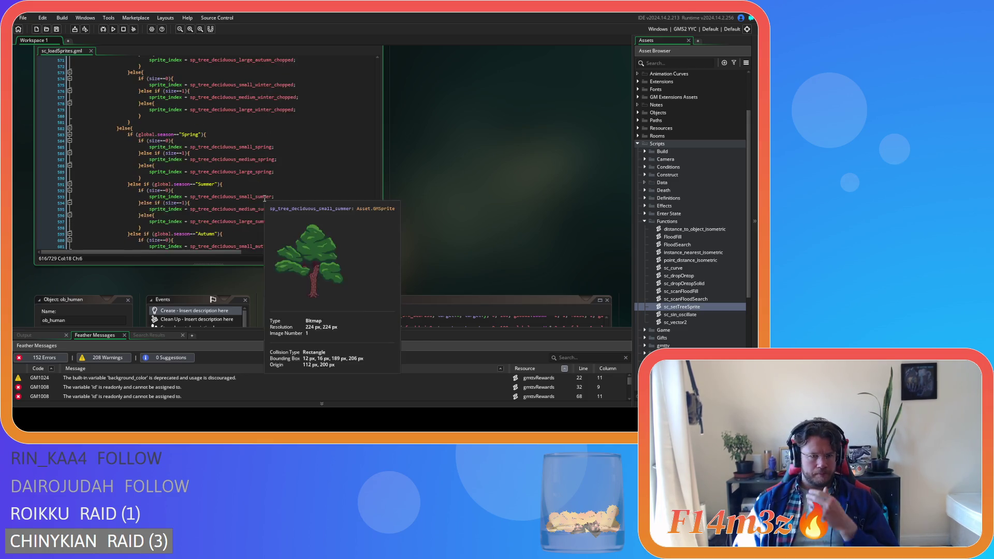
scroll(264, 198, down, 20)
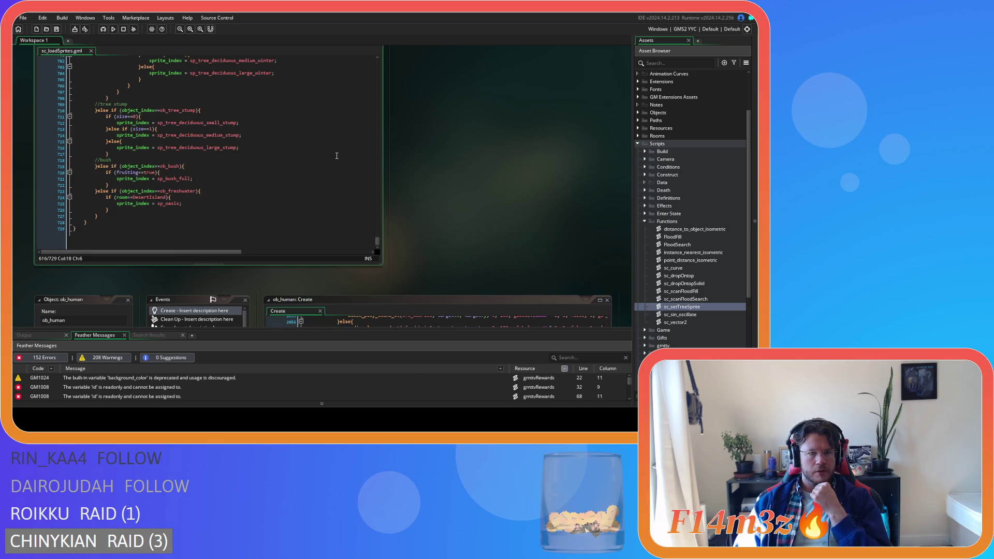
scroll(317, 140, up, 1)
click(319, 128)
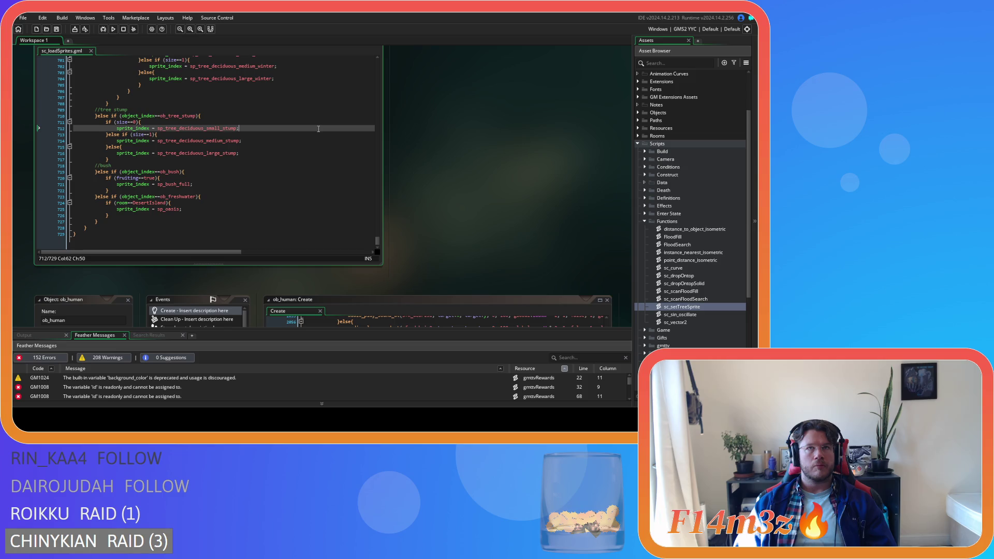
Open sc_miracleForest from the Miracles folder and add a blank line after sc_setTick.
click(645, 221)
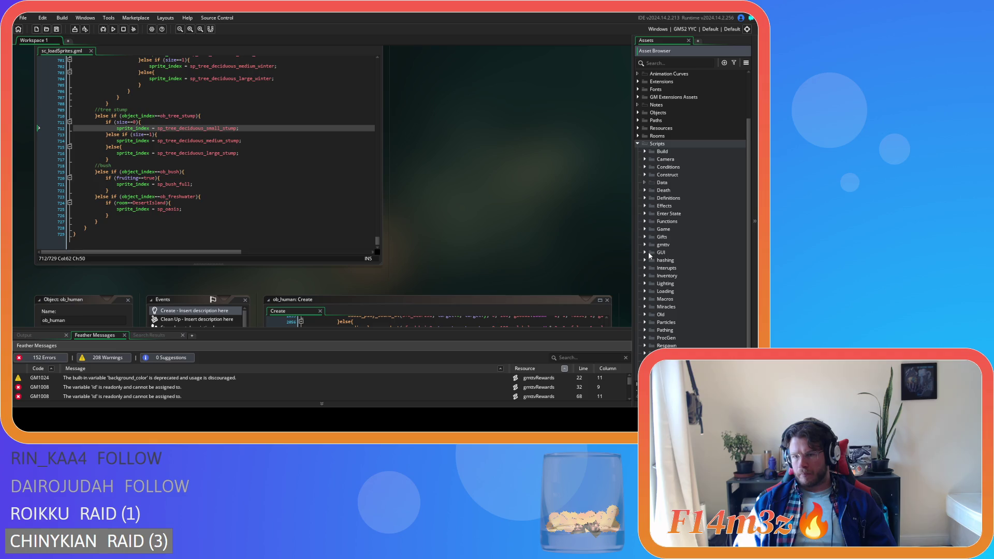
scroll(647, 257, down, 2)
click(645, 275)
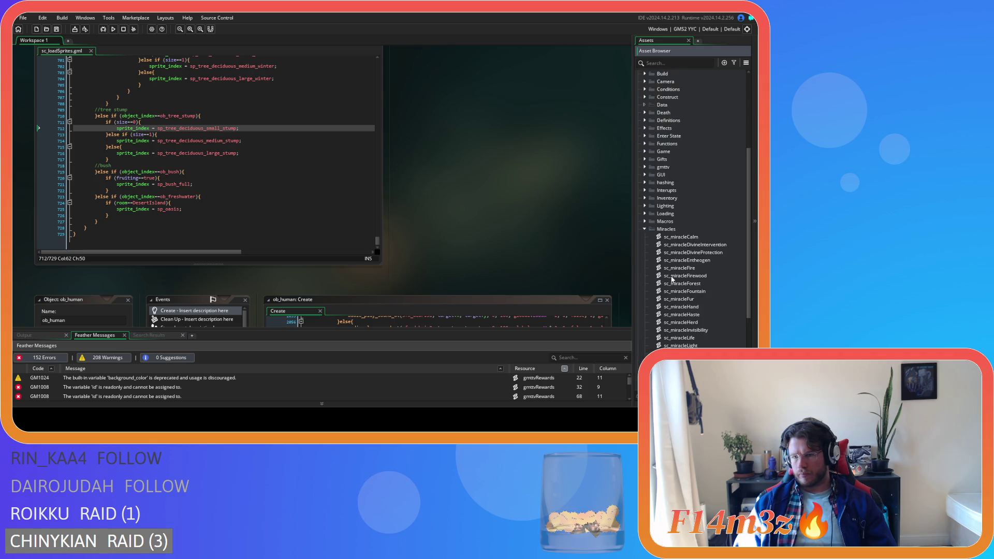
scroll(676, 275, down, 5)
double_click(706, 221)
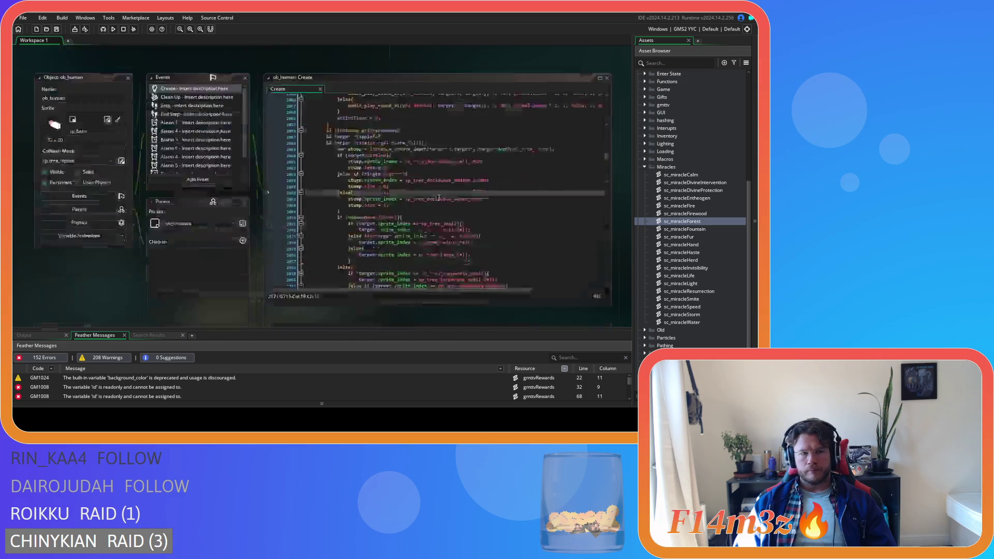
drag(378, 146, 380, 256)
click(248, 195)
key(Return)
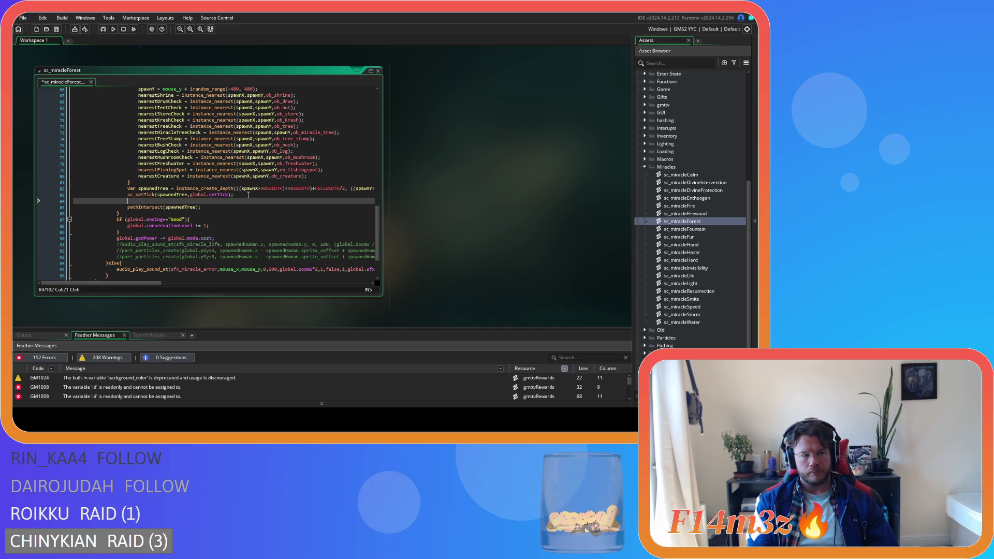
Add setTreeSprite(spawnedTree); after sc_setTick, save, and open the setTreeSprite script.
text(set_tree)
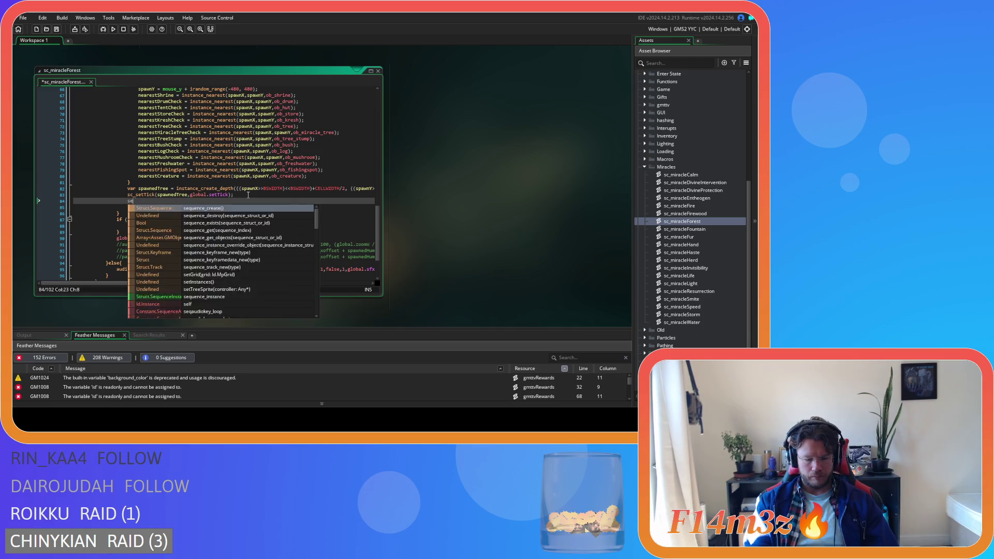
key(BackSpace)
key(BackSpace)
key(BackSpace)
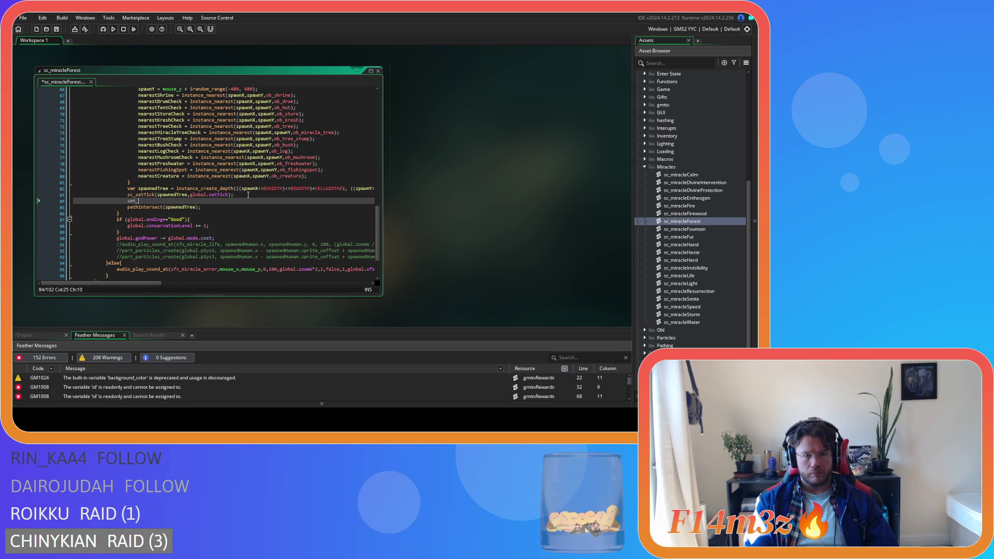
text(Tree)
key(Return)
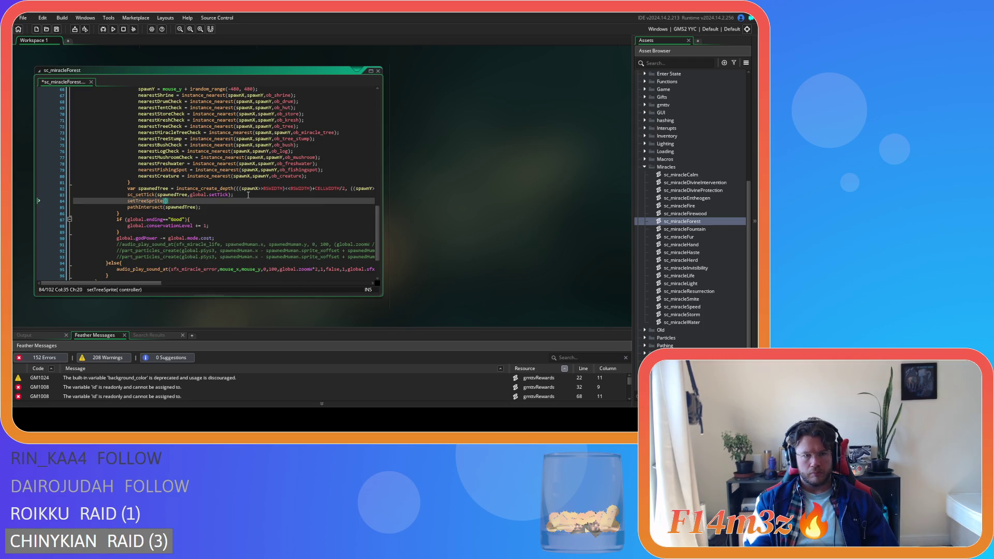
text(spawnedTree))
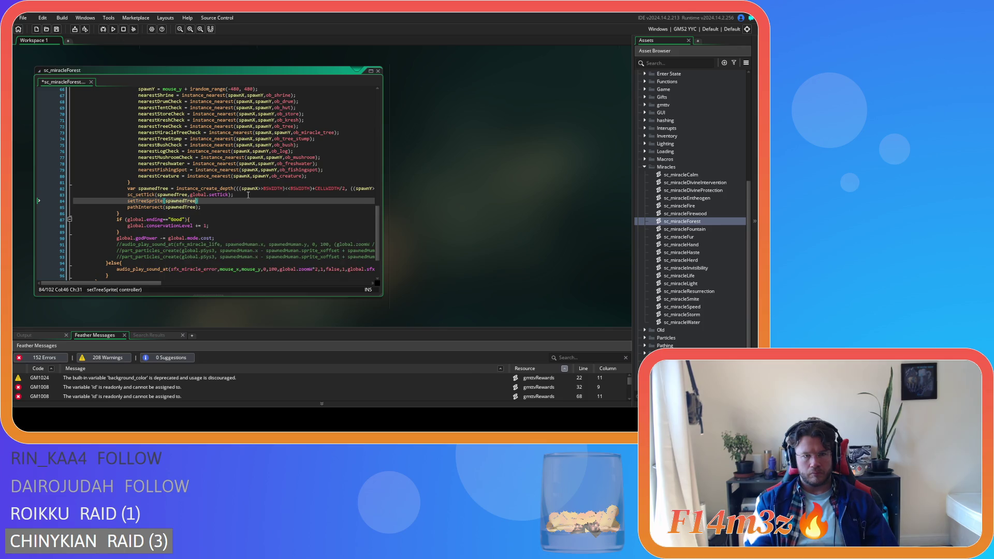
text(;)
key(ctrl+s)
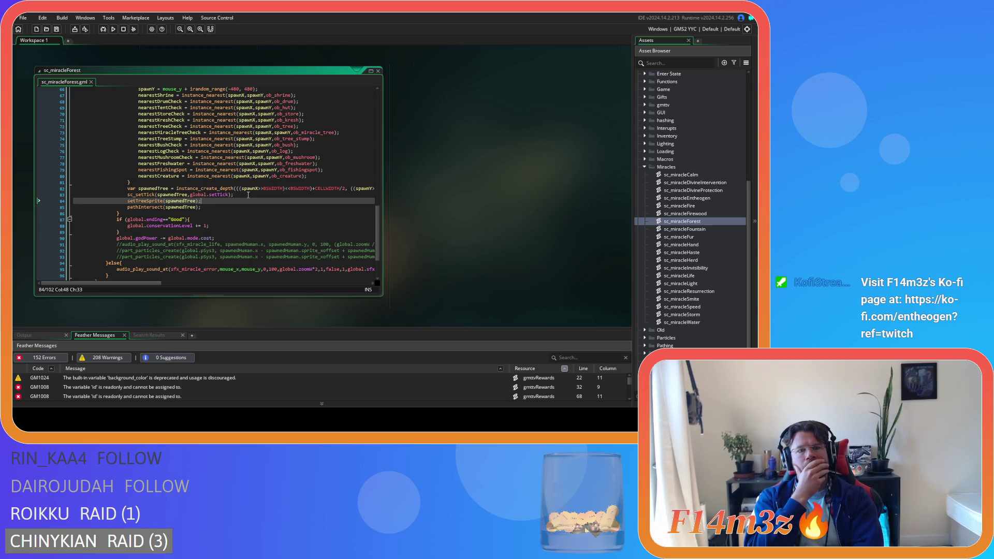
middle_click(156, 201)
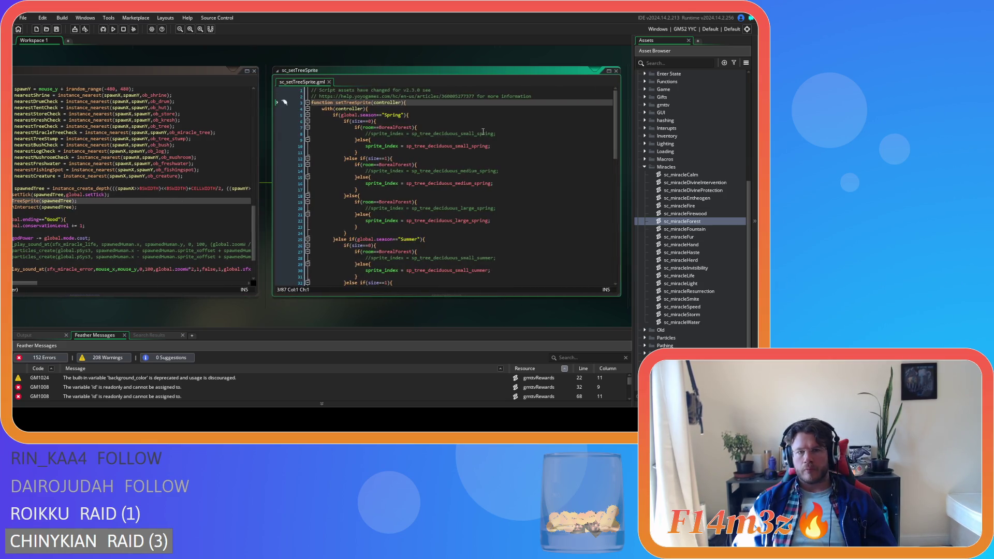
Insert a commented-out if(chopped== check right after with(controller){ in sc_setTreeSprite.
click(399, 107)
key(Return)
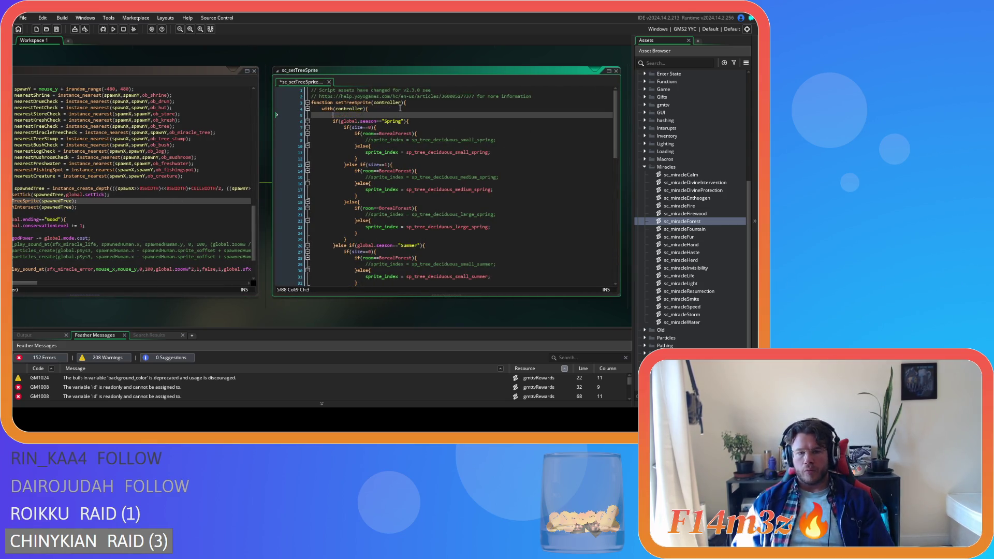
text(if ()
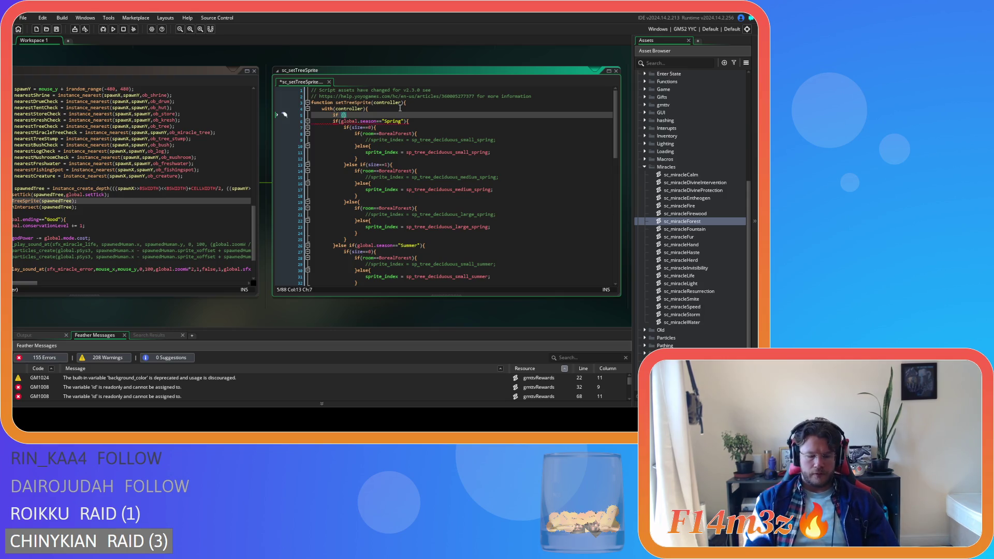
key(BackSpace)
key(BackSpace)
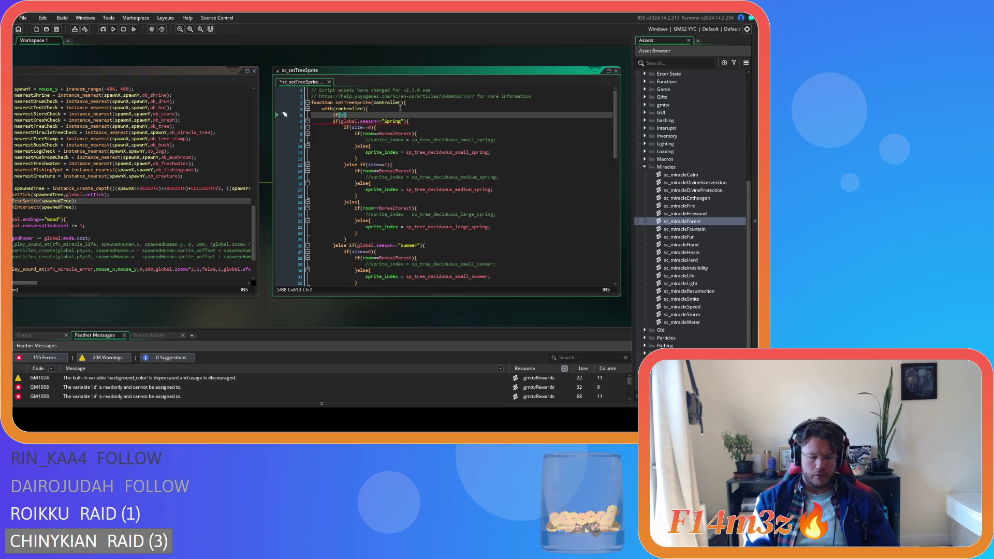
text((chopped)
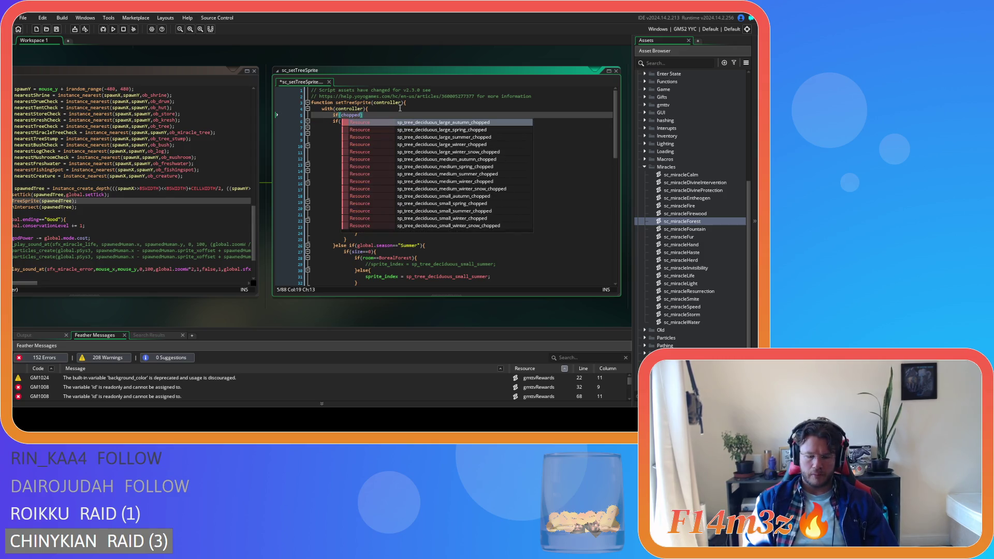
text(=)
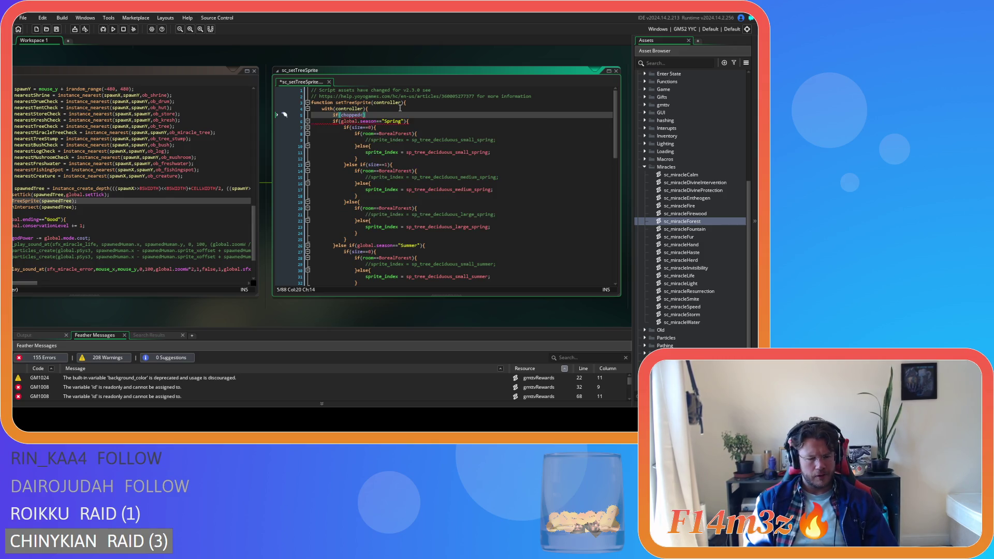
text(=0)
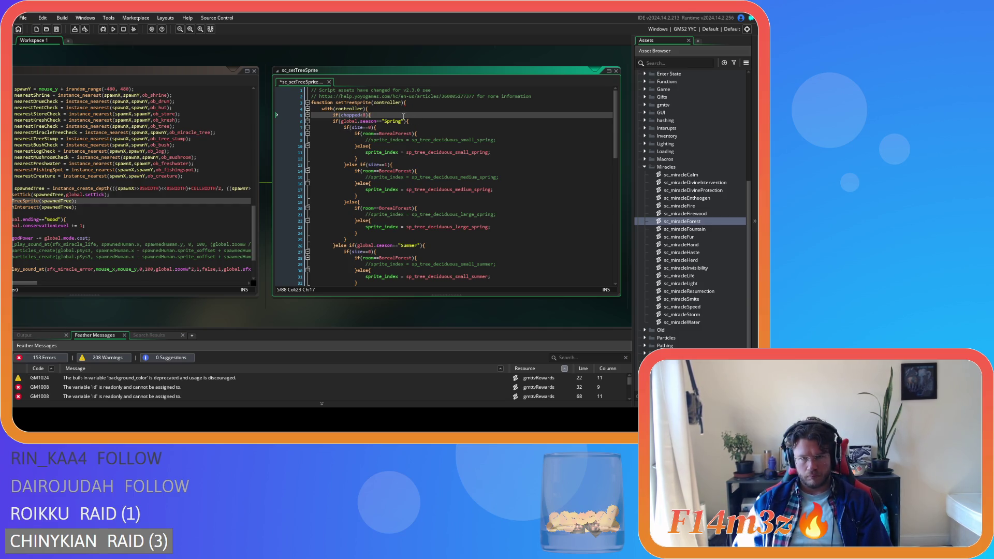
key(ctrl+k)
Re-indent the season-based sprite code, add a line before the final braces, and close the script.
click(418, 122)
scroll(404, 166, down, 15)
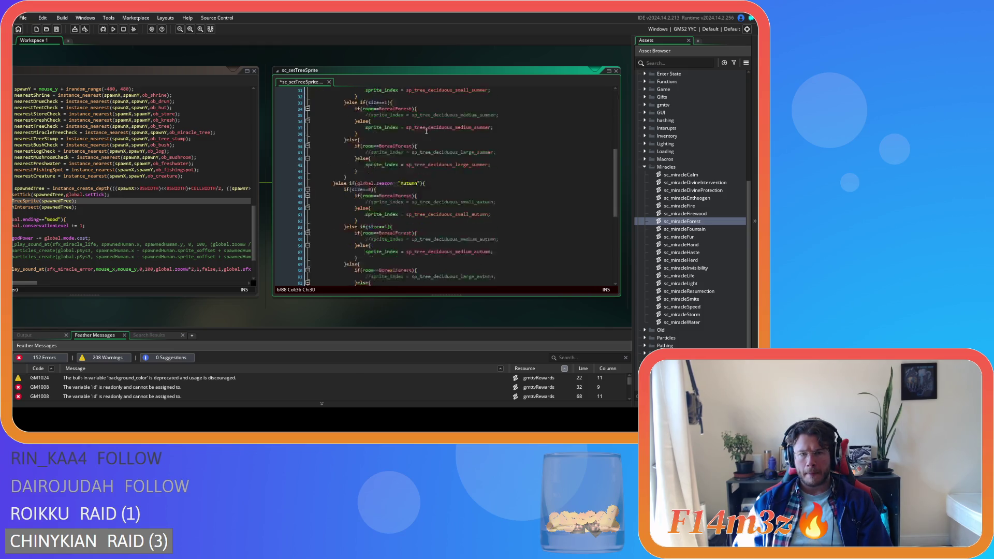
click(367, 134)
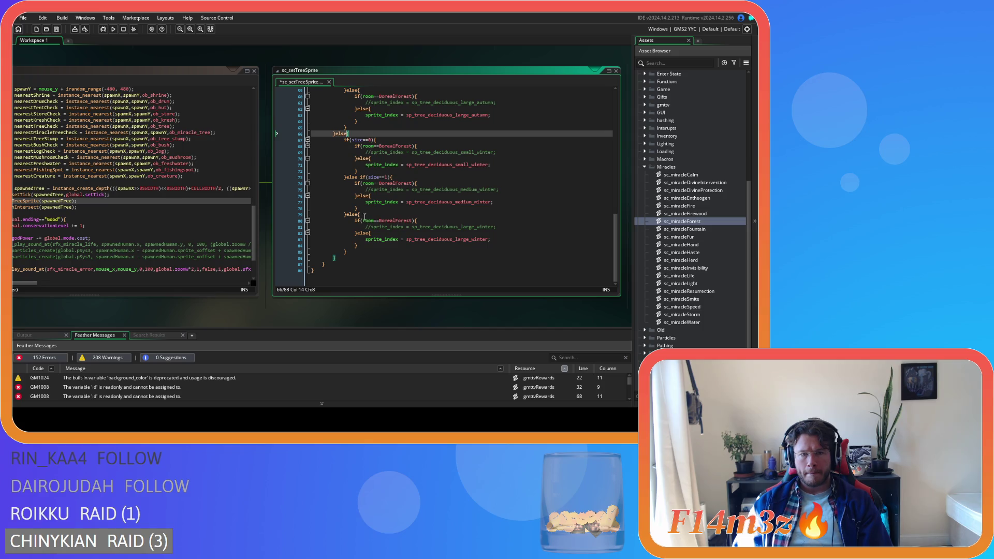
mouse_move(339, 258)
mouse_down()
mouse_move(280, 88)
mouse_move(257, 75)
mouse_move(256, 117)
mouse_up()
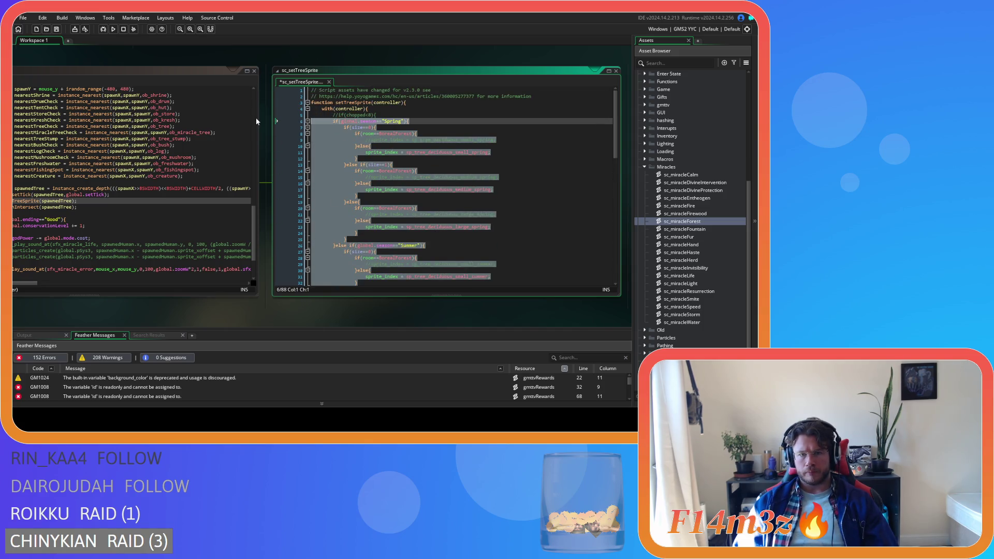
click(378, 135)
scroll(404, 155, down, 5)
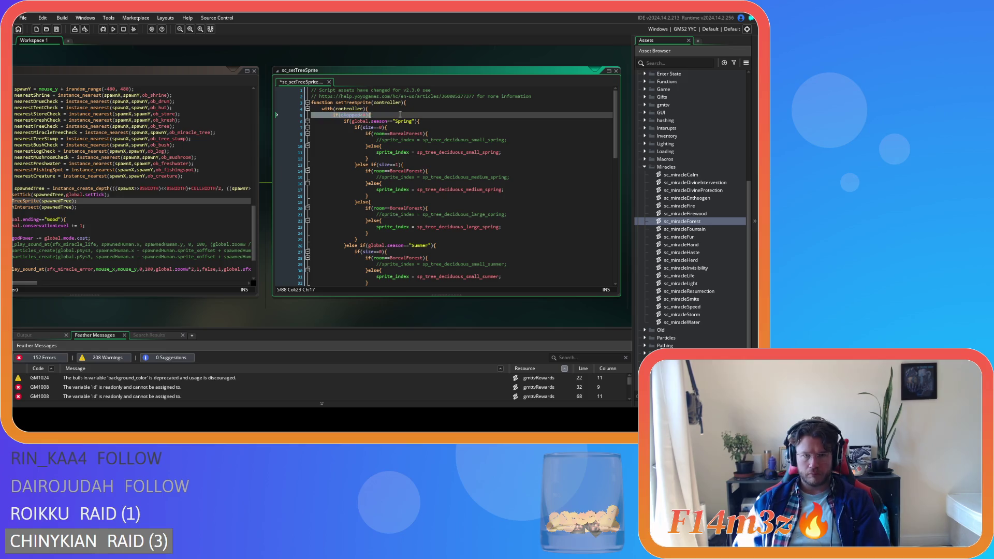
scroll(419, 166, down, 10)
click(361, 257)
key(Return)
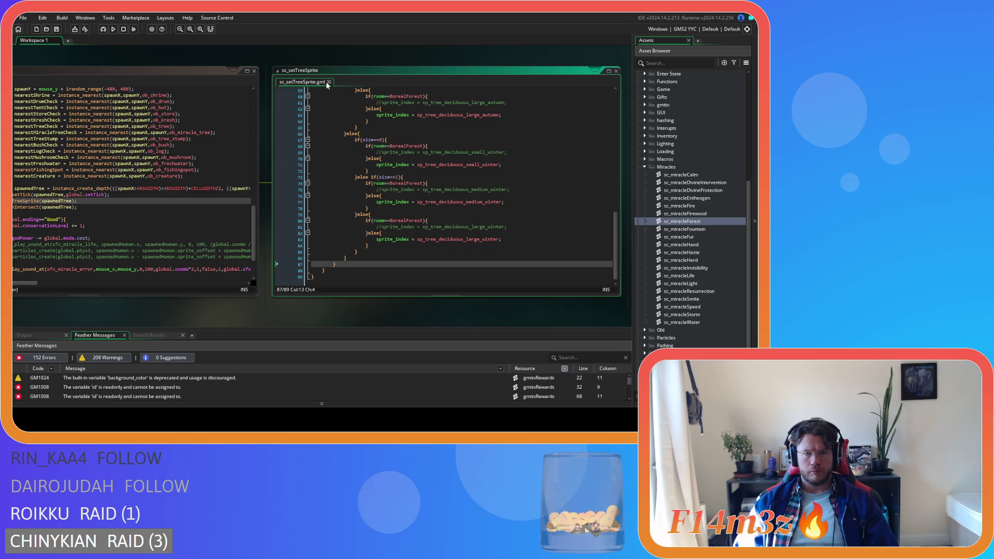
click(327, 82)
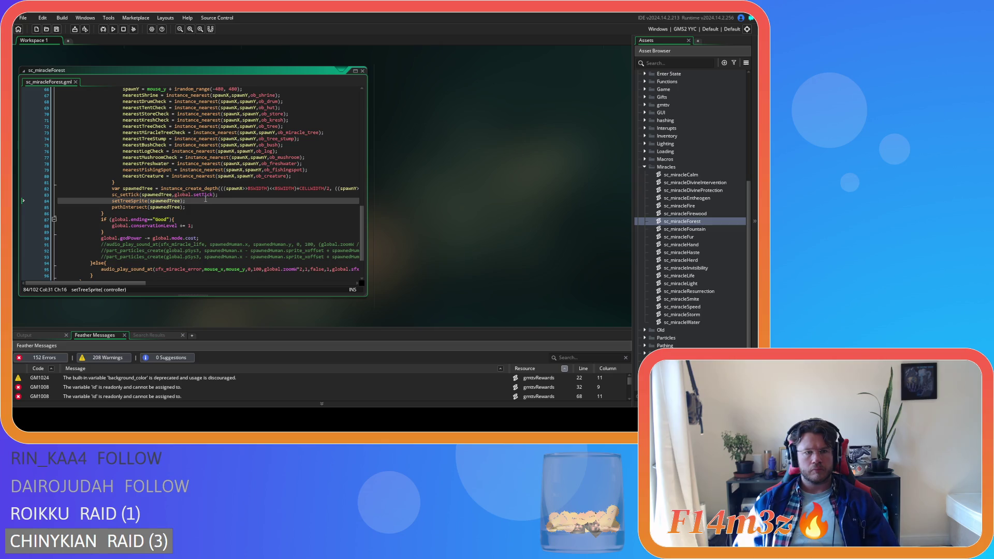
Close sc_miracleForest, then open ob_weather from Objects > Game and view its Create code.
scroll(206, 198, down, 3)
scroll(213, 199, up, 15)
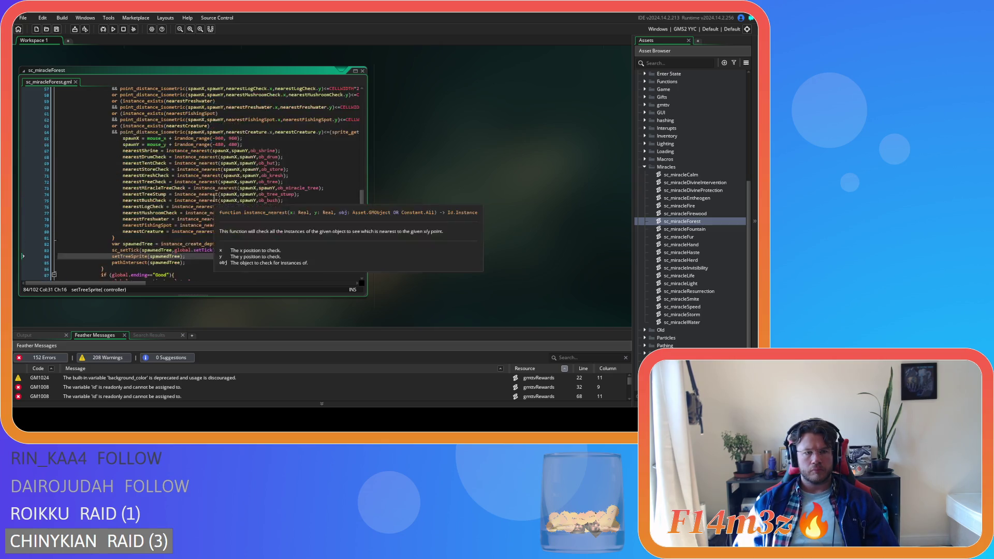
scroll(214, 197, down, 16)
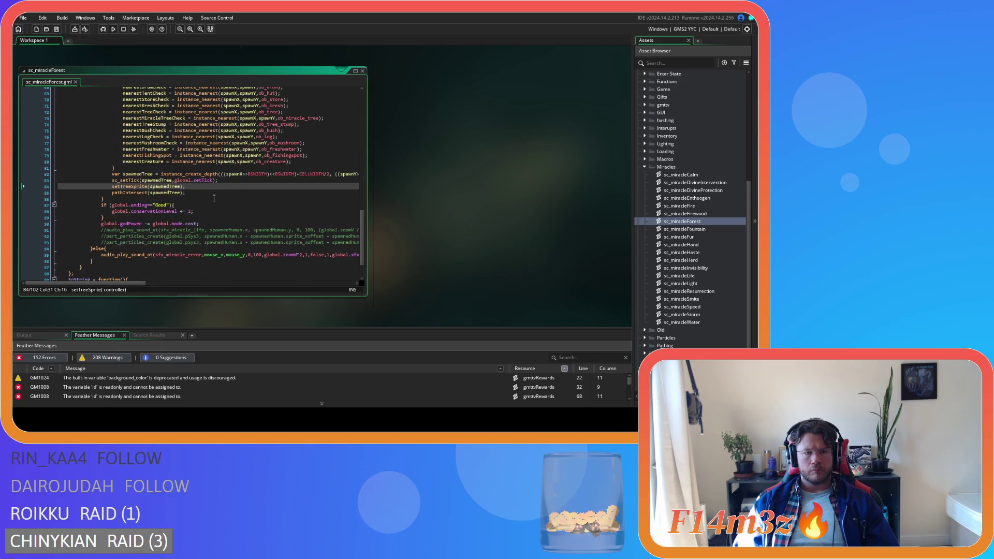
click(362, 71)
click(644, 167)
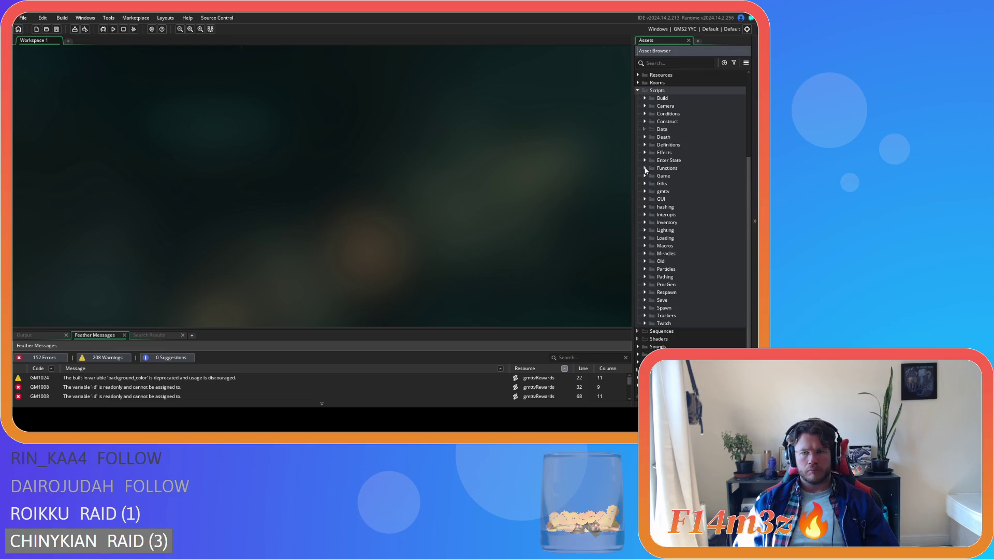
click(637, 90)
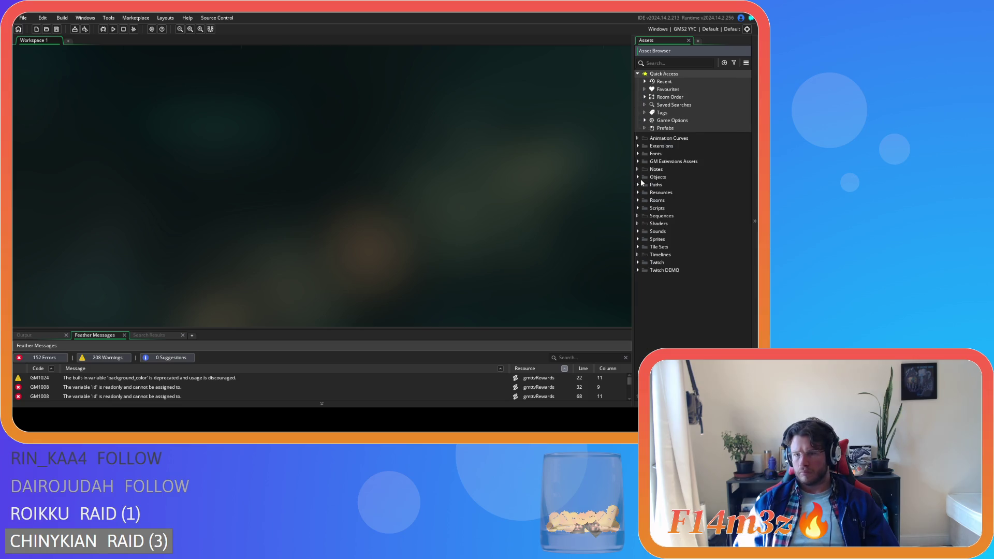
click(637, 176)
click(645, 215)
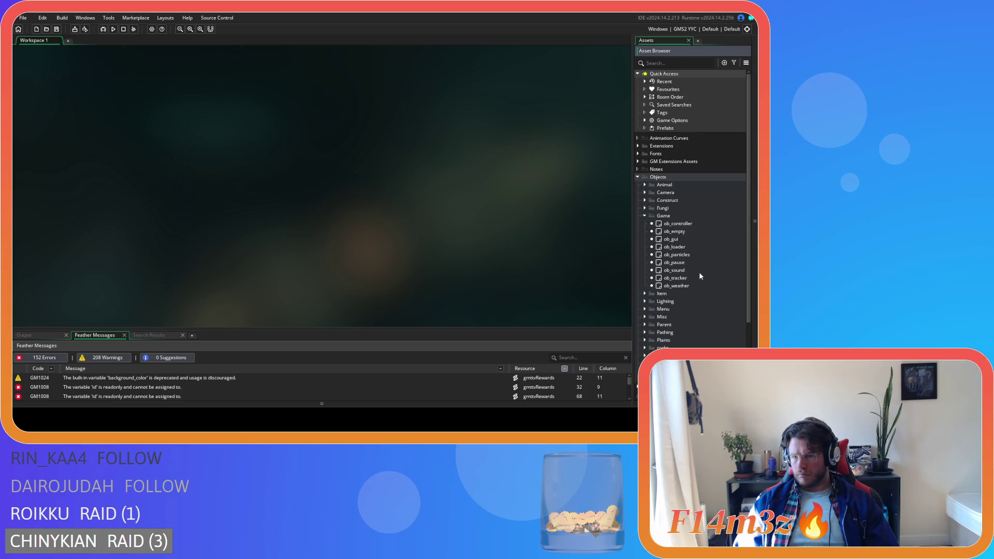
double_click(694, 285)
double_click(187, 113)
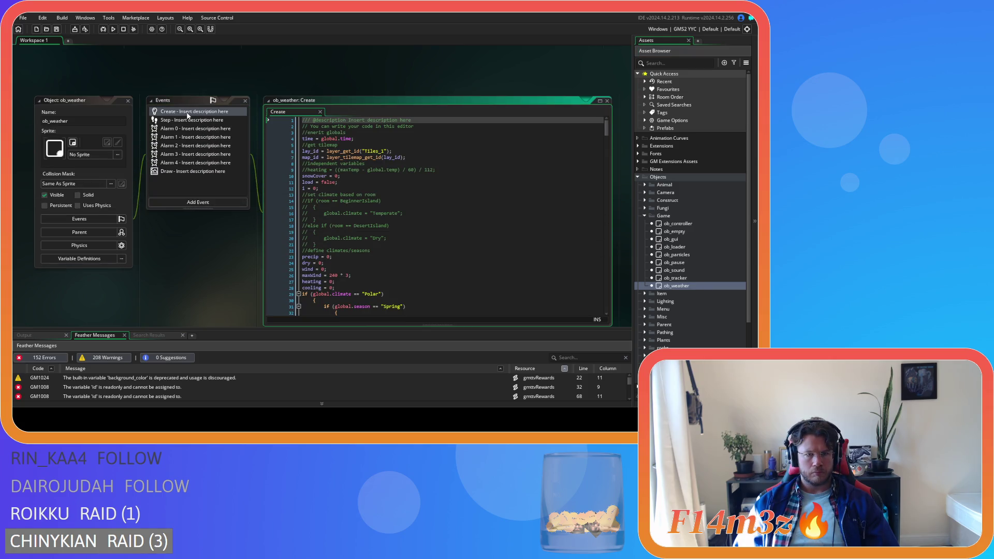
Look over ob_weather's Step code, collapse its editor, and open ob_lighting from the Lighting folder.
scroll(404, 215, down, 4)
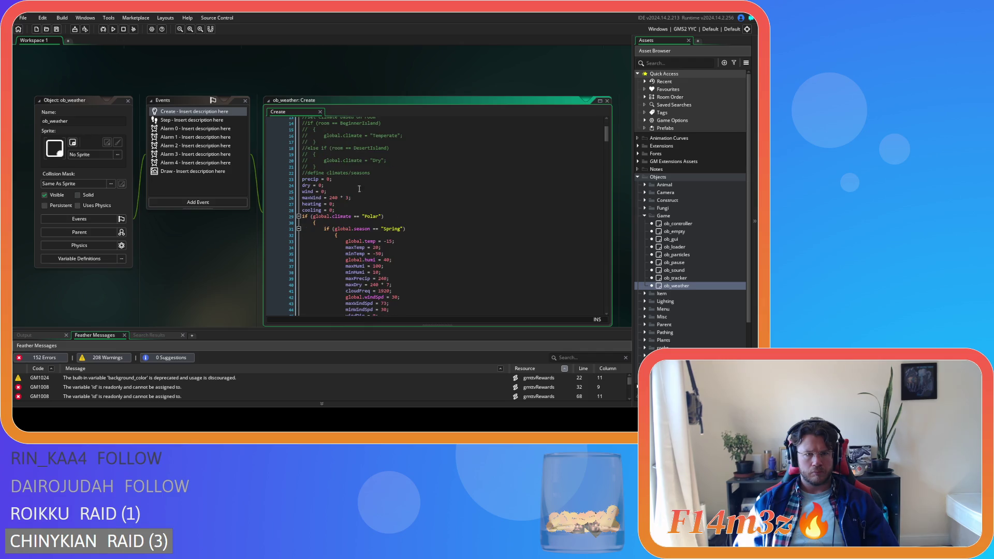
double_click(191, 121)
drag(609, 128, 615, 322)
scroll(400, 245, up, 20)
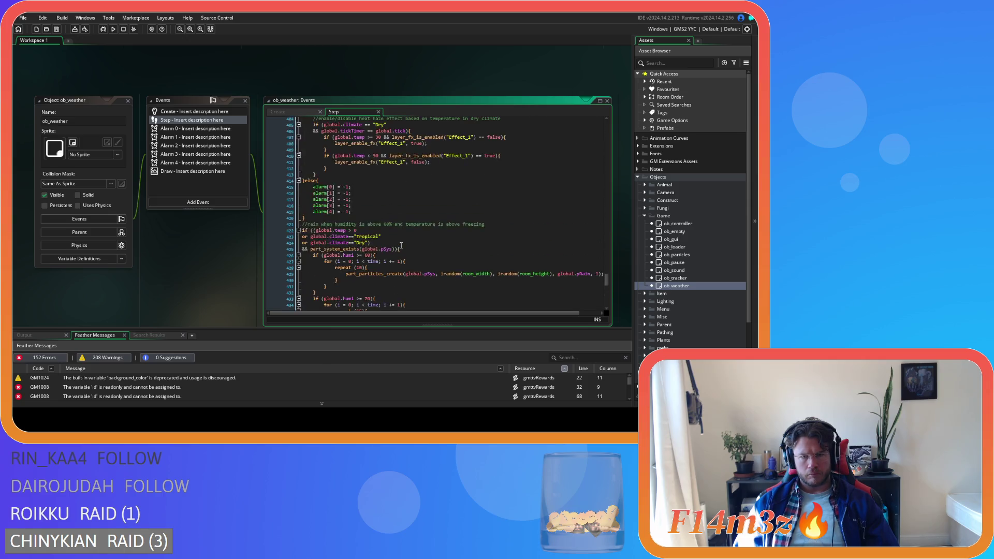
double_click(131, 104)
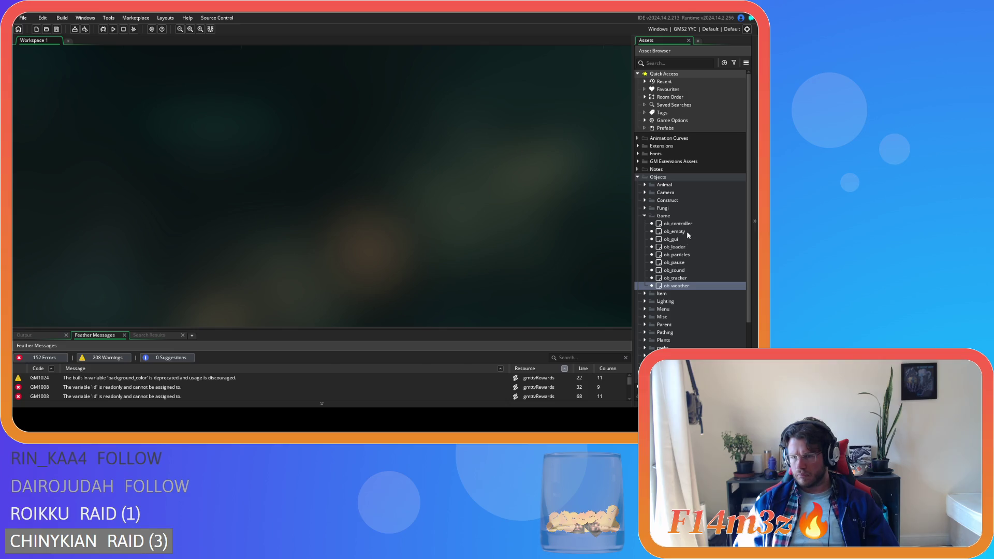
click(643, 216)
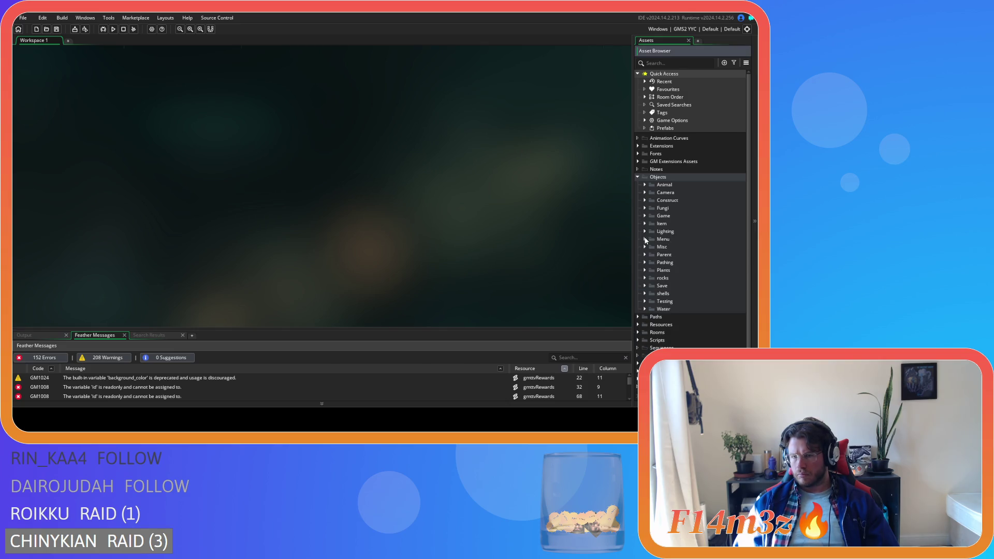
click(644, 232)
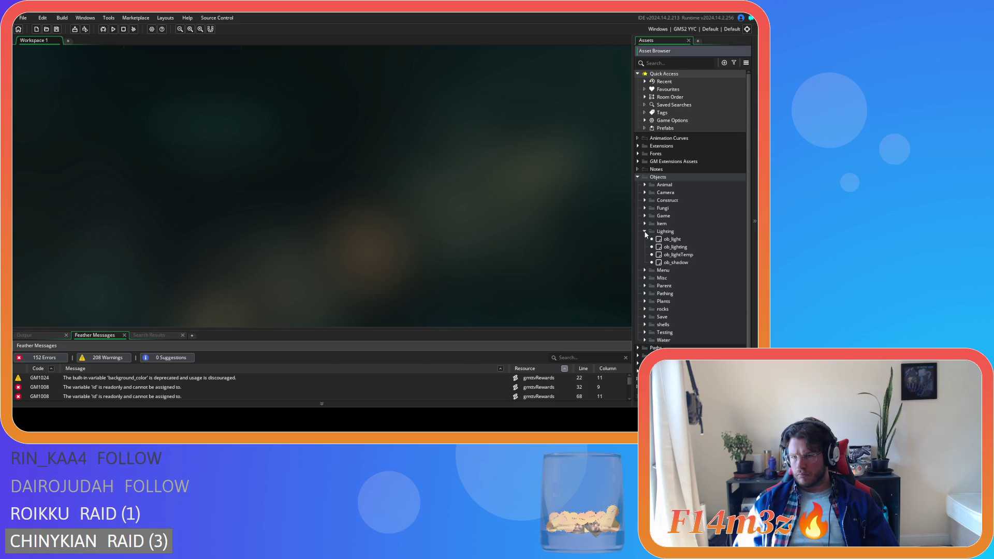
double_click(693, 246)
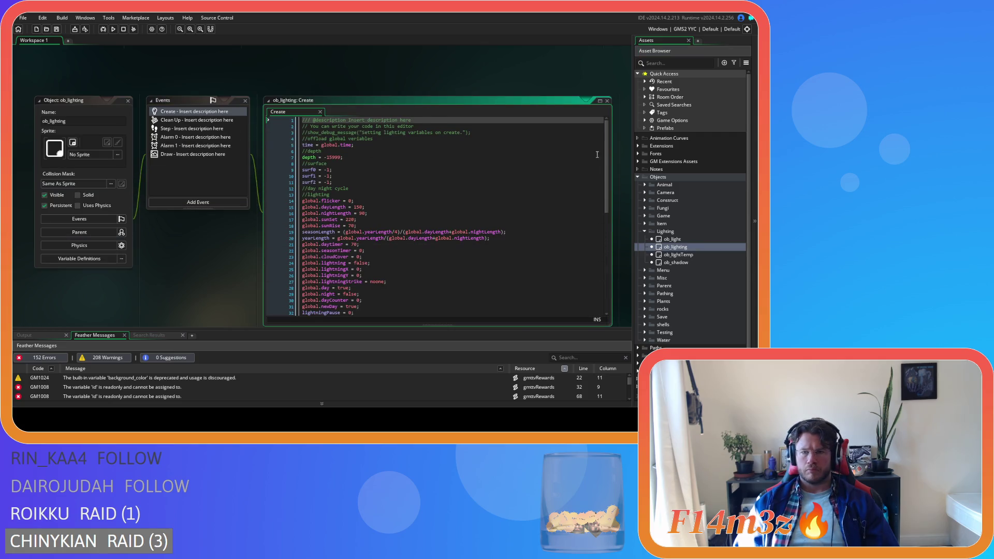
Add with(ob_tree){ setTreeSprite(id); } to the first season branch of ob_lighting's Step event.
click(181, 128)
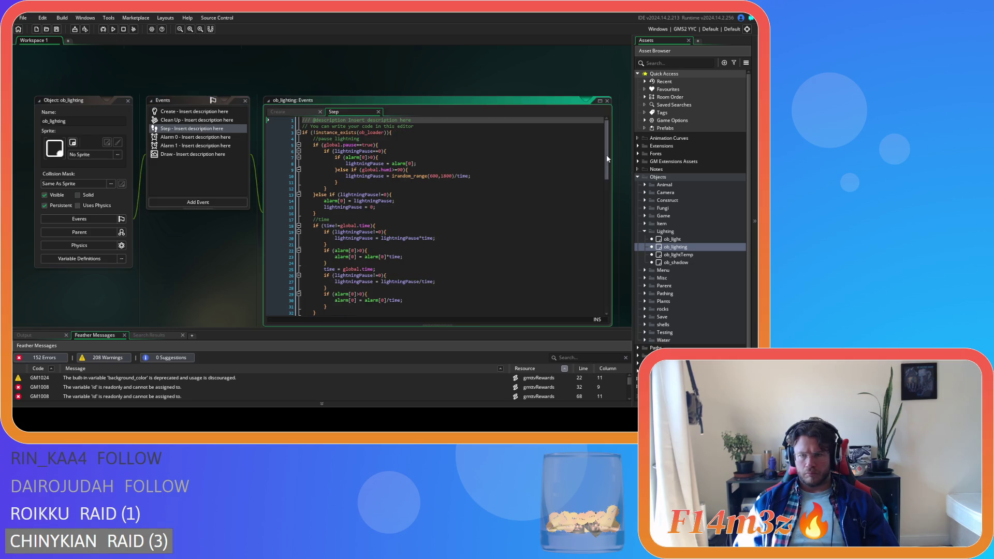
drag(607, 127, 614, 297)
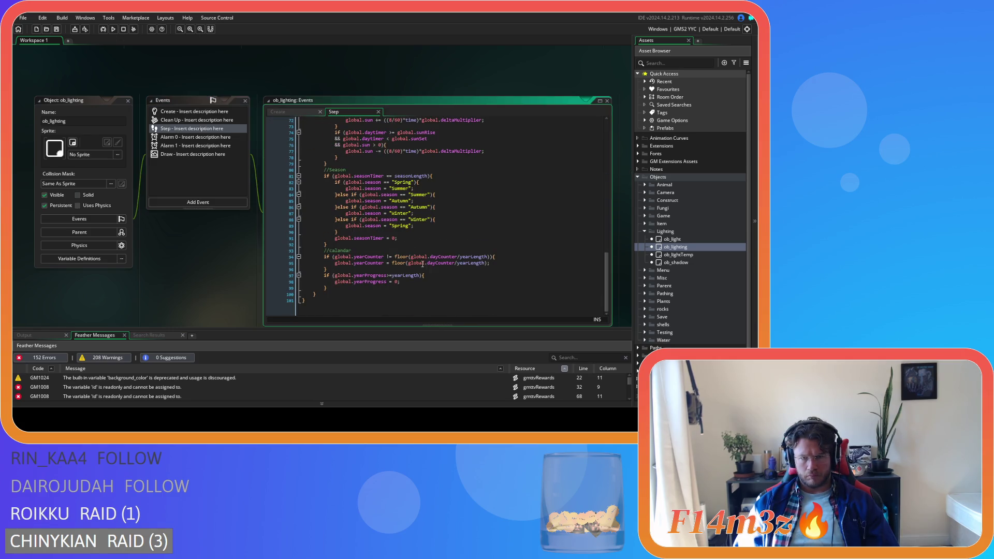
mouse_move(363, 182)
mouse_down()
mouse_move(409, 190)
mouse_move(432, 232)
mouse_up()
click(433, 232)
click(441, 189)
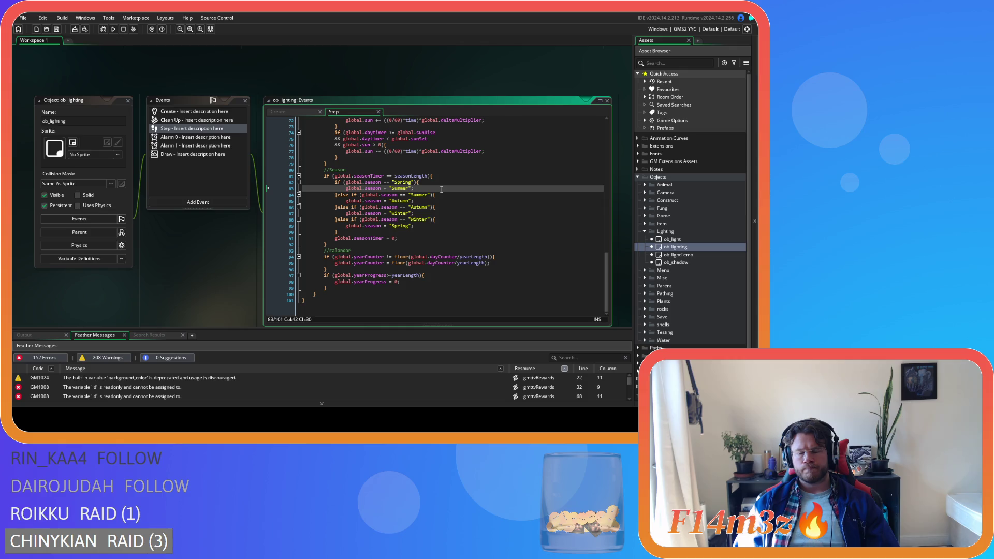
key(Return)
text(ul)
text(th)
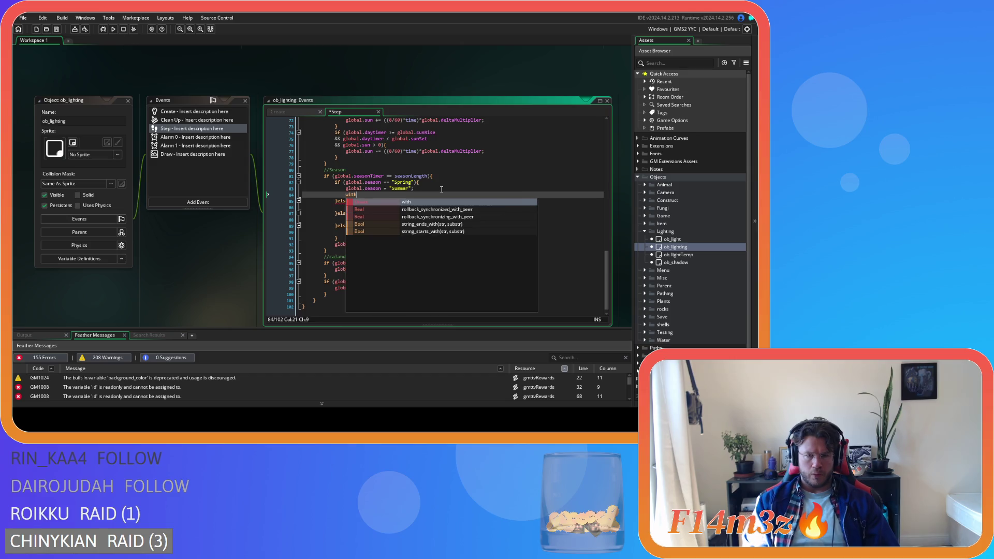
text(()
text(ob_)
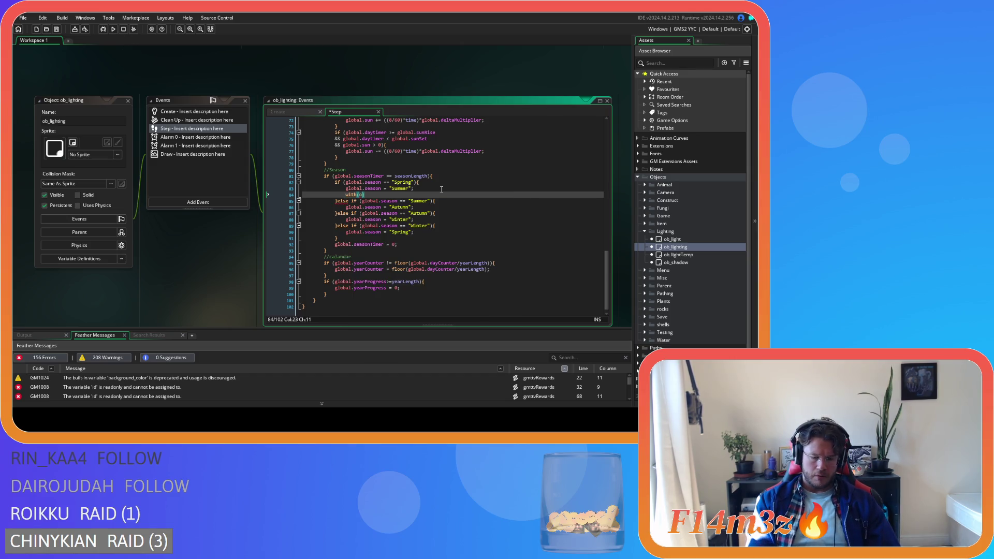
text(tree))
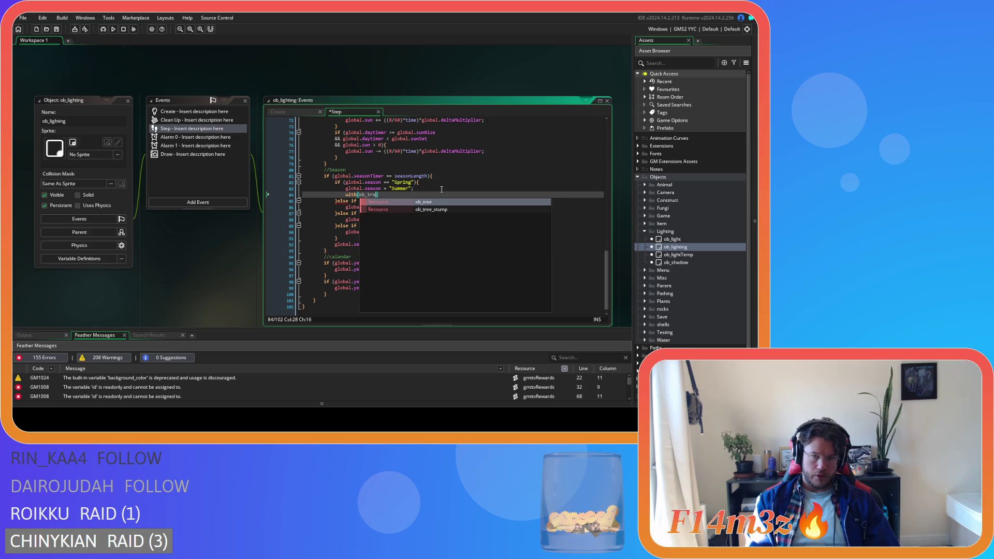
key(Return)
key(Return)
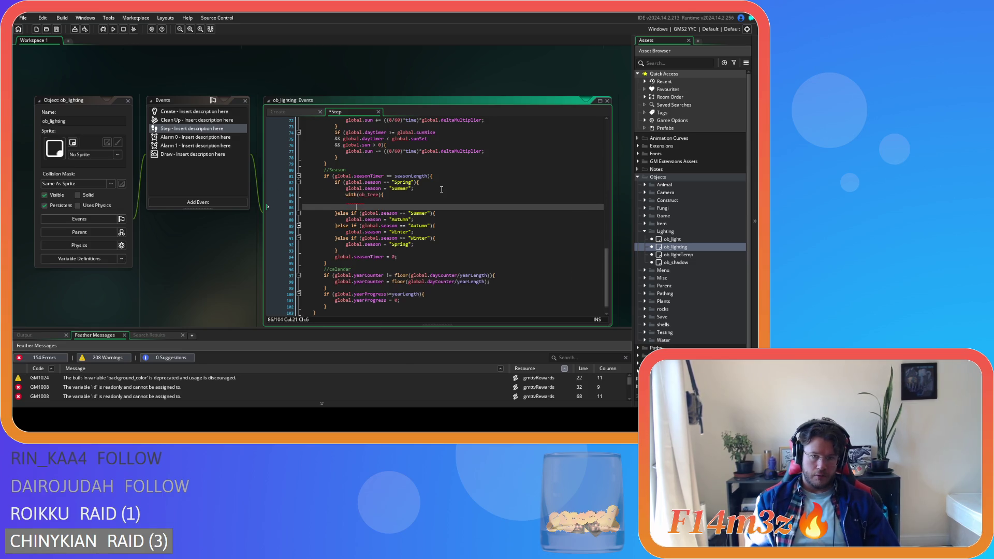
key(Up)
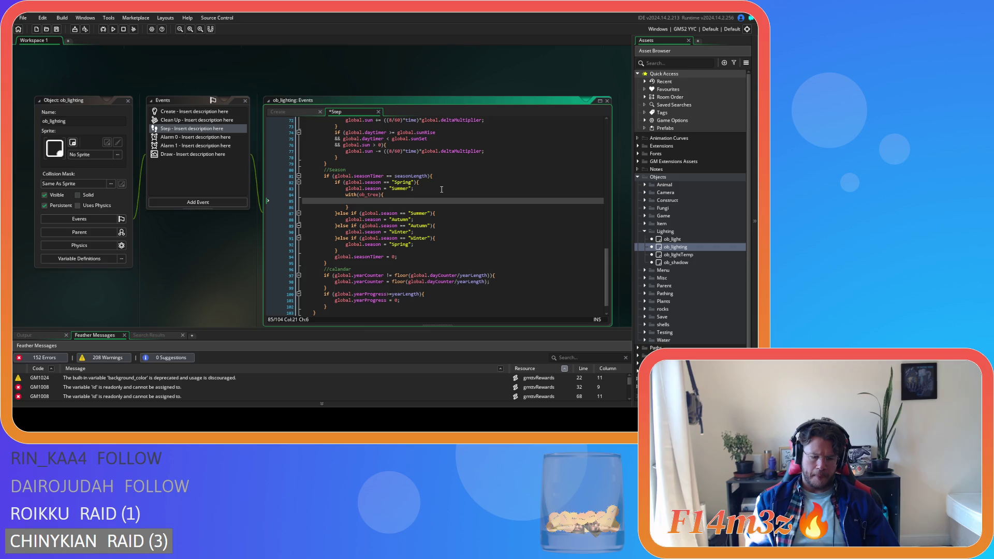
text(setTree)
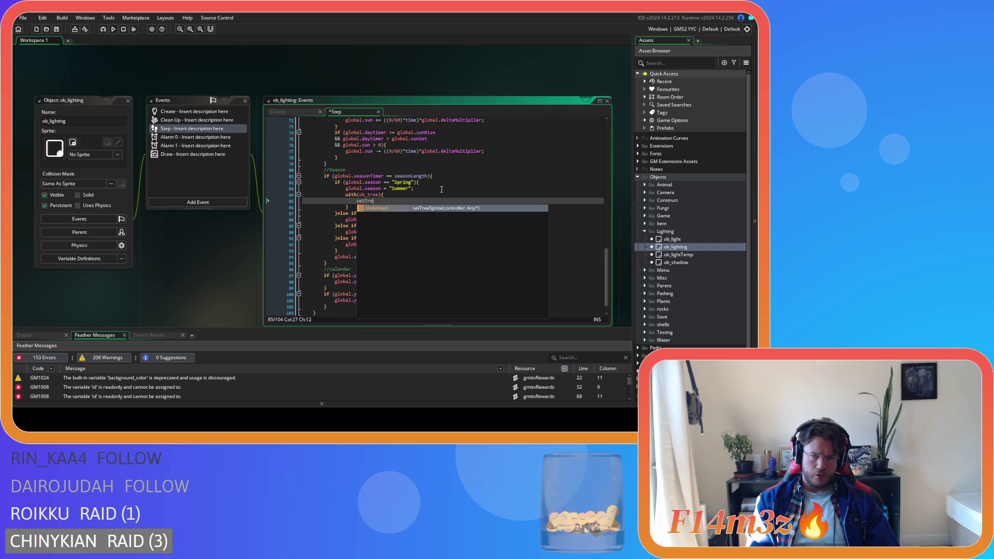
key(Return)
text(id);)
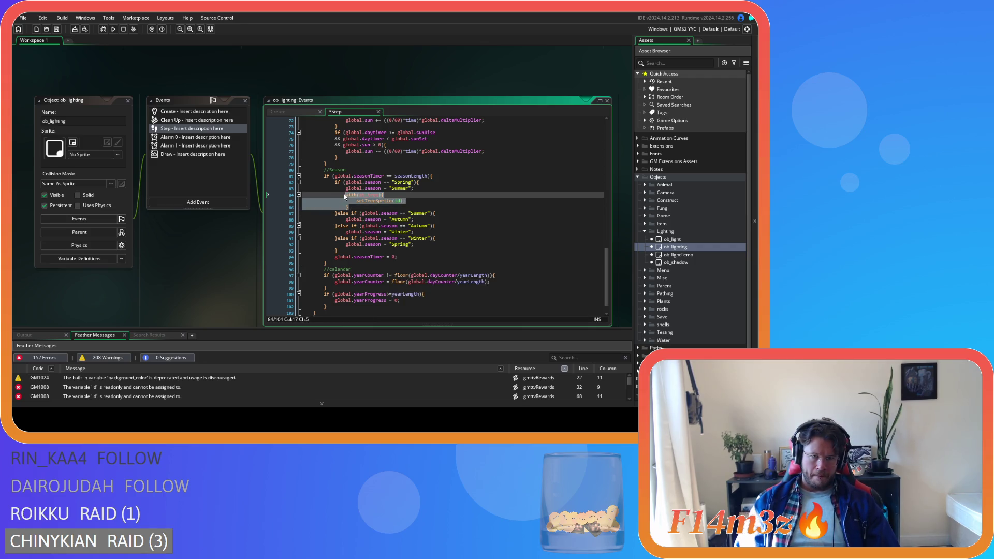
Duplicate that block as with(ob_miracle_tree){ setTreeSprite(id); }.
drag(310, 195, 372, 208)
key(ctrl+d)
click(367, 213)
text(miracle)
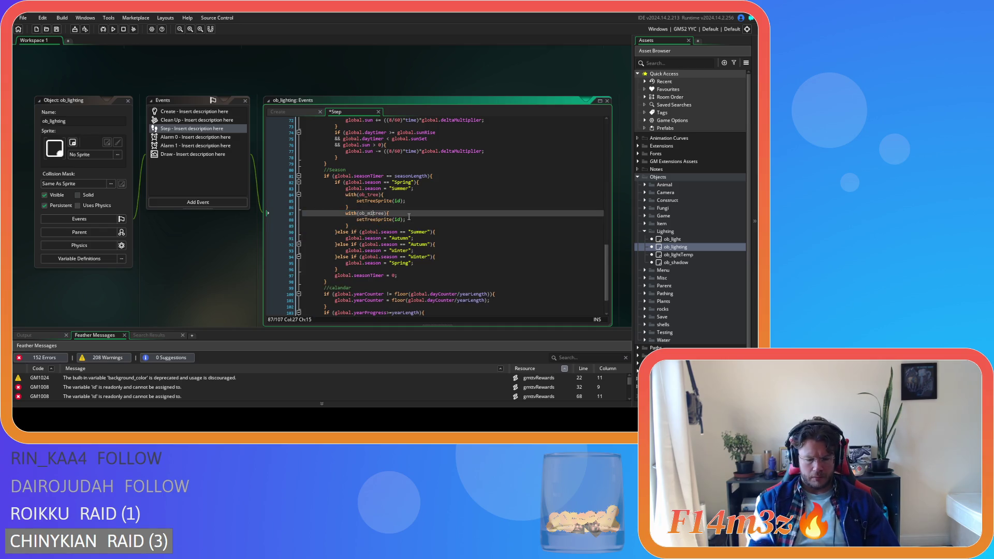
text(_)
drag(350, 227, 343, 214)
Paste both tree-update blocks into the remaining three season branches and save.
click(439, 238)
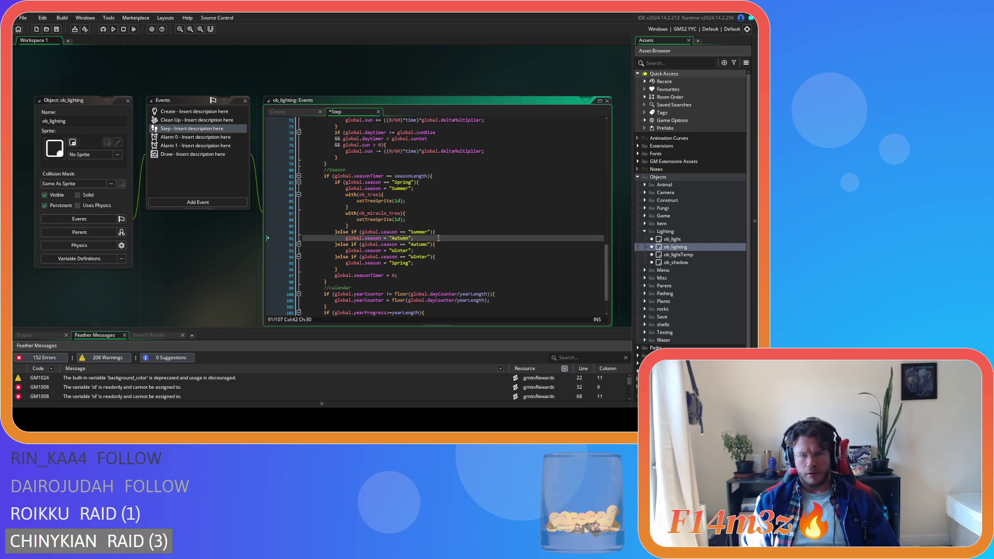
key(Return)
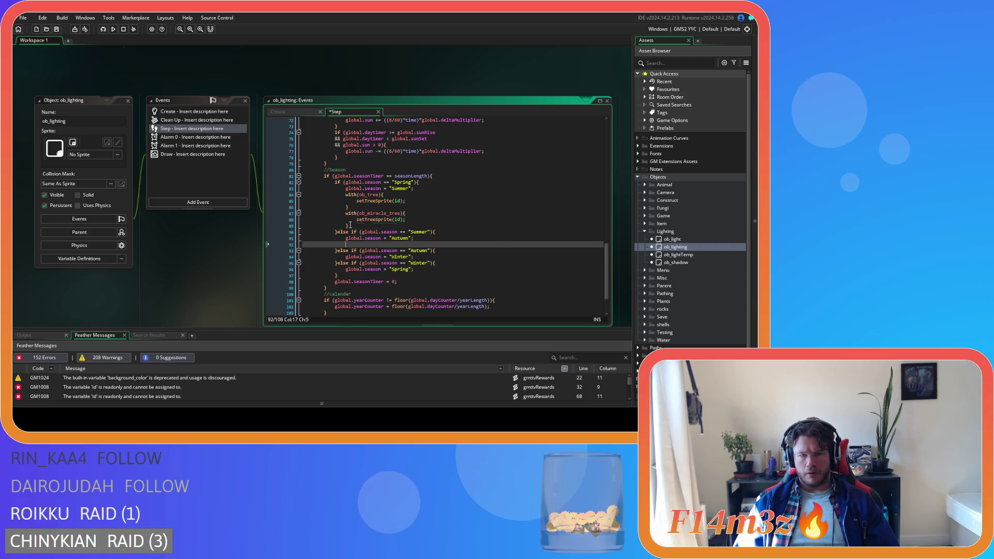
drag(350, 226, 344, 196)
key(ctrl+c)
click(388, 248)
key(ctrl+v)
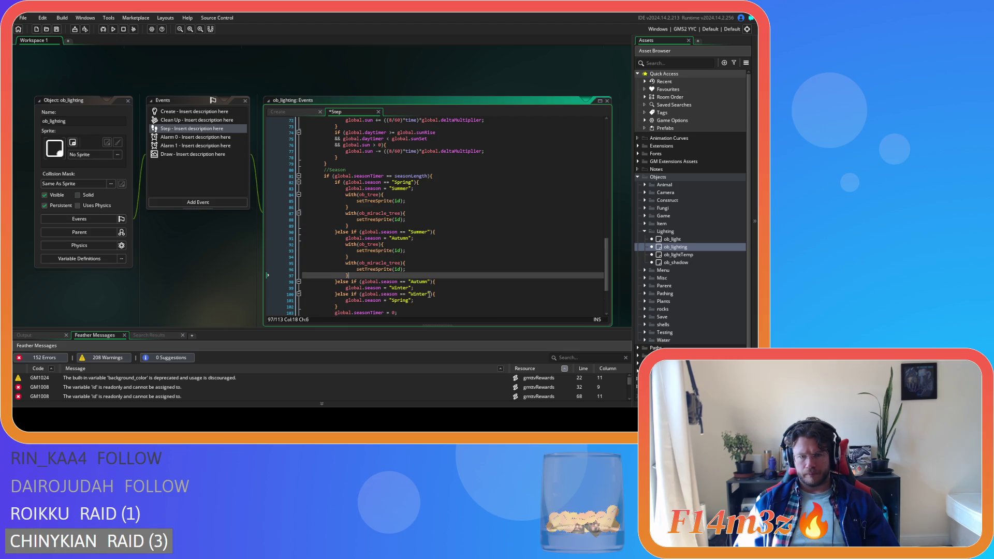
click(432, 285)
key(Return)
key(ctrl+v)
scroll(432, 284, down, 5)
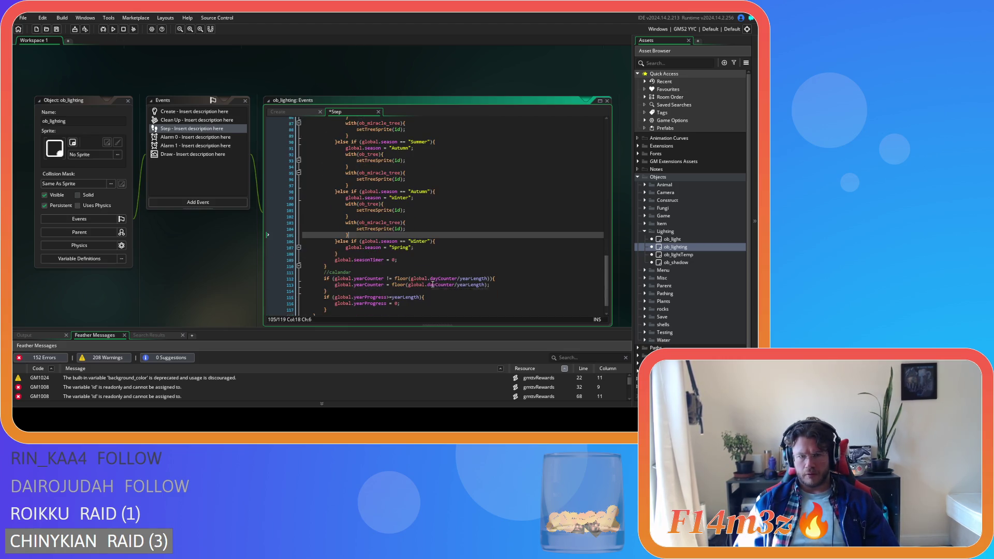
click(421, 250)
key(Return)
text(#)
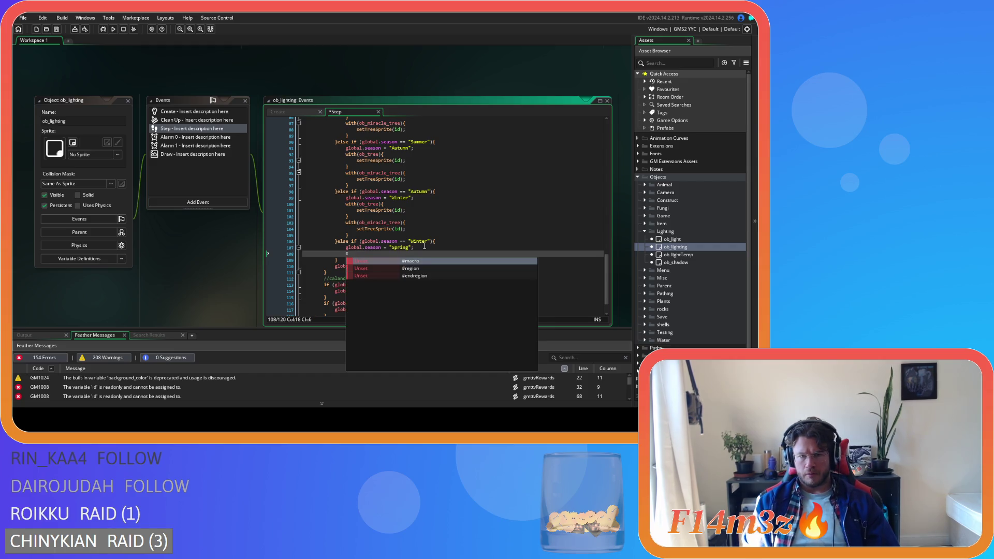
key(ctrl+v)
click(425, 247)
key(ctrl+s)
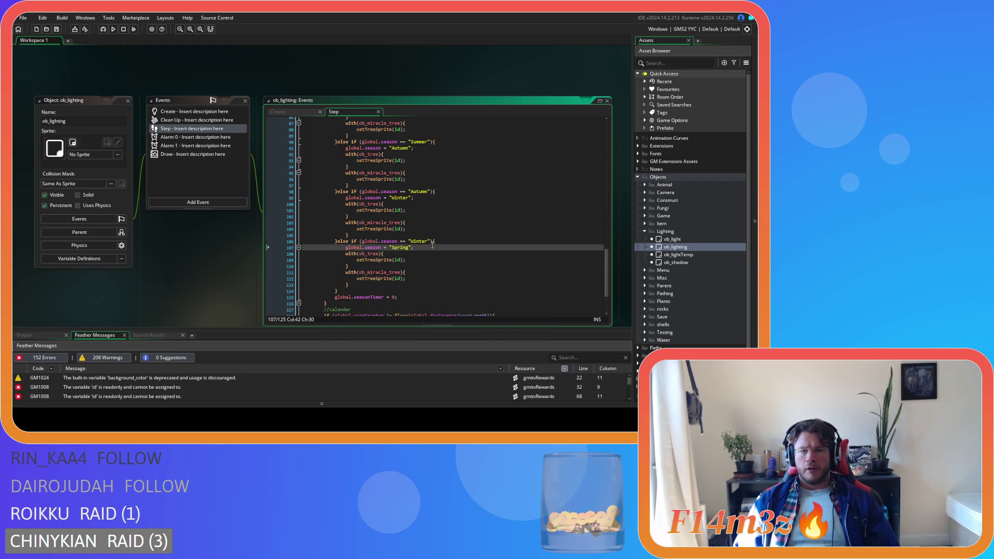
Set the build target to GMS2 VM and run the game with F5.
scroll(460, 206, up, 7)
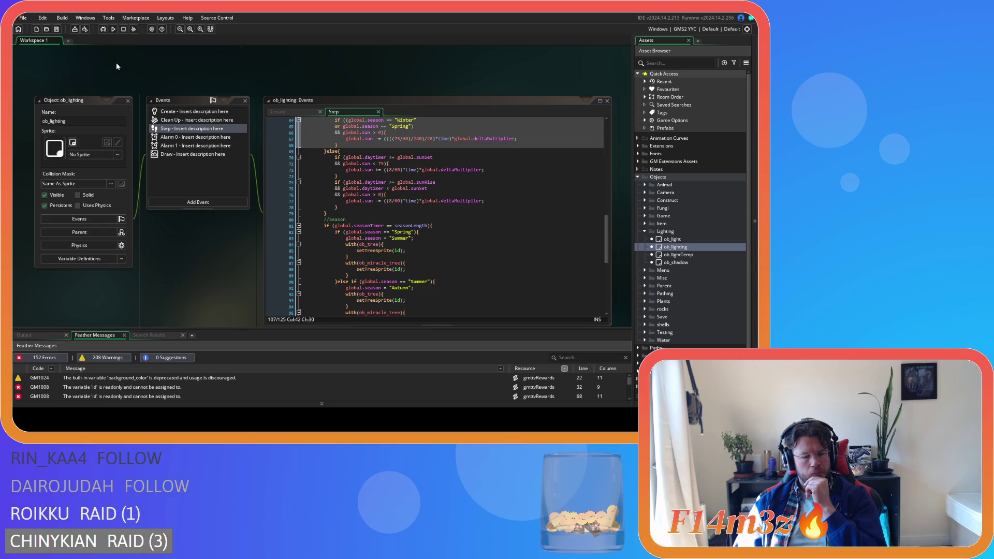
click(687, 30)
click(518, 51)
click(278, 72)
key(F5)
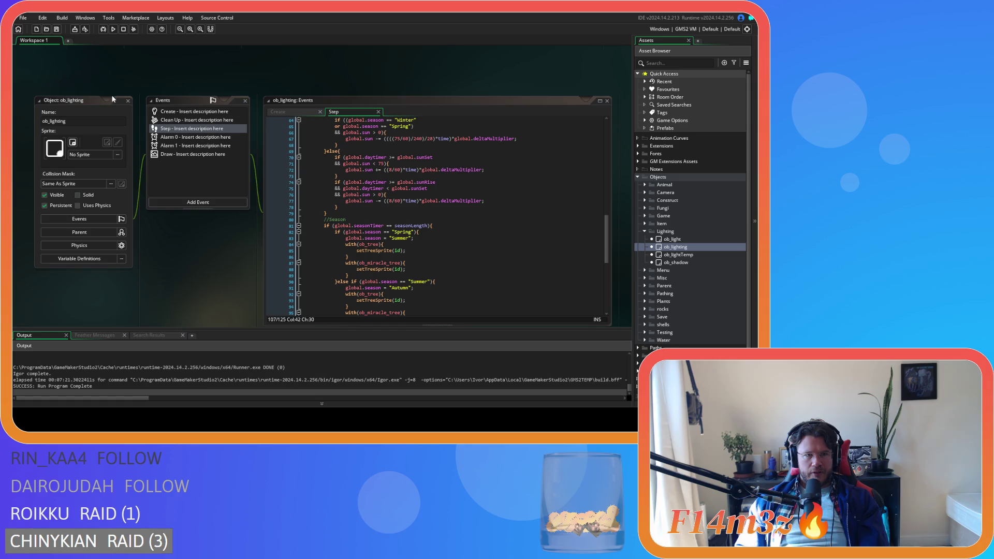
Close ob_lighting, open ob_weather from Objects > Game, and view its Create code.
click(127, 100)
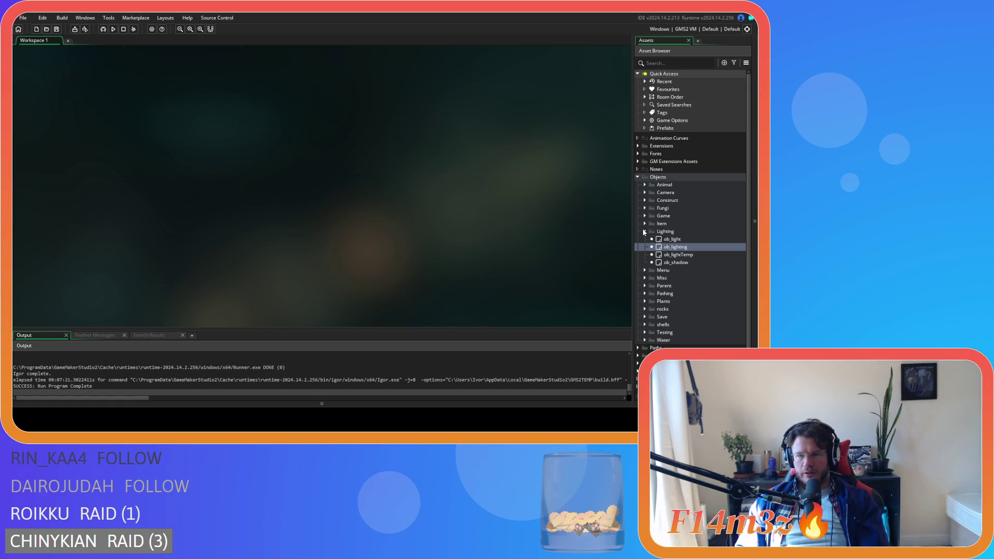
click(644, 232)
click(645, 215)
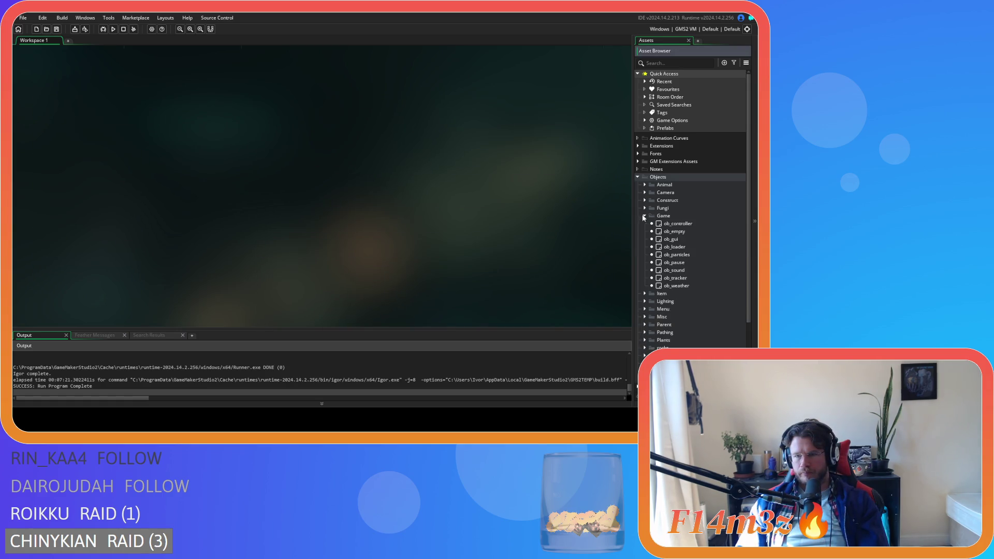
double_click(687, 285)
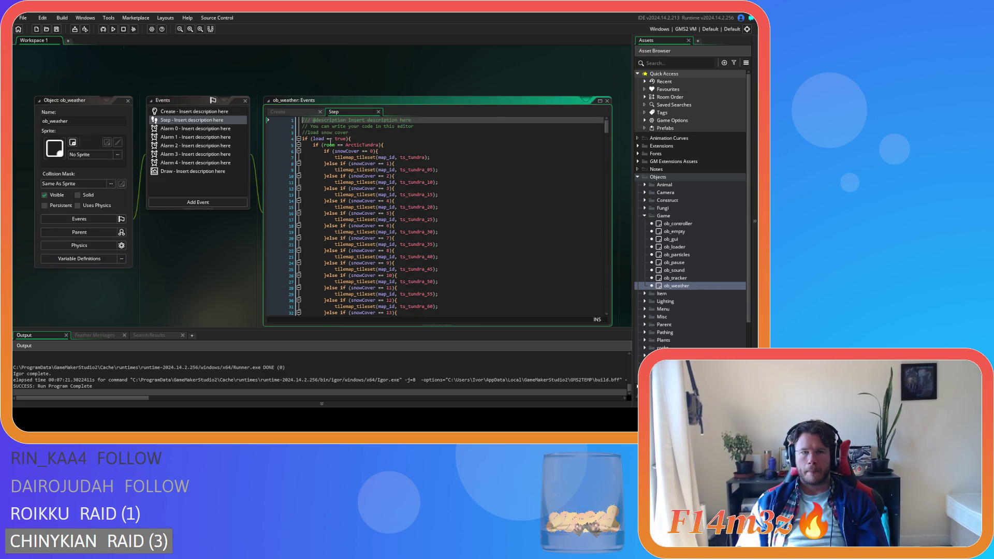
click(290, 112)
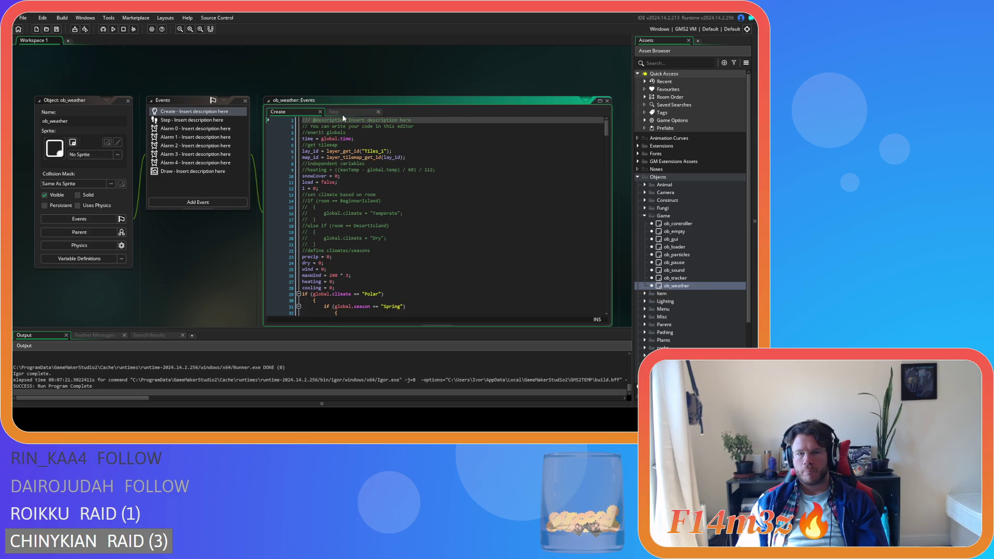
scroll(604, 129, down, 5)
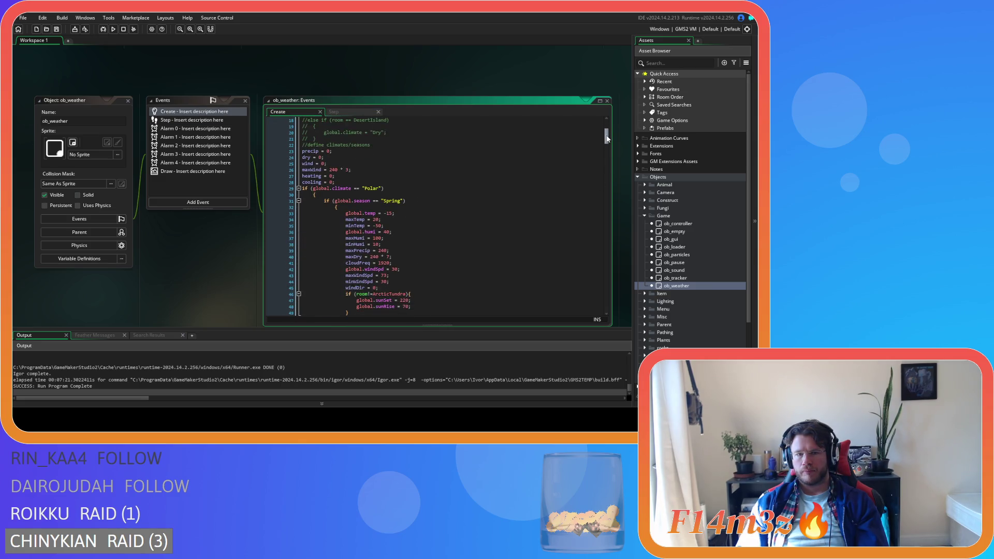
scroll(603, 129, up, 5)
Review the tundra snow-cover lines in the Step code, then open the Alarm 0 event.
click(353, 112)
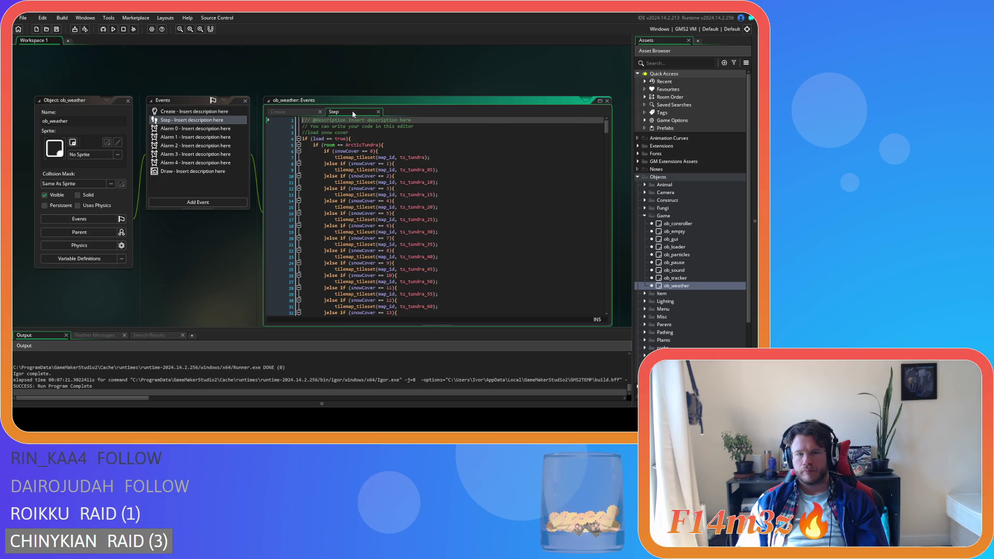
drag(448, 155, 498, 233)
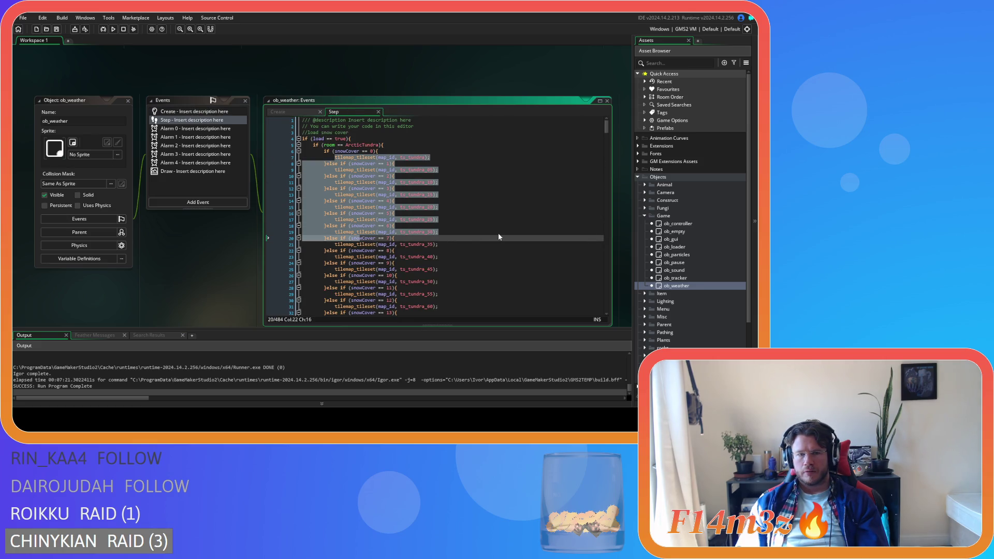
click(498, 233)
drag(607, 127, 609, 140)
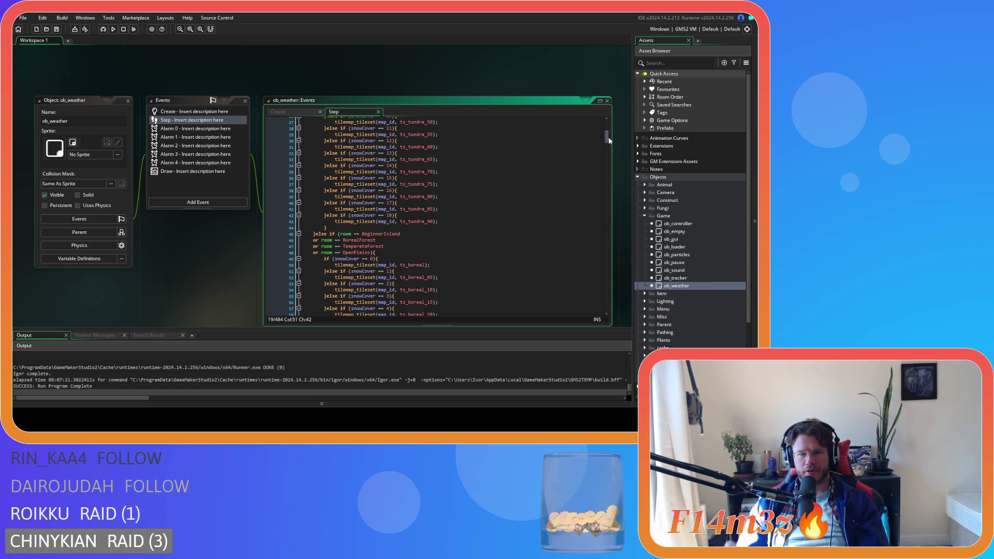
scroll(438, 171, up, 9)
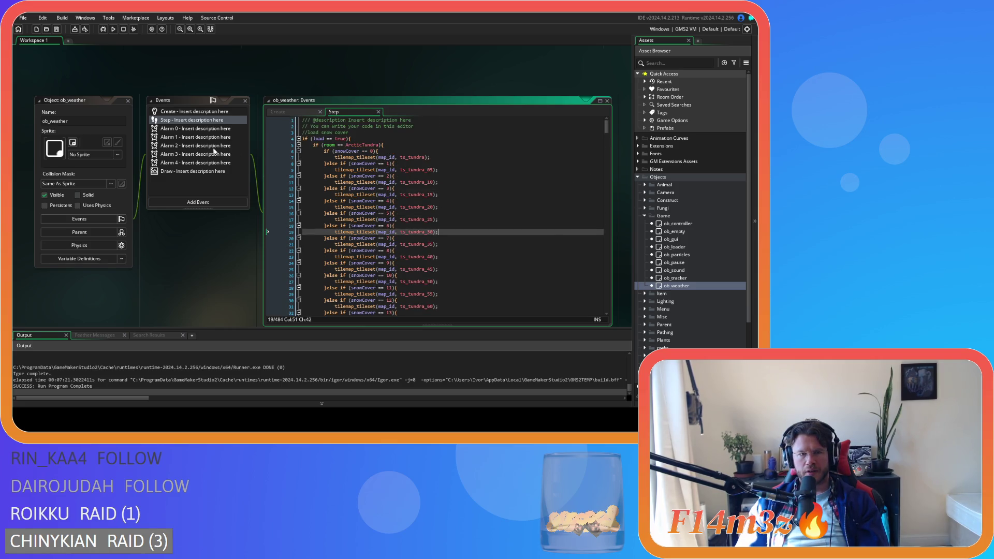
mouse_move(606, 126)
mouse_down()
mouse_move(613, 157)
mouse_move(608, 127)
mouse_up()
click(181, 129)
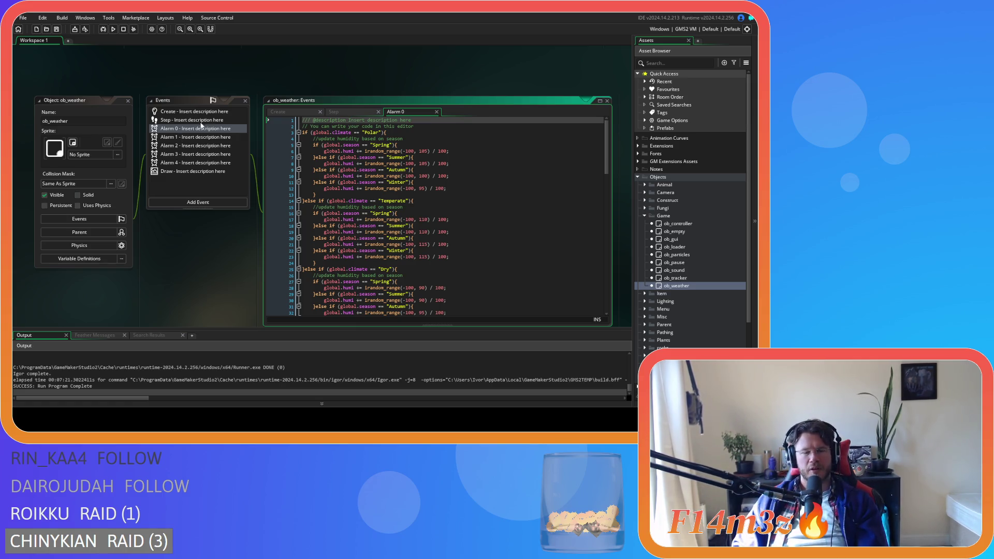
Review the Alarm 0 code, including its Winter season check on line 11.
click(450, 156)
click(479, 181)
scroll(479, 182, down, 2)
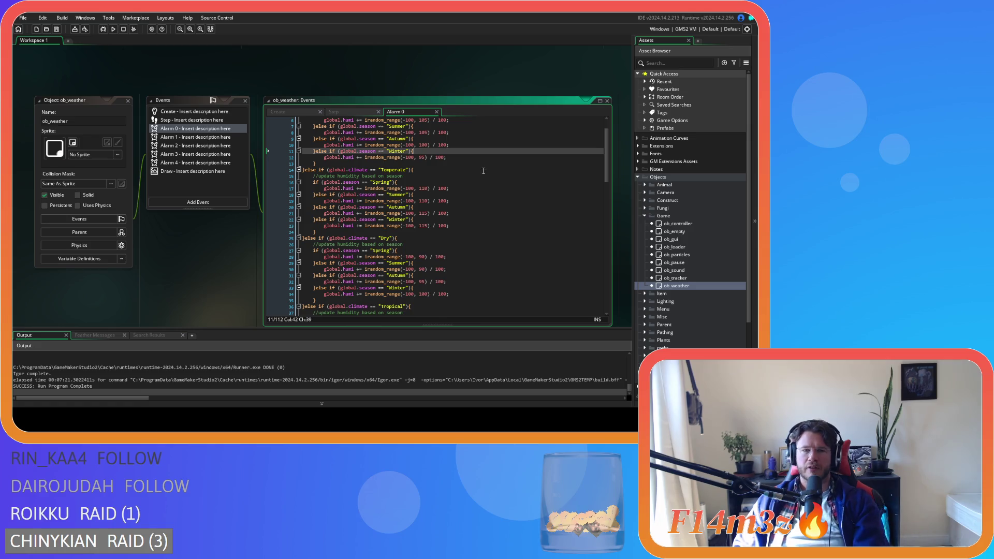
scroll(525, 196, down, 4)
scroll(525, 196, down, 2)
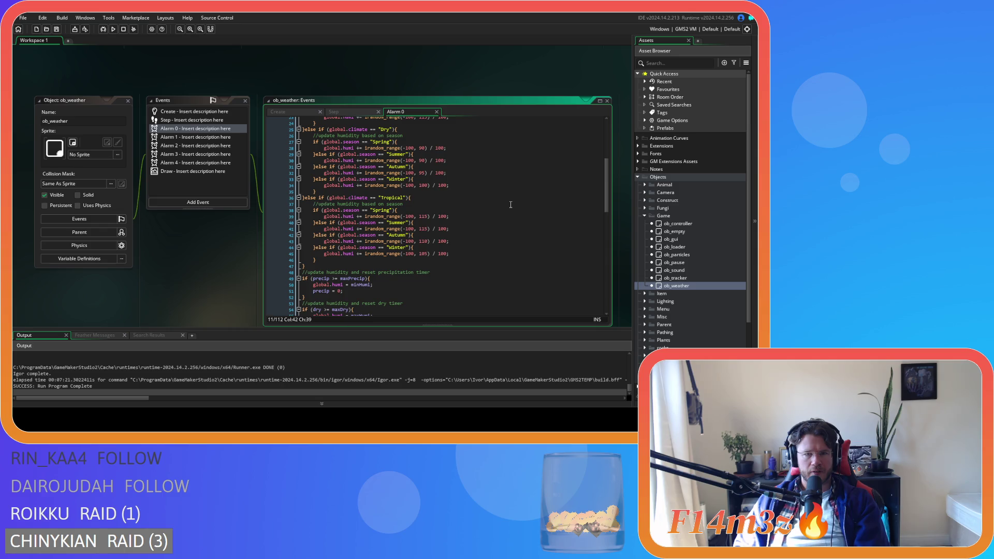
Look over the Alarm 1 event code, then return to Alarm 0.
click(437, 113)
double_click(180, 136)
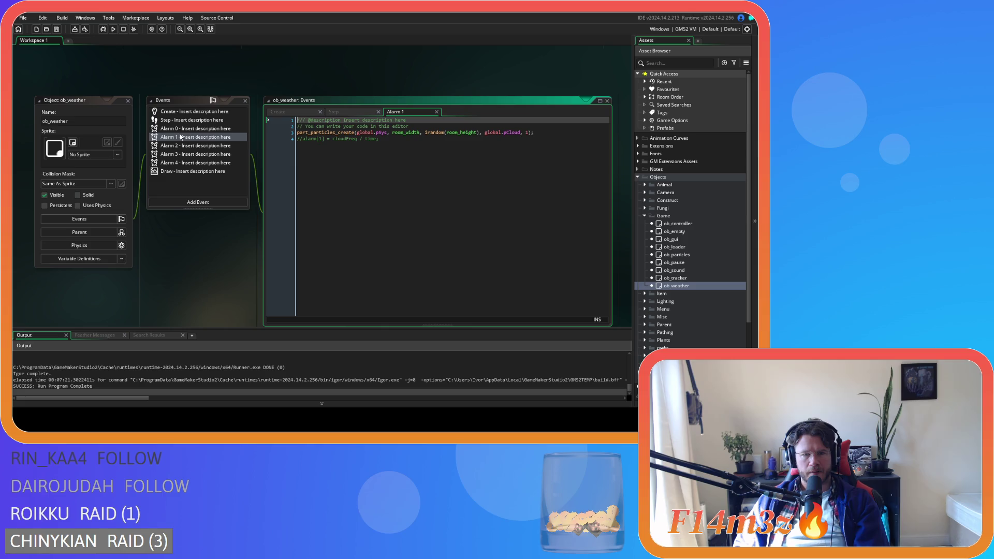
click(437, 111)
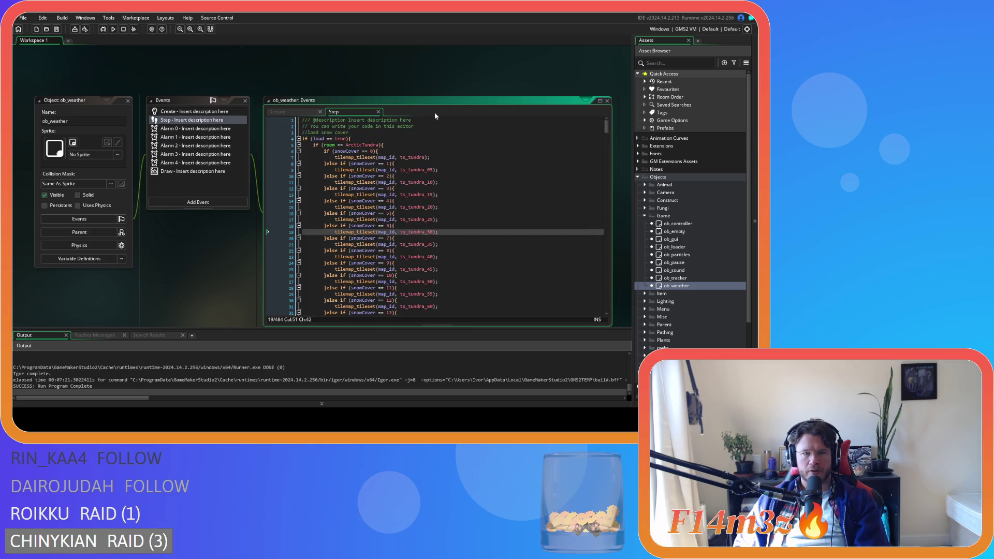
double_click(195, 129)
mouse_move(605, 149)
mouse_down()
mouse_move(622, 248)
mouse_move(620, 213)
mouse_move(619, 238)
mouse_up()
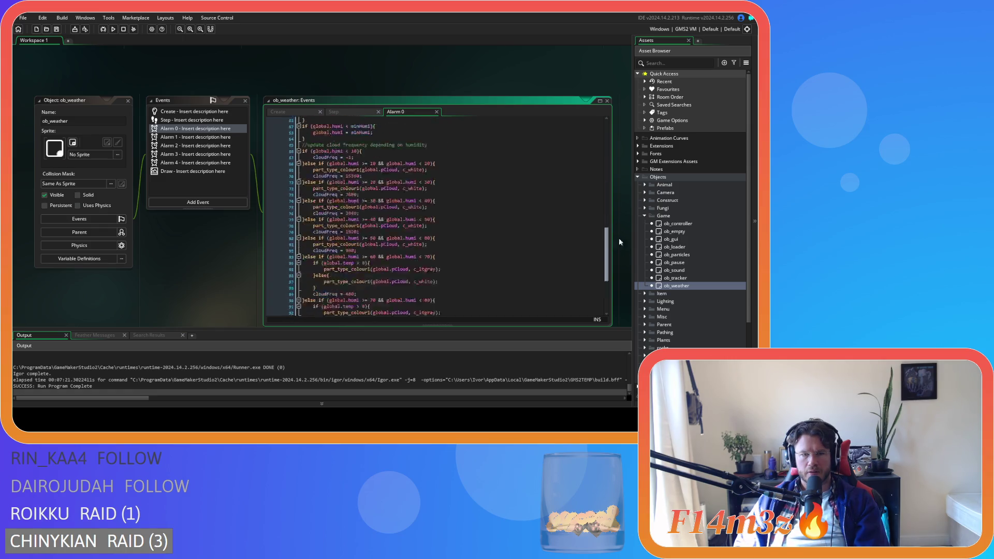
Move past the Step and Alarm 2 code to reach the Alarm 3 event code.
click(437, 112)
click(192, 145)
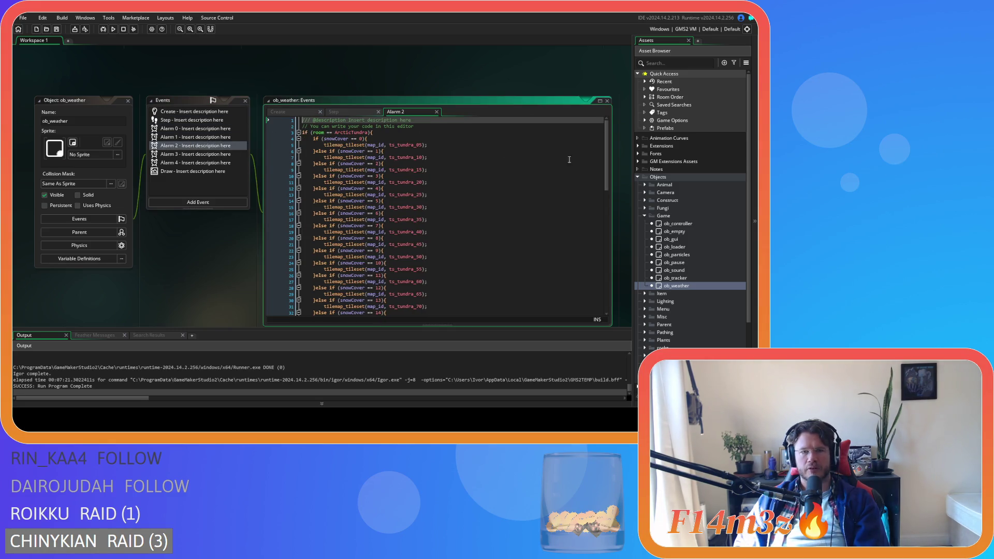
mouse_move(606, 161)
mouse_down()
mouse_move(598, 213)
mouse_move(591, 127)
mouse_up()
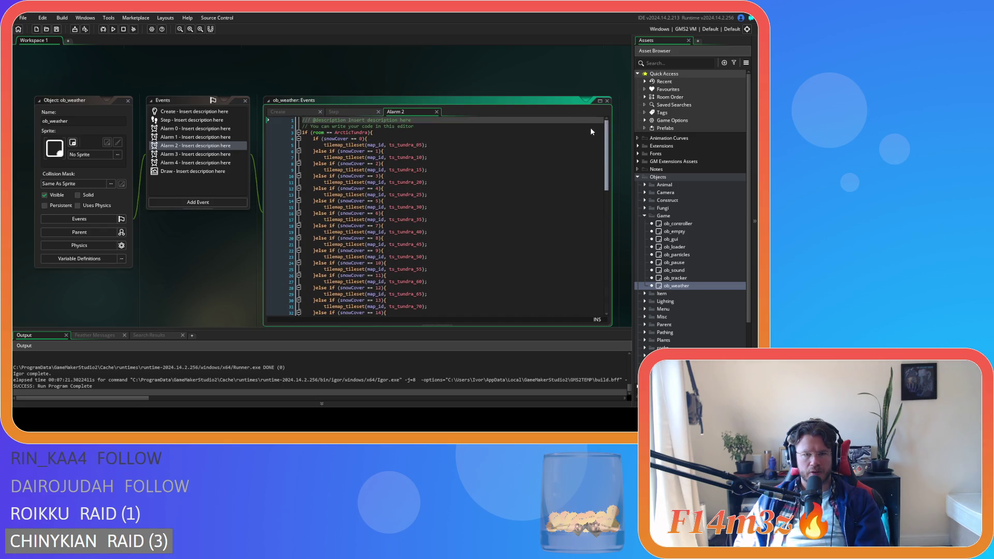
click(169, 153)
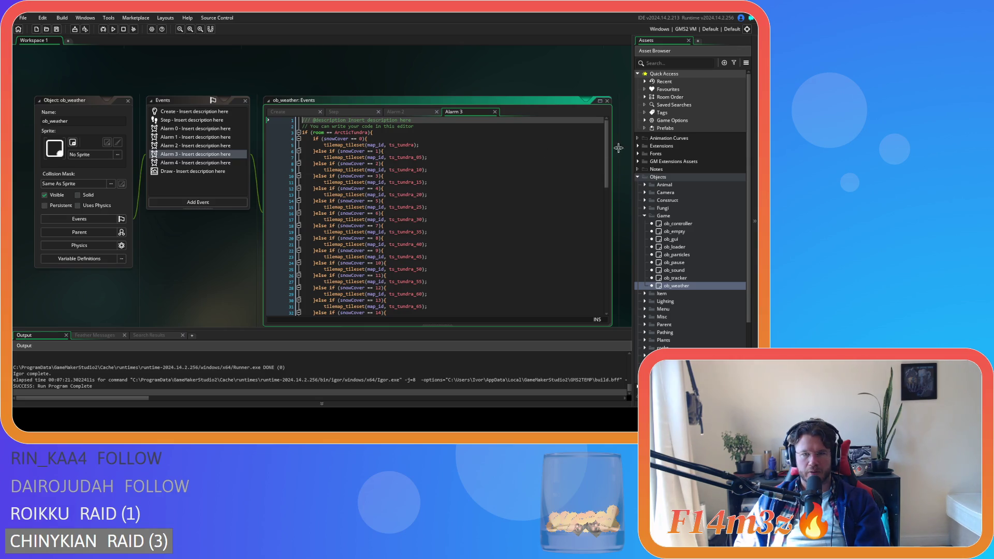
Review Alarm 3's tileset lines, from ts_tundra down to ts_tundra_50 on line 25.
mouse_move(609, 153)
mouse_down()
mouse_move(585, 236)
mouse_move(590, 141)
mouse_up()
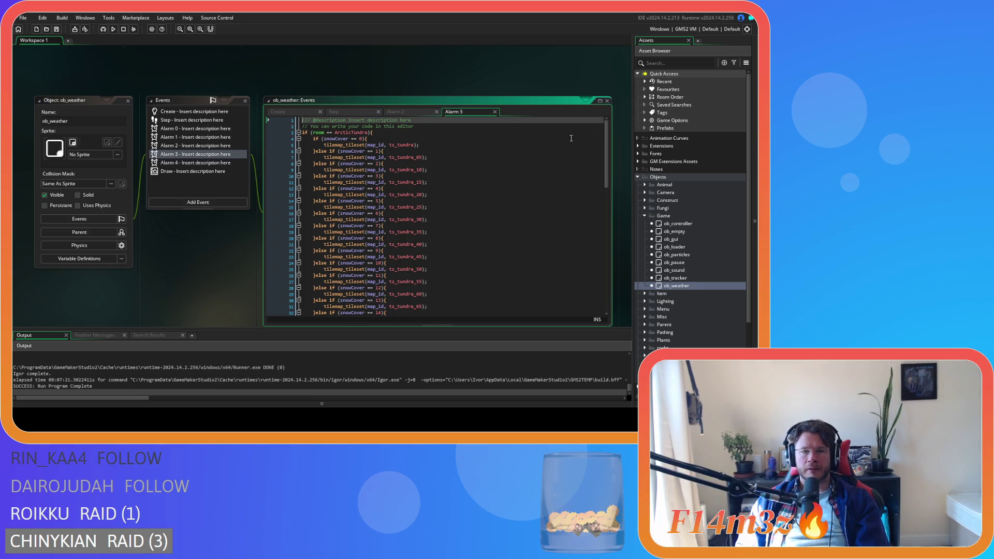
click(442, 148)
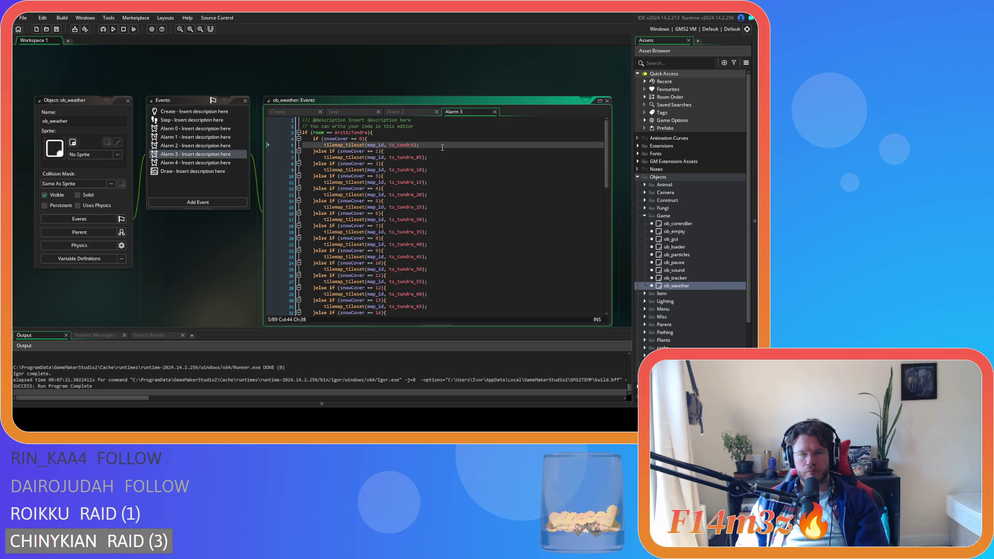
scroll(442, 148, down, 3)
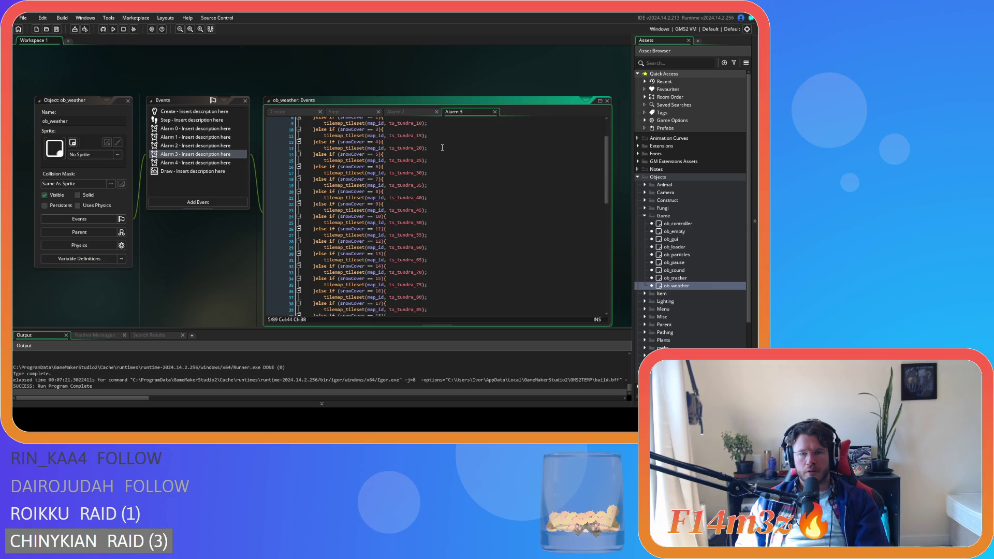
click(443, 222)
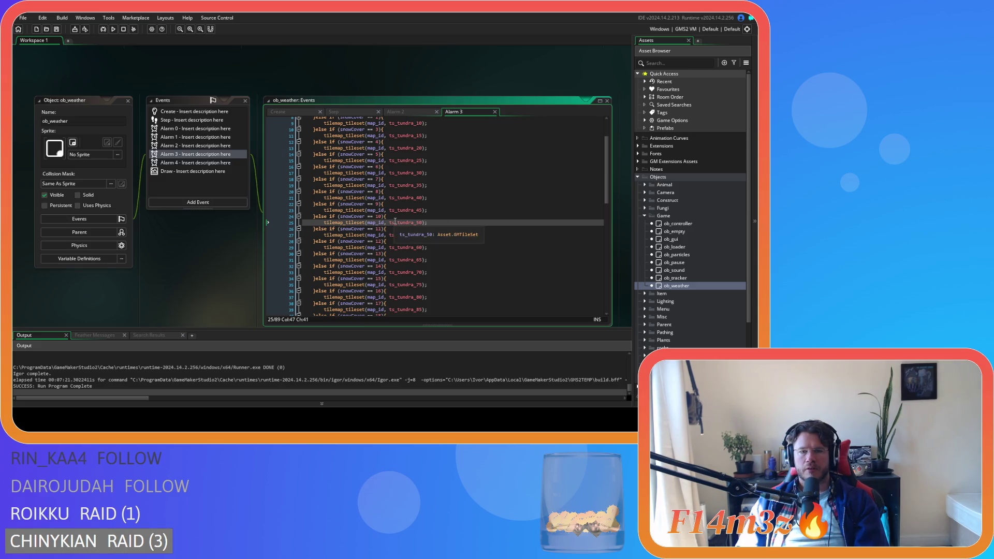
scroll(396, 222, down, 3)
scroll(413, 221, up, 3)
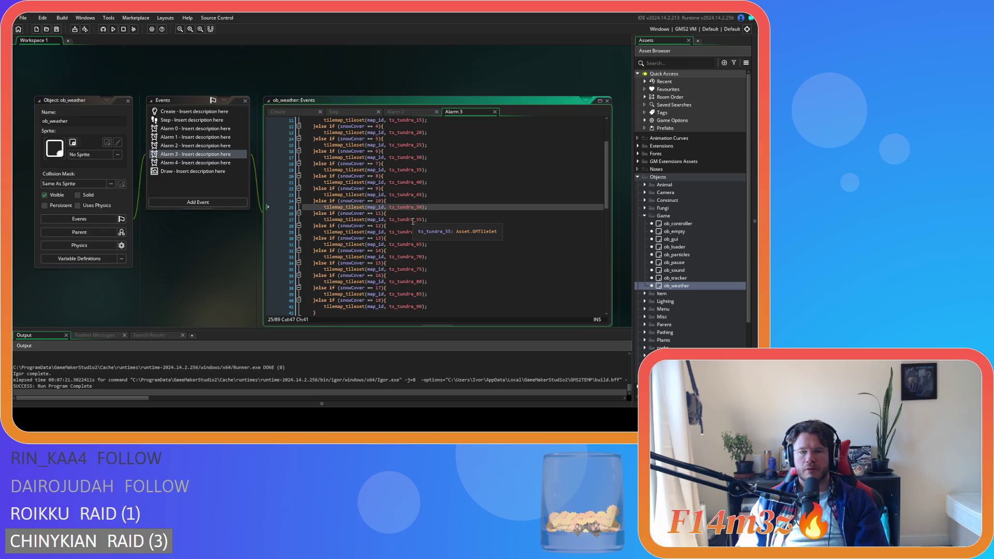
scroll(412, 221, up, 3)
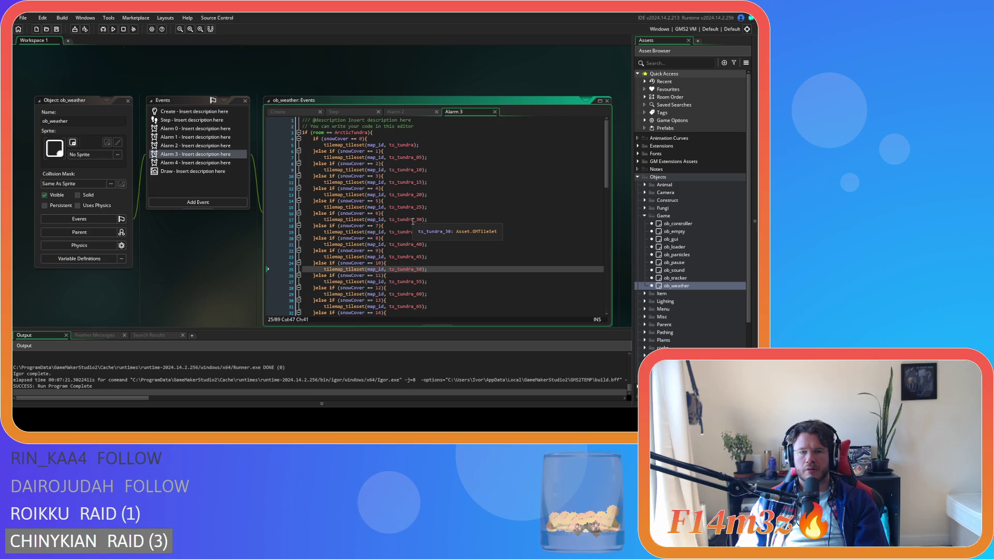
scroll(412, 222, down, 2)
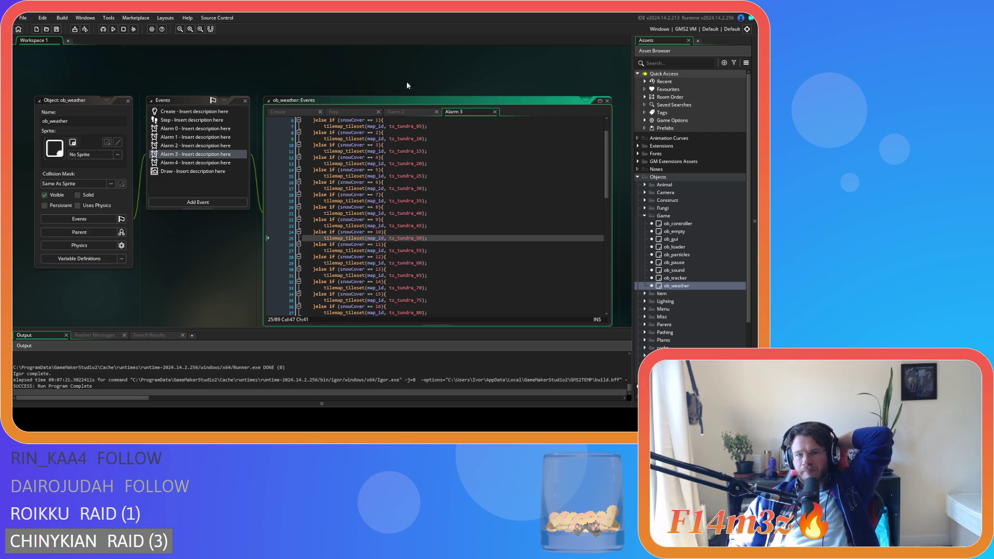
Check the Step code, then paste the ob_tree and ob_miracle_tree blocks after line 25.
click(344, 110)
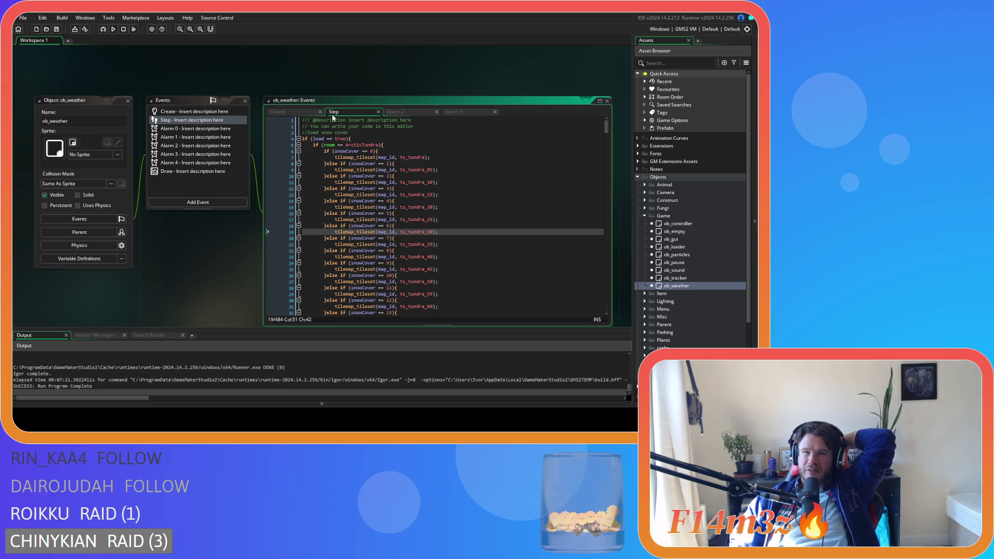
click(460, 112)
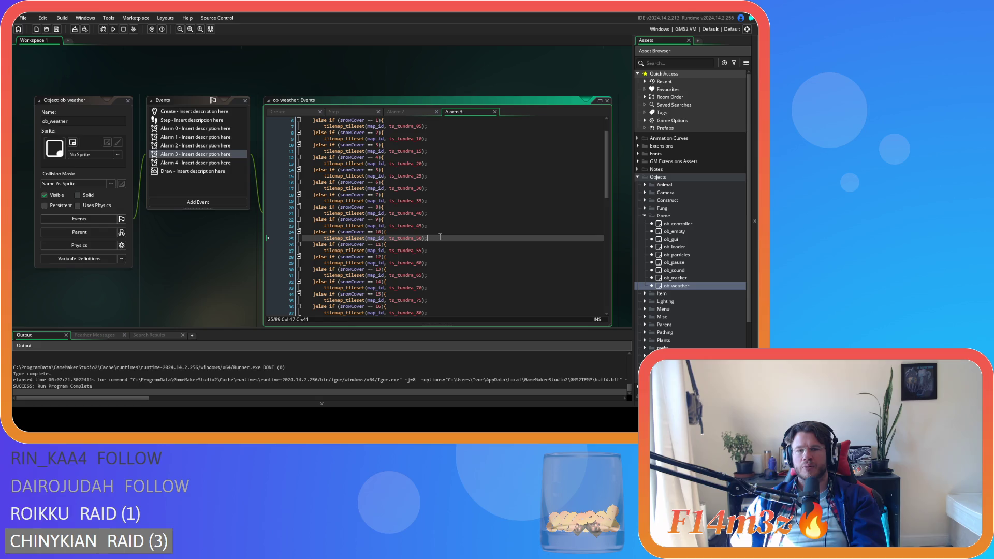
key(ctrl+v)
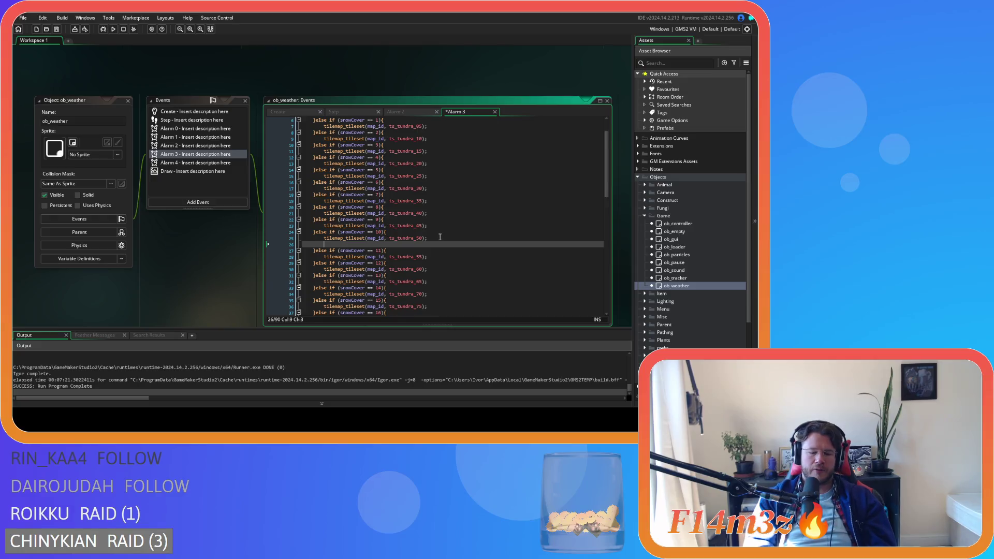
Dedent pasted lines 26–31 one level to match the snowCover == 10 branch.
drag(356, 275, 267, 251)
key(shift+Tab)
key(shift+Tab)
click(353, 270)
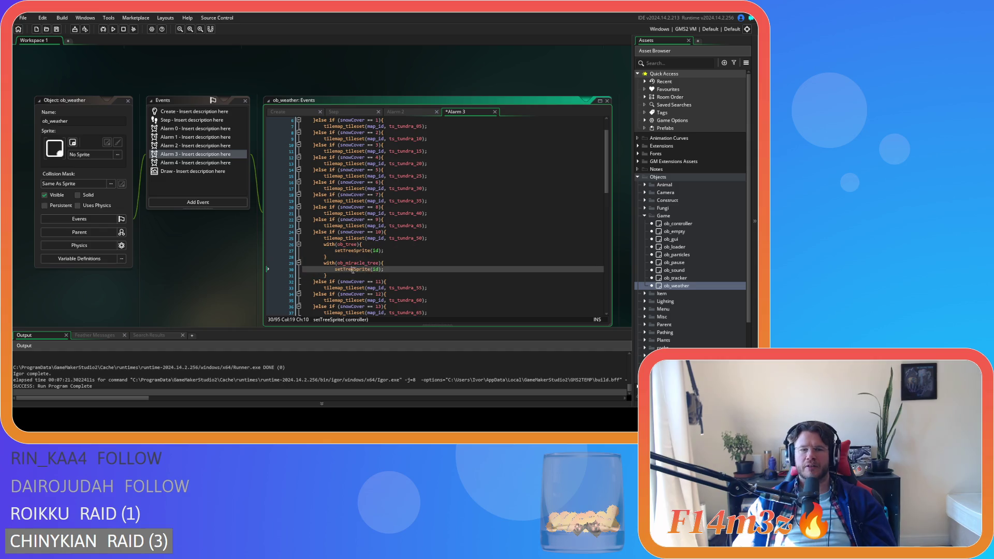
click(373, 275)
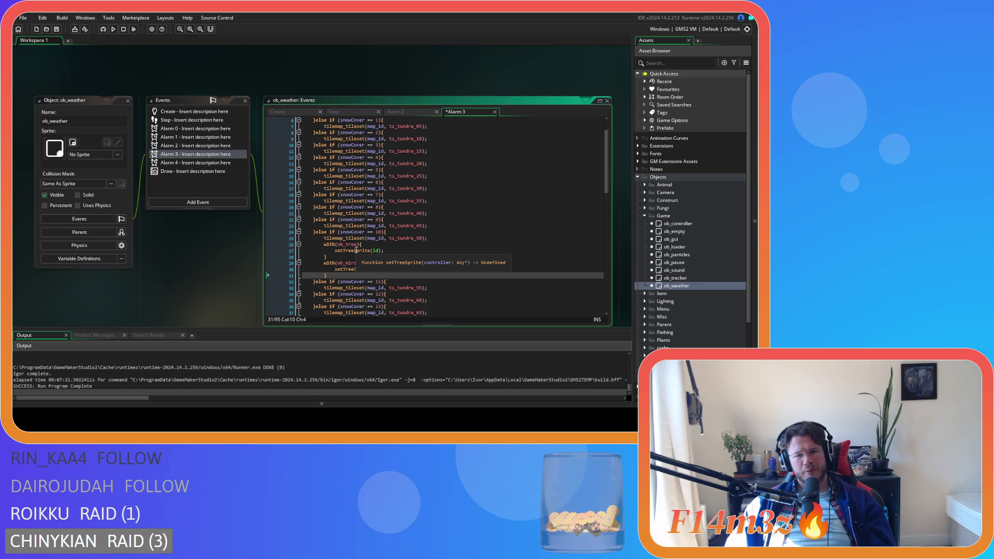
Jump to the sc_setTreeSprite definition and find its winter branch.
middle_click(357, 250)
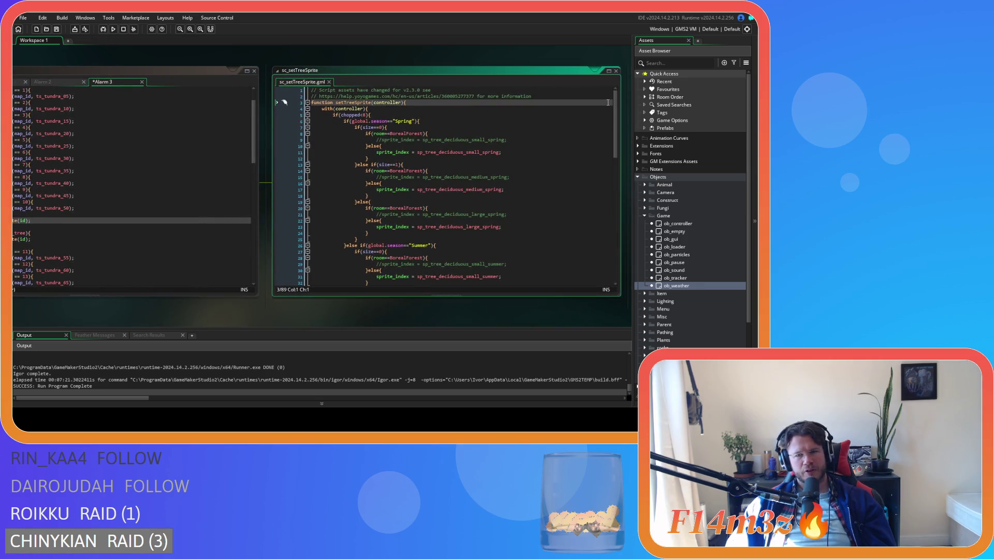
drag(618, 130, 620, 268)
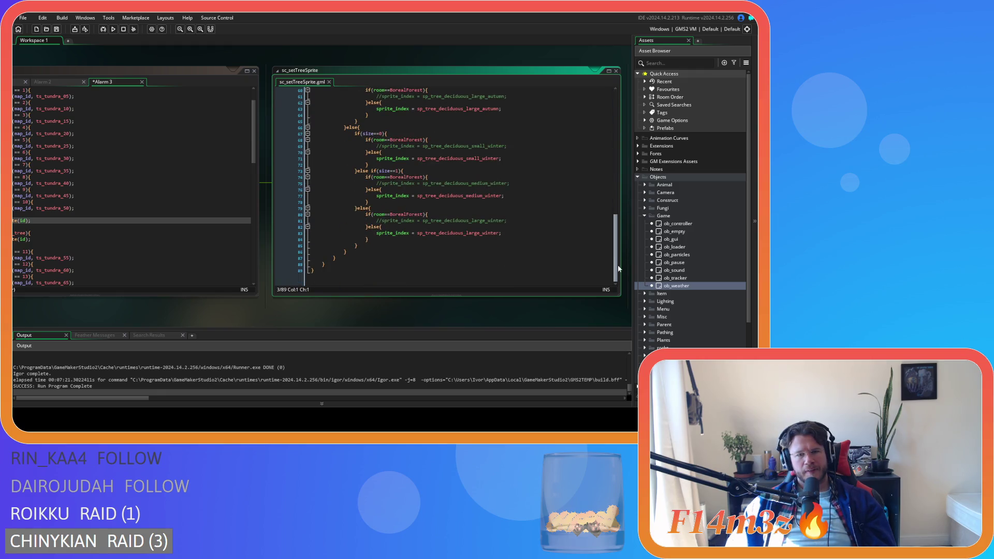
scroll(616, 259, up, 2)
scroll(616, 259, down, 2)
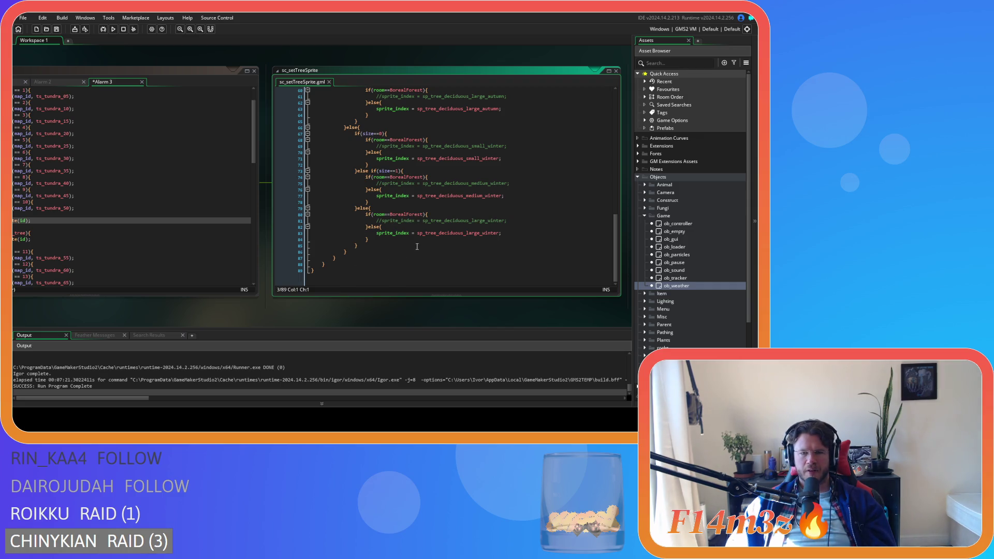
scroll(445, 209, up, 19)
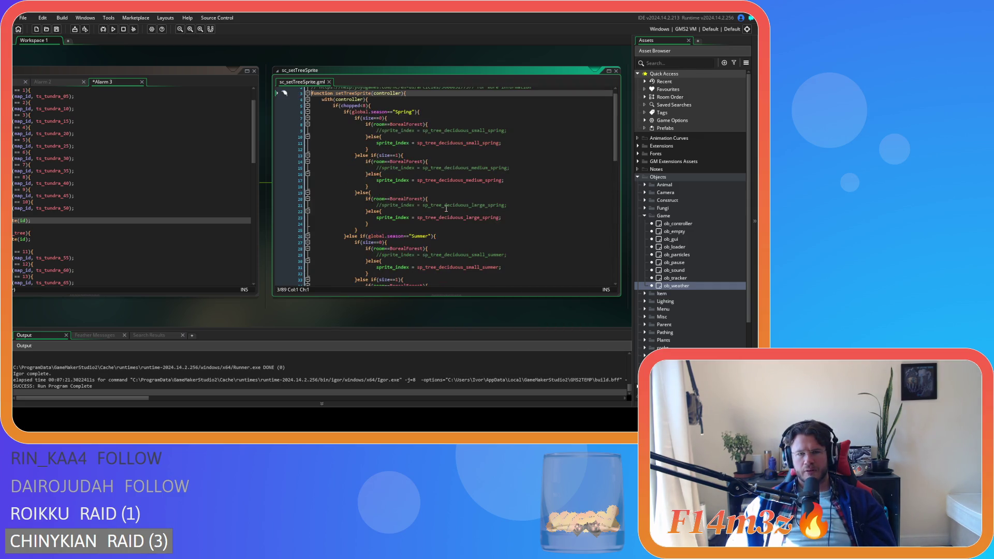
scroll(445, 208, down, 17)
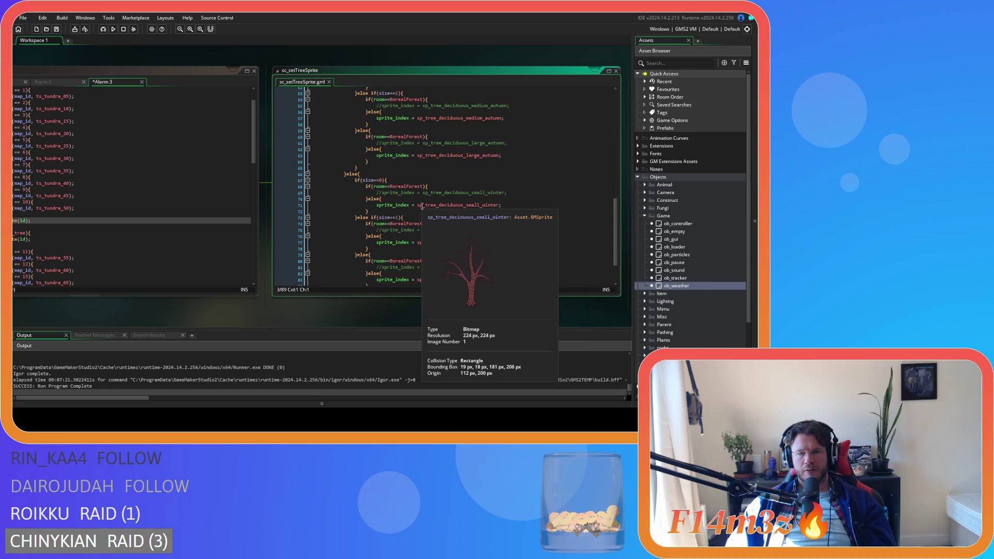
scroll(439, 200, down, 2)
Insert an empty if() in the small-tree winter else branch on line 70.
click(506, 174)
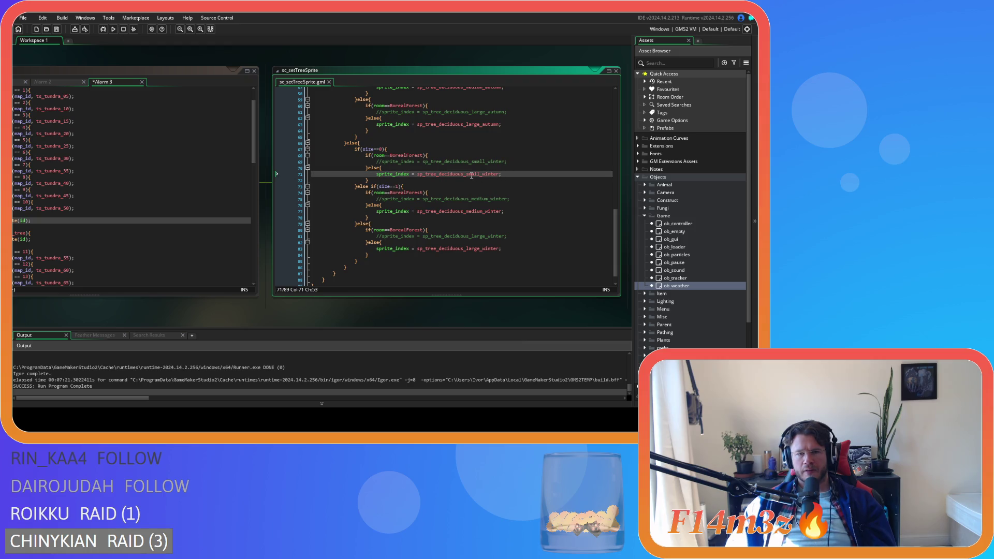
click(393, 169)
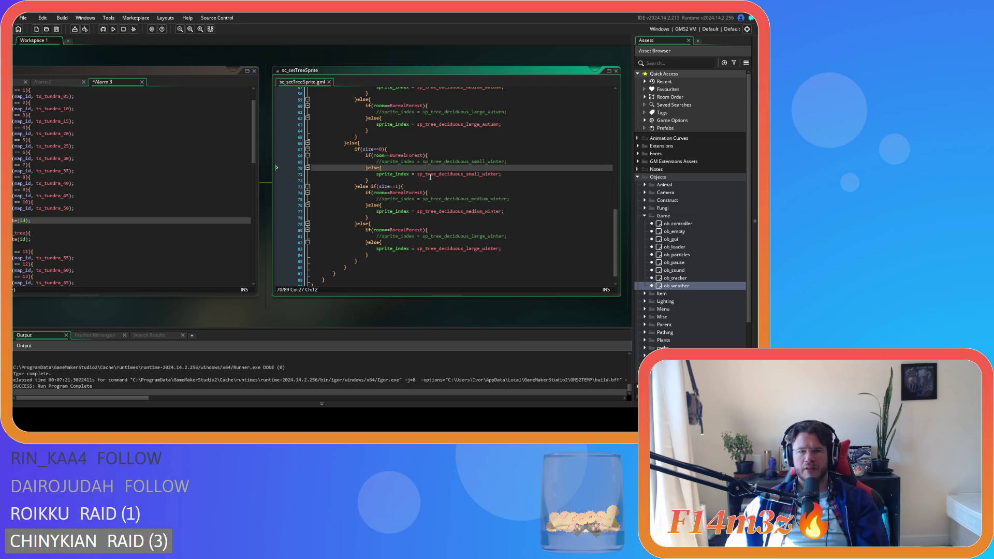
key(Return)
text(if()
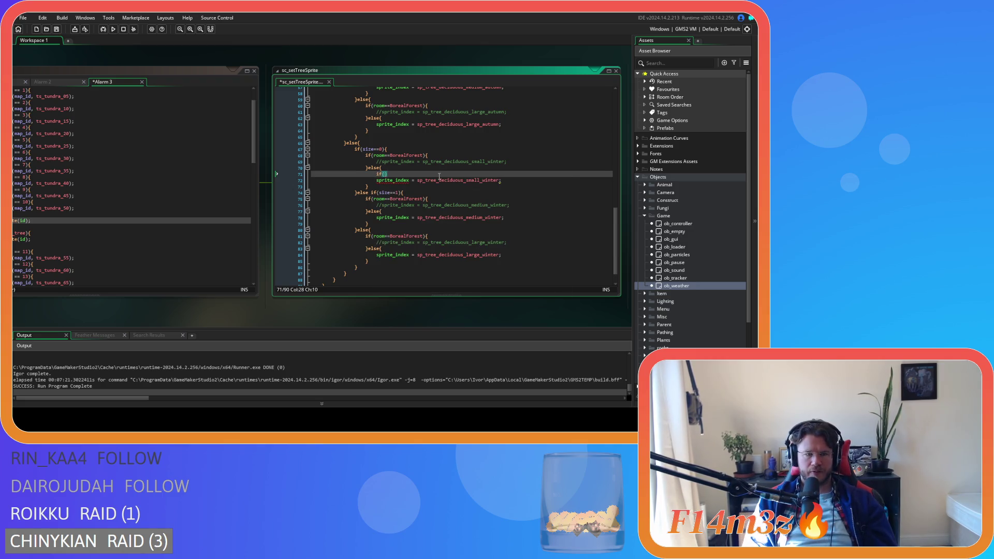
drag(175, 306, 250, 316)
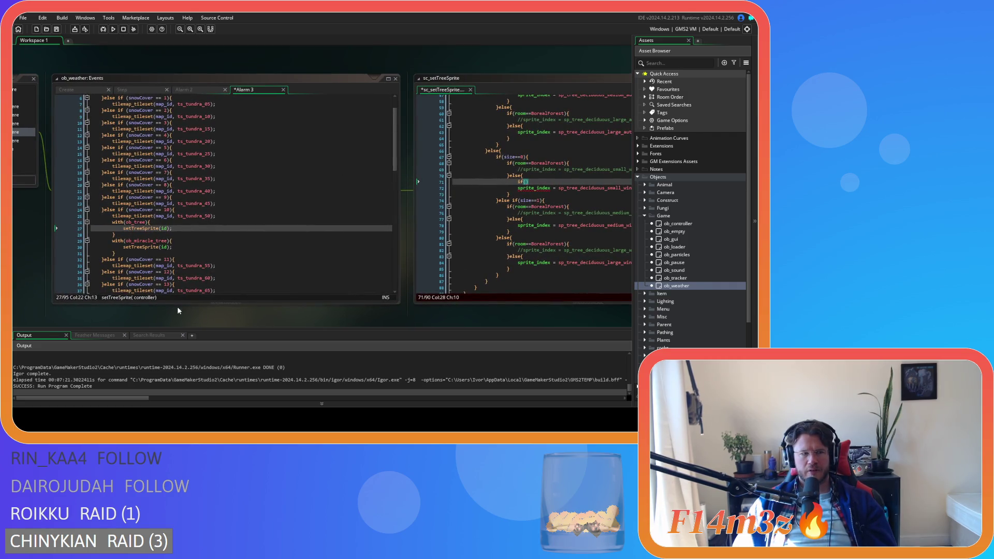
Delete the empty if() line from sc_setTreeSprite and close the script.
drag(168, 317, 66, 302)
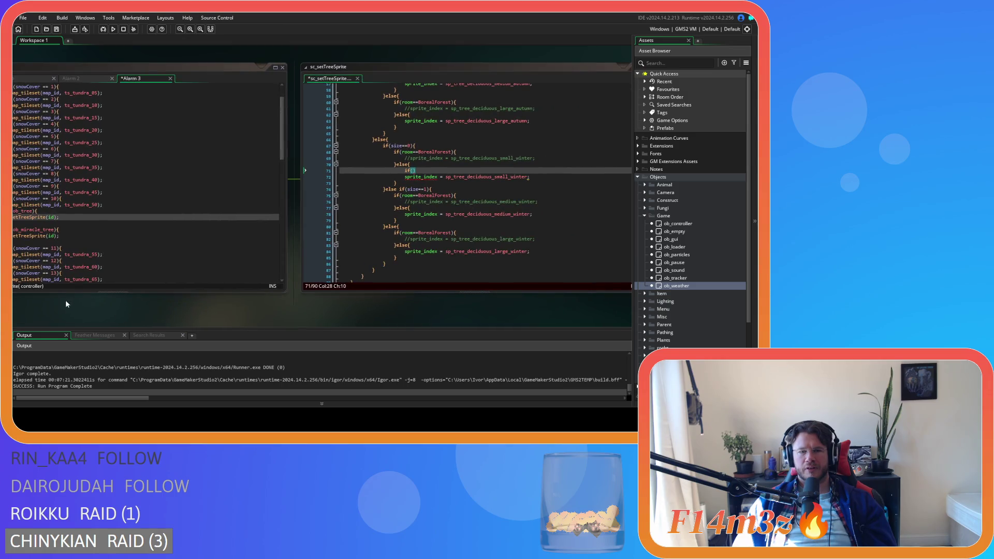
click(332, 171)
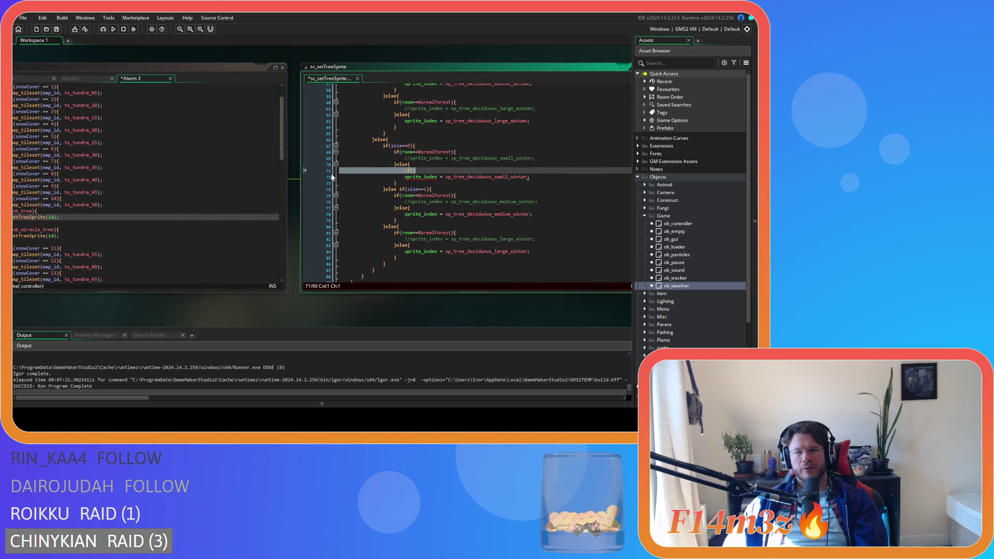
key(BackSpace)
key(BackSpace)
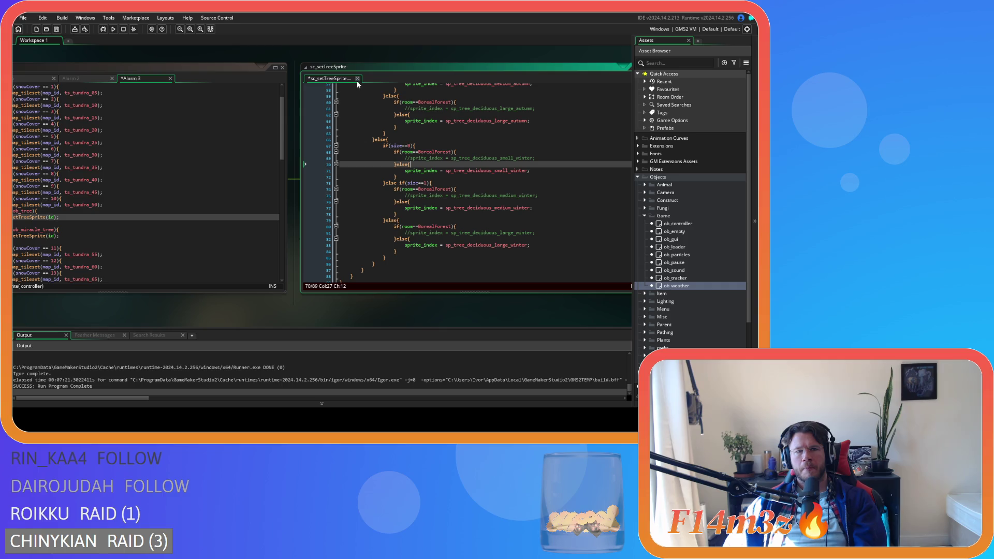
click(357, 78)
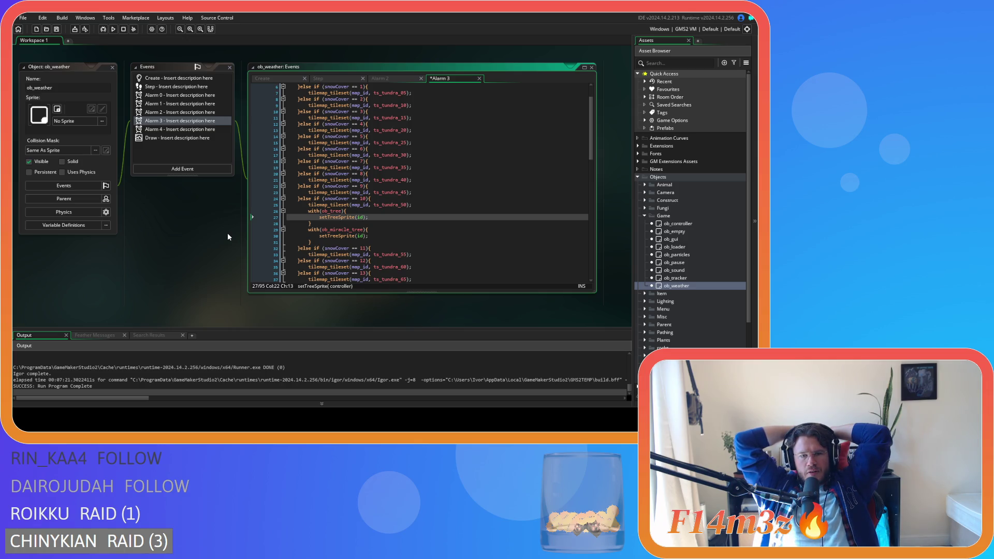
Reopen sc_setTreeSprite beside Alarm 3 and select winter sprite lines 67–85.
middle_click(343, 218)
scroll(441, 205, down, 4)
scroll(488, 211, down, 15)
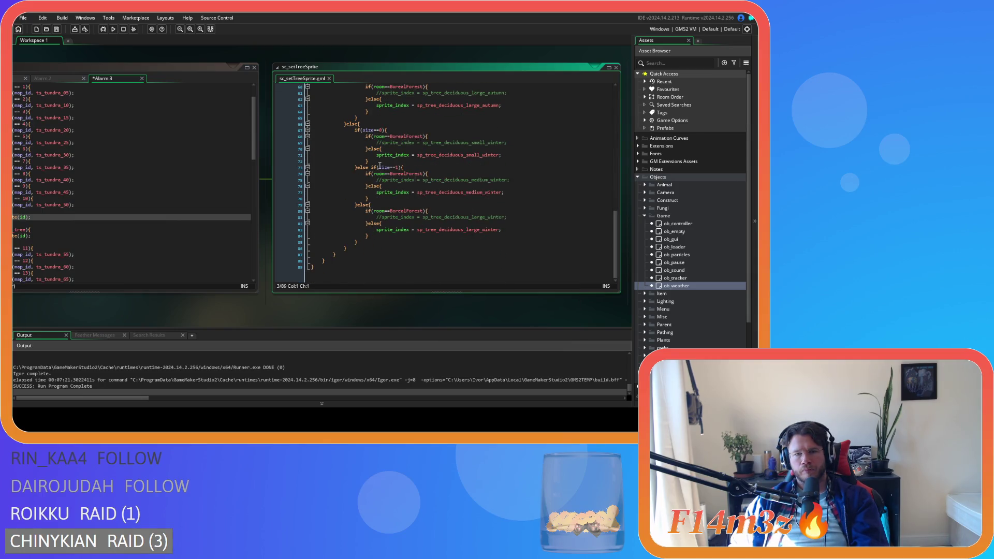
scroll(399, 176, up, 1)
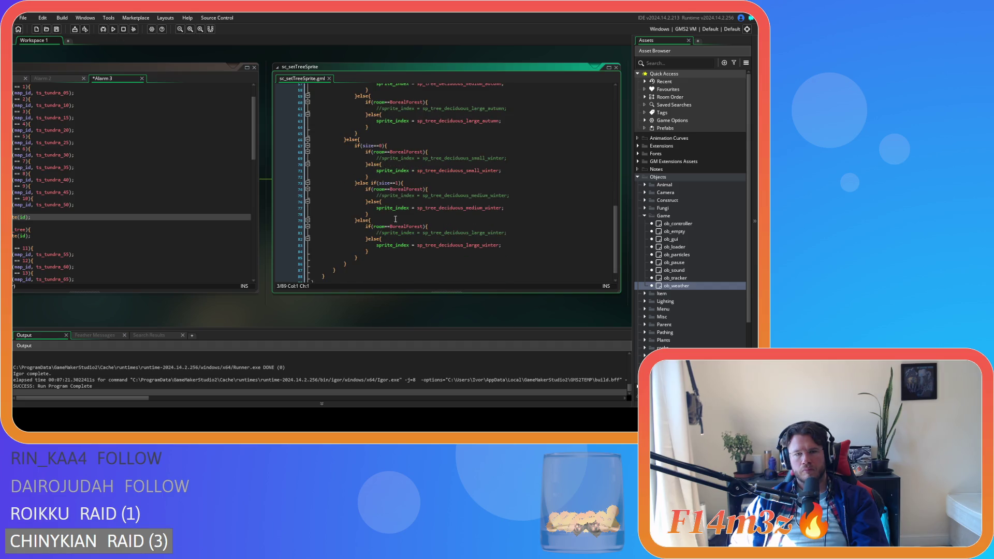
drag(362, 258, 355, 146)
Copy script lines 67–85 over the setTreeSprite(id) call in with(ob_tree).
right_click(359, 172)
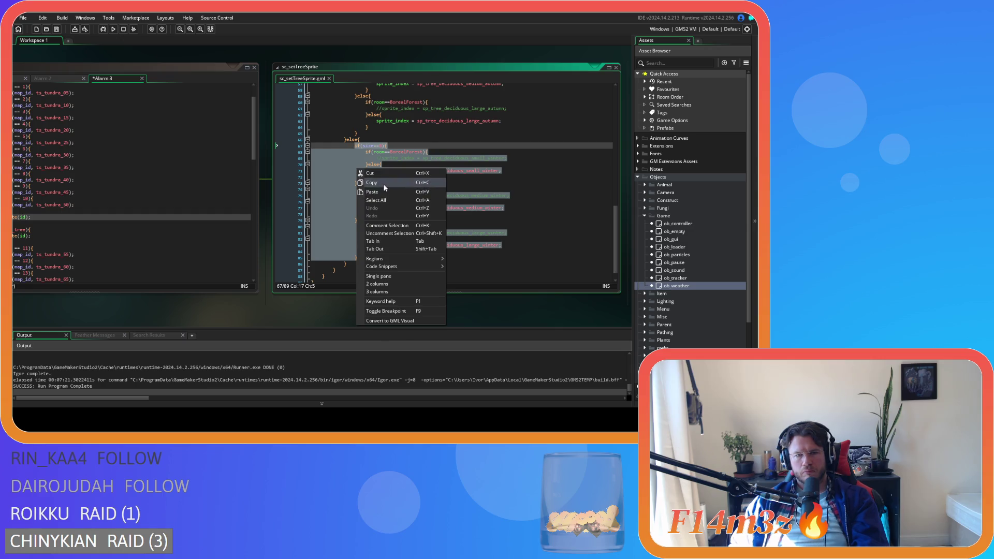
click(371, 182)
click(329, 79)
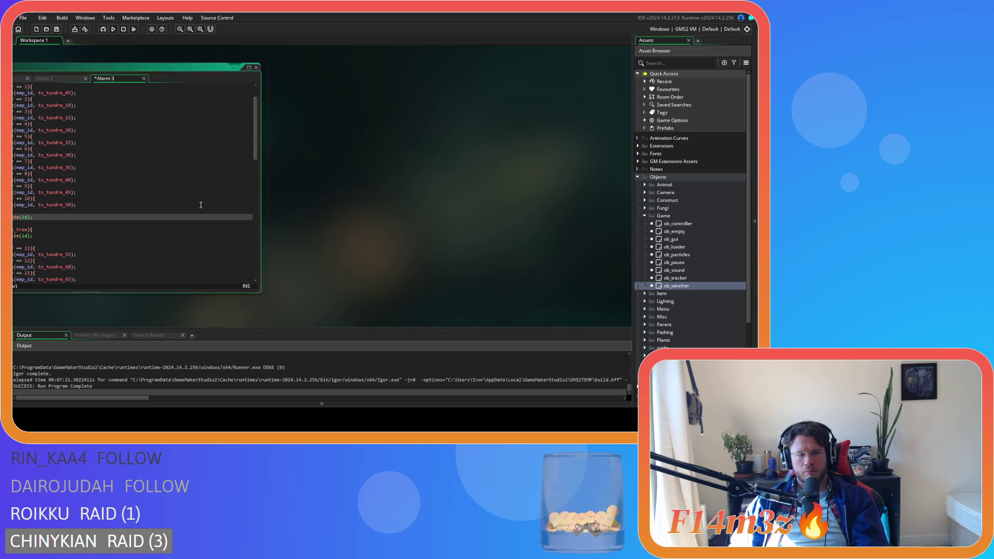
drag(369, 216, 314, 216)
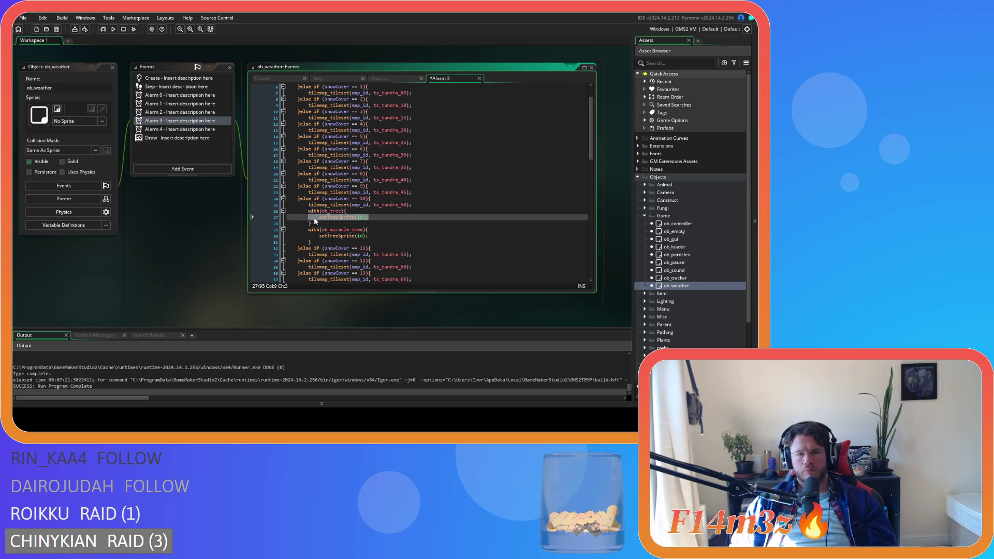
key(ctrl+v)
Unindent the pasted winter size code one level inside with(ob_tree).
scroll(347, 239, down, 2)
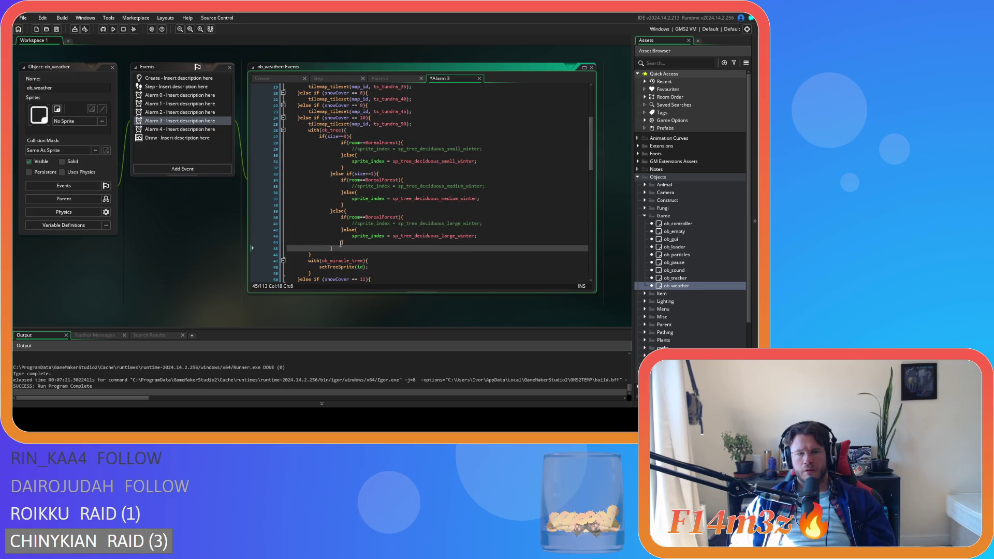
drag(334, 248, 254, 150)
key(shift+Tab)
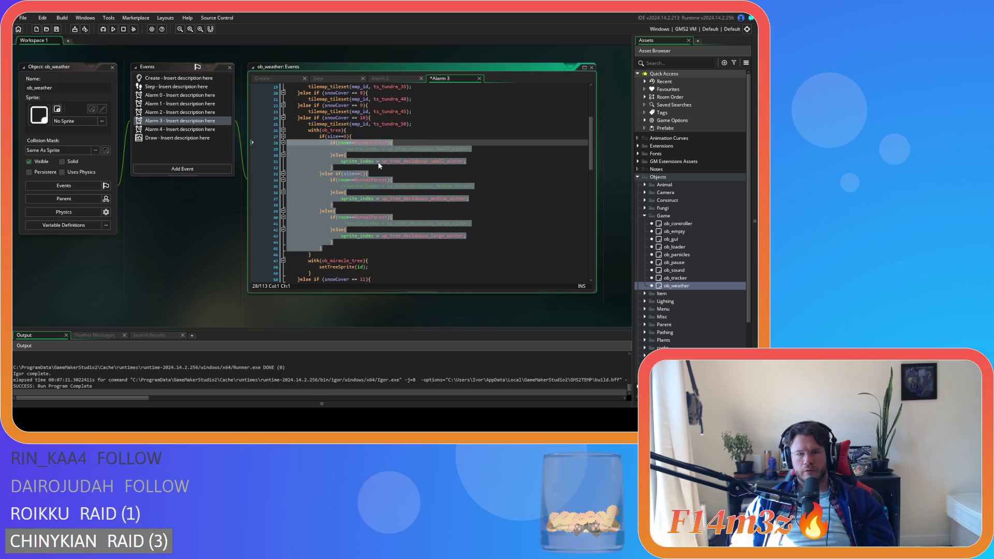
click(406, 144)
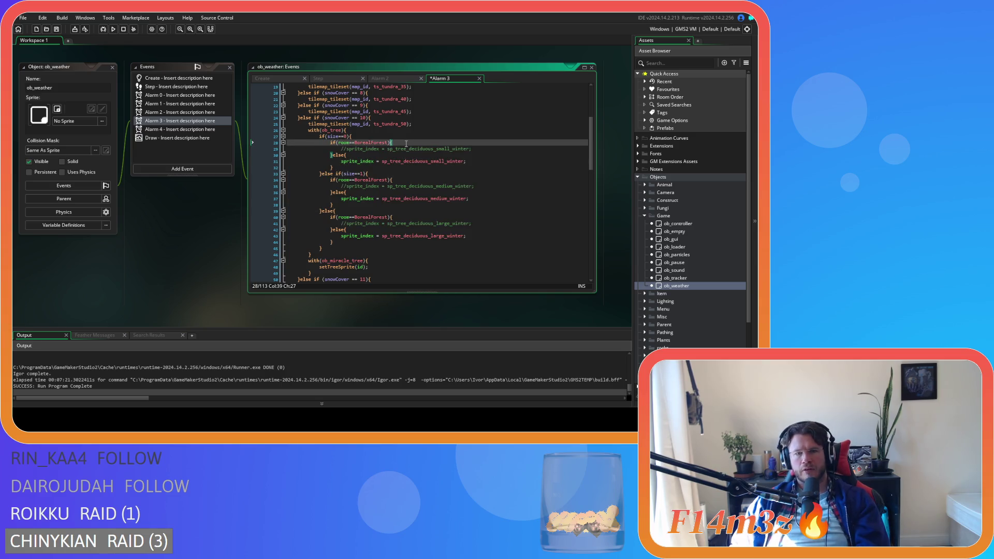
click(370, 135)
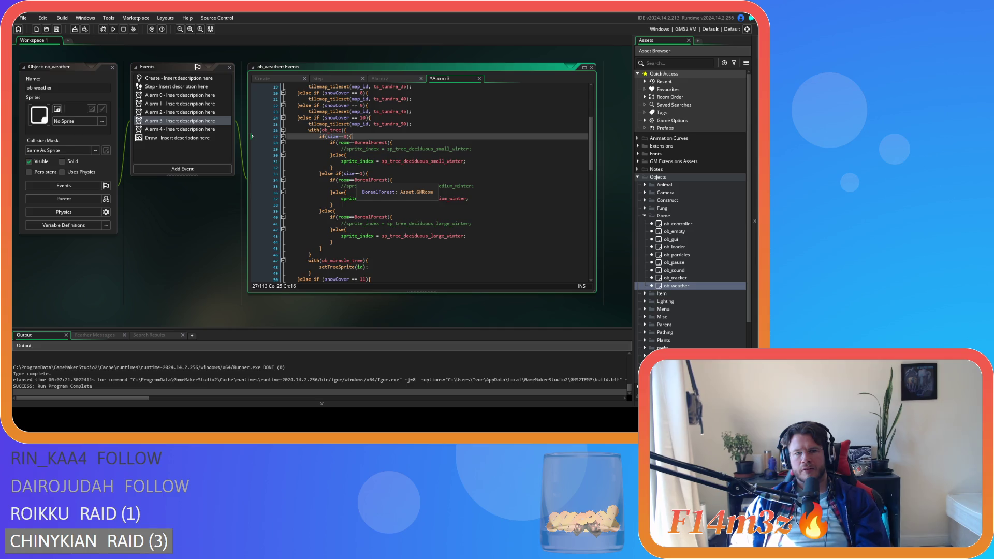
click(360, 130)
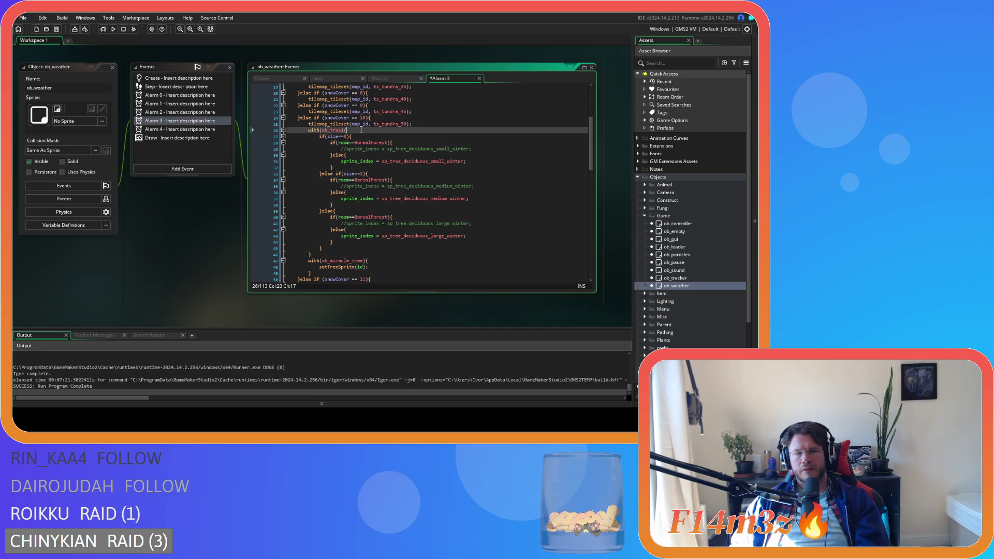
key(Return)
key(BackSpace)
key(BackSpace)
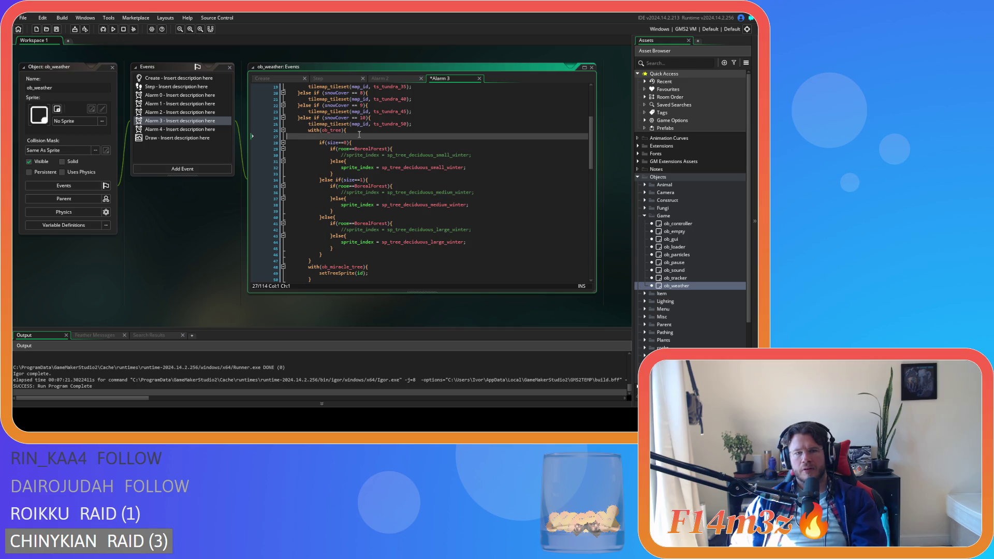
click(420, 126)
key(Return)
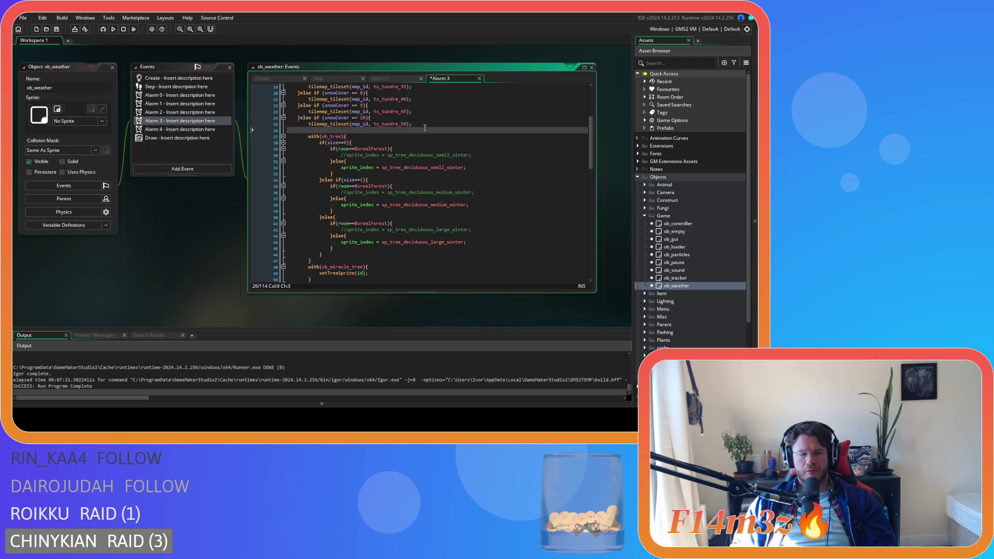
text(if )
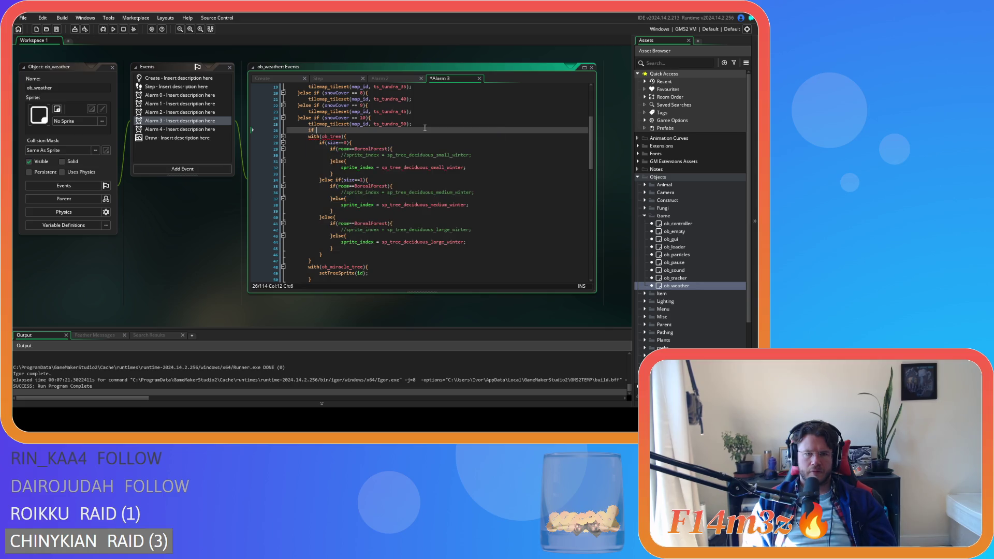
text(()
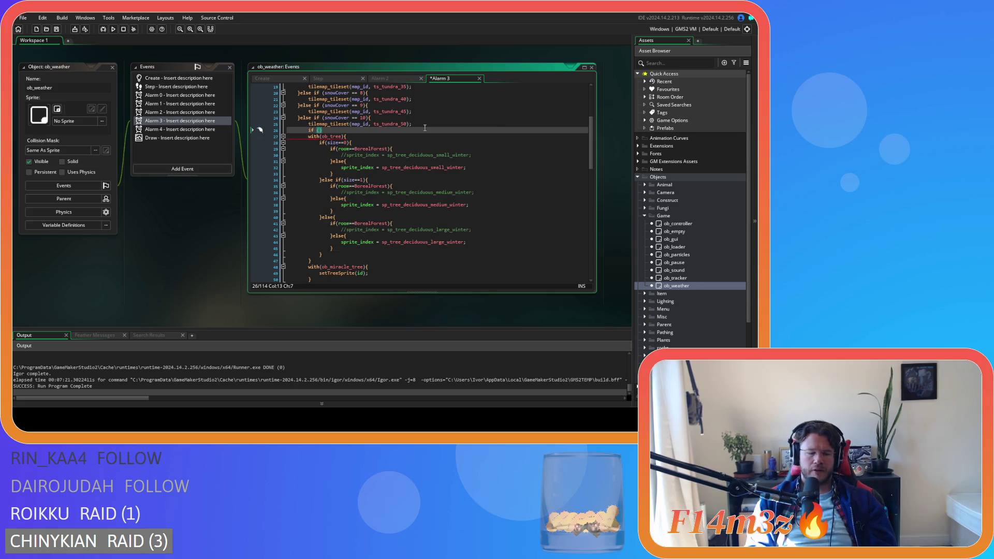
text(global.)
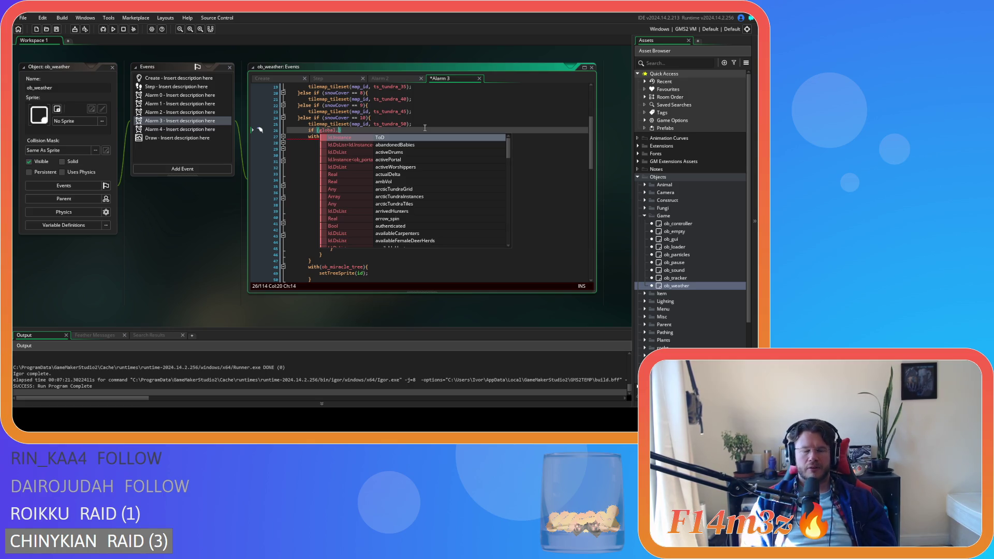
key(Escape)
key(shift+Home)
key(shift+Home)
key(BackSpace)
key(BackSpace)
key(Down)
key(Down)
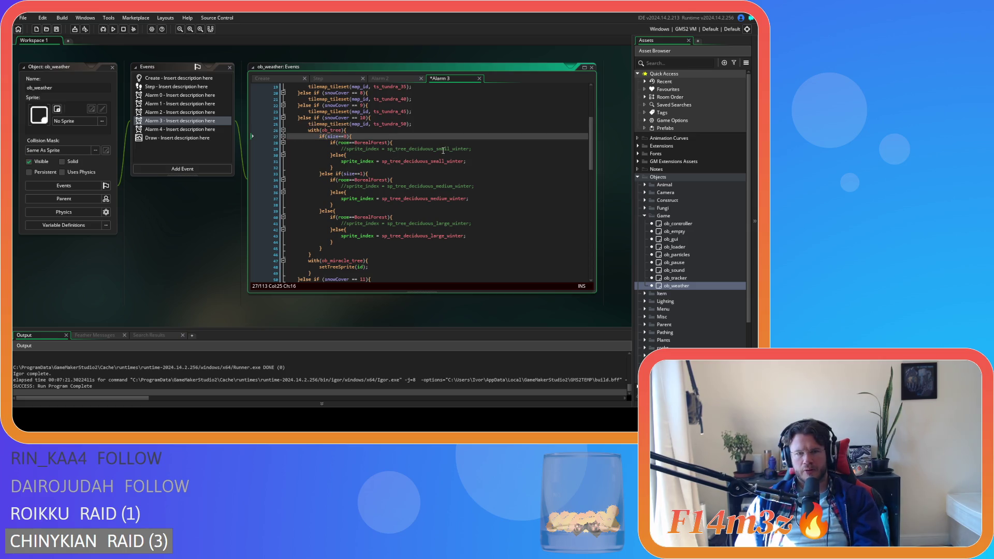
click(367, 155)
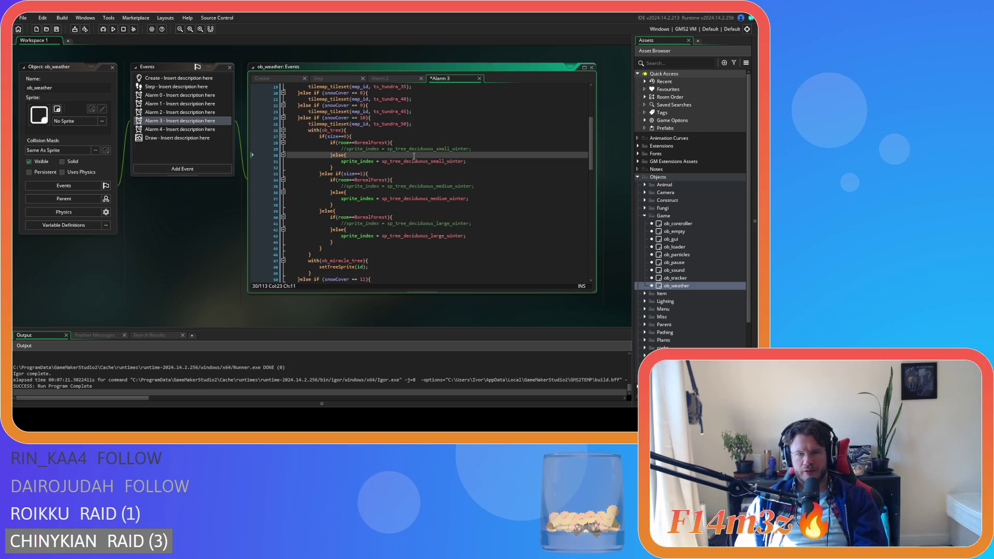
Wrap the small-tree assignment in if(sprite_index==sp_tree_deciduous_small_winter){ }.
key(Return)
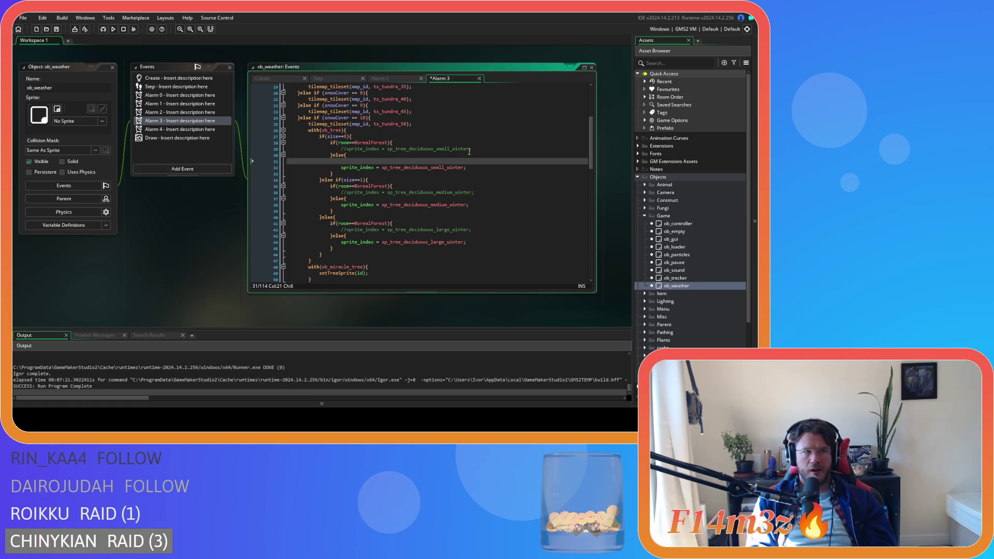
text(if()
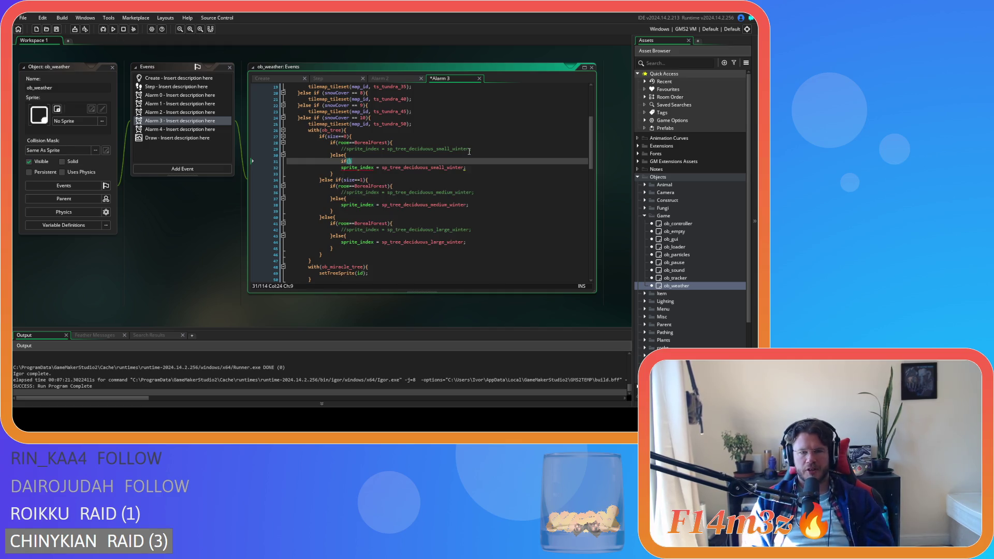
text(sprite)
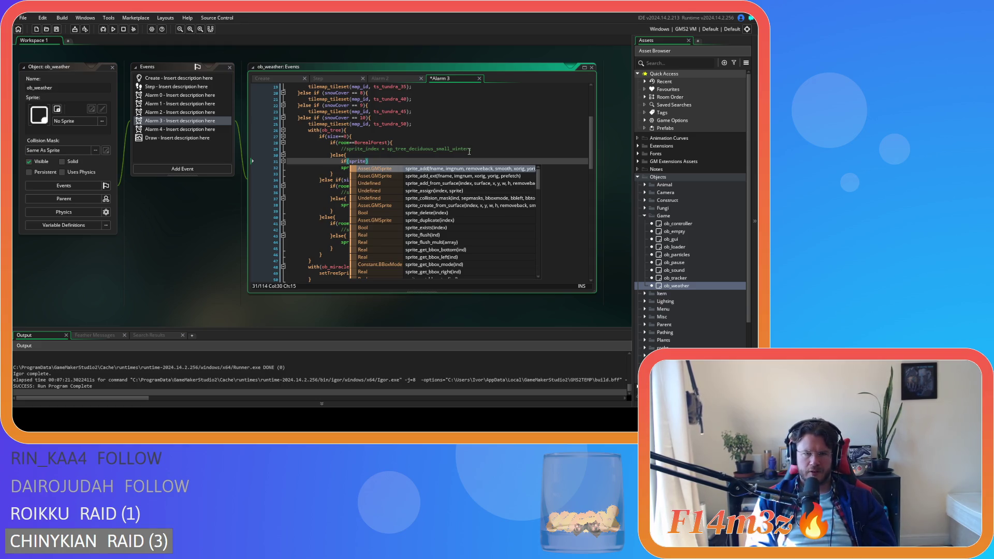
text(_index)
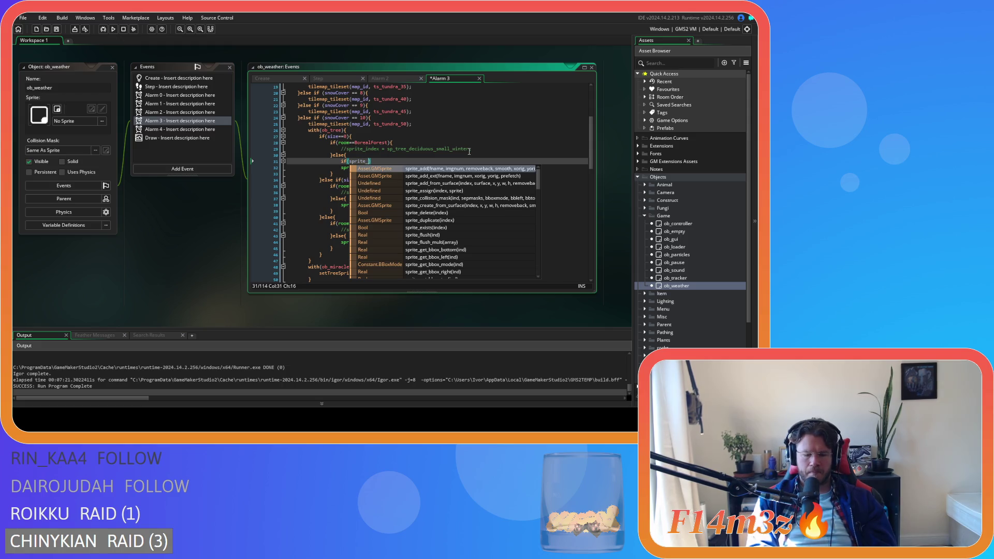
text(==)
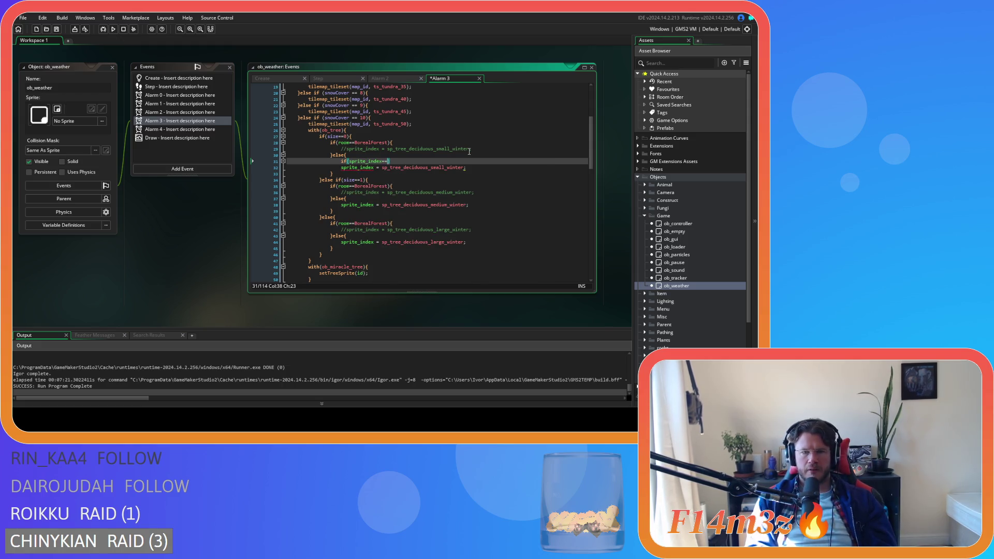
double_click(458, 167)
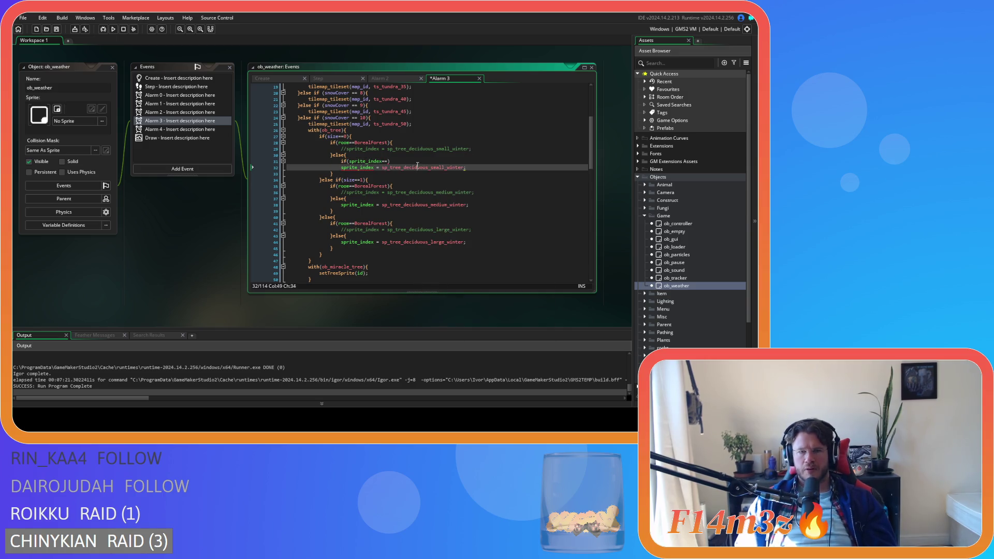
key(ctrl+c)
click(387, 161)
key(ctrl+v)
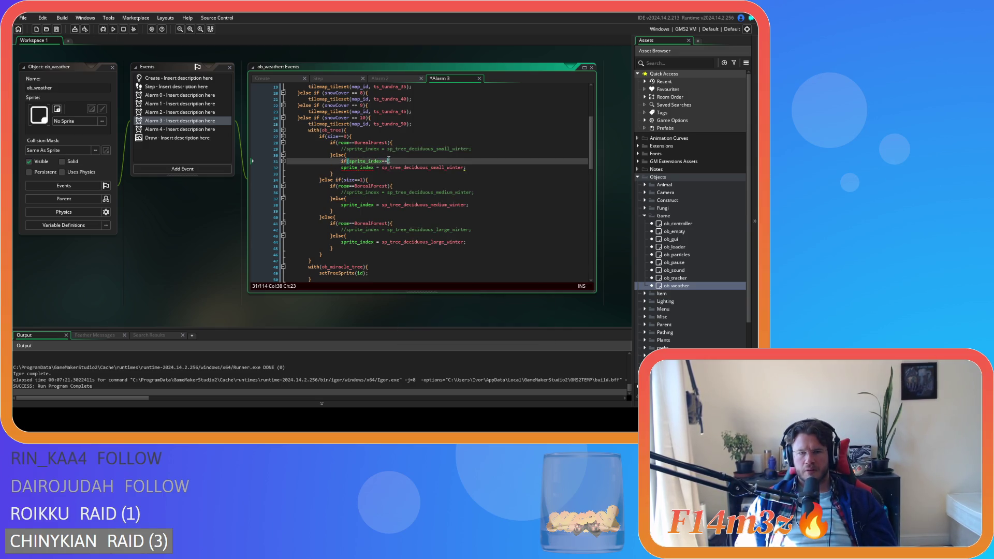
text(){)
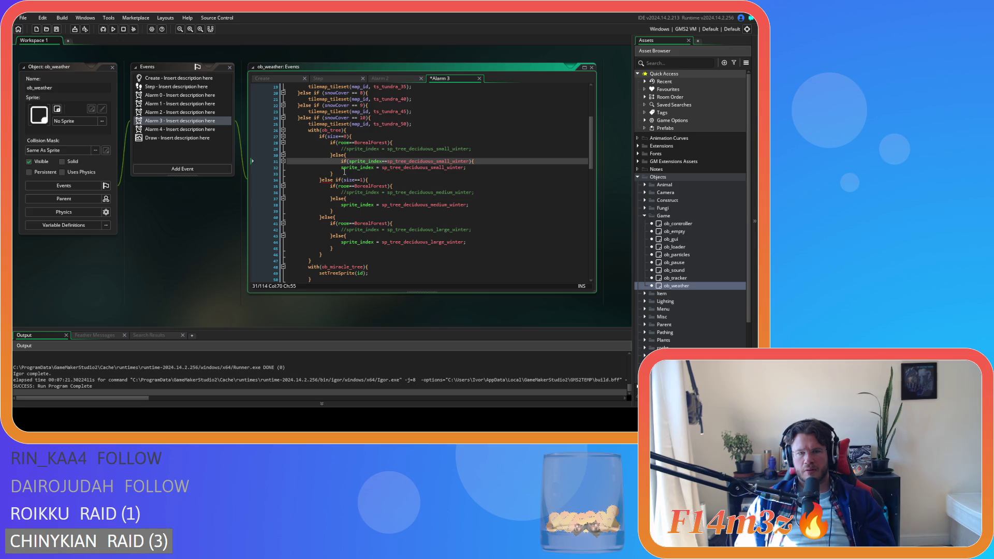
click(375, 169)
key(Home)
key(Tab)
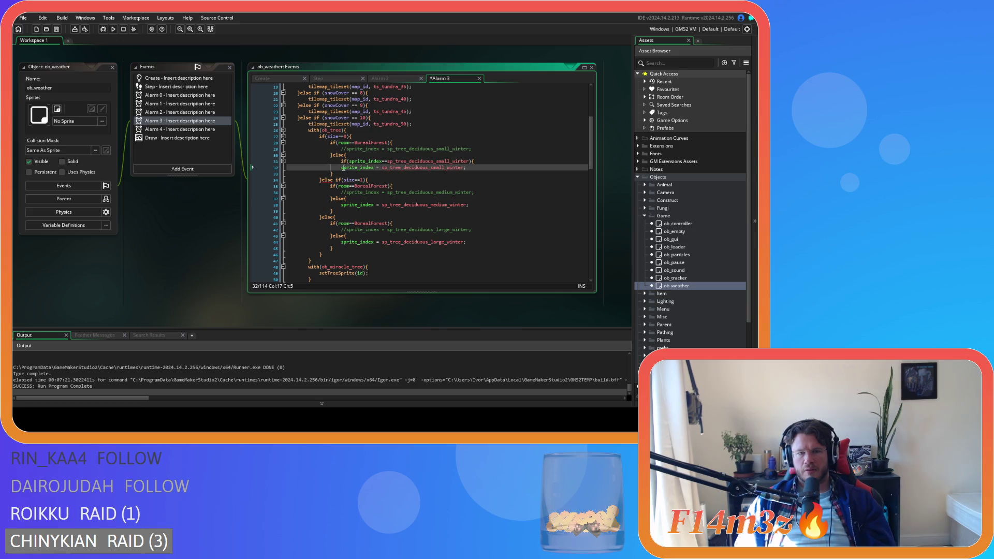
key(Return)
text(})
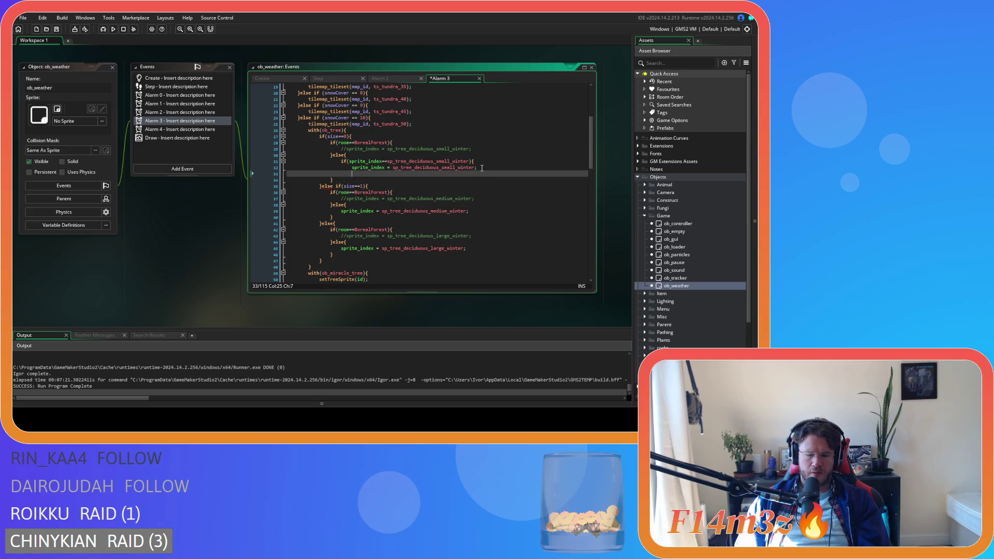
Wrap the medium-tree assignment in the same copied sprite check and braces.
drag(472, 161, 342, 162)
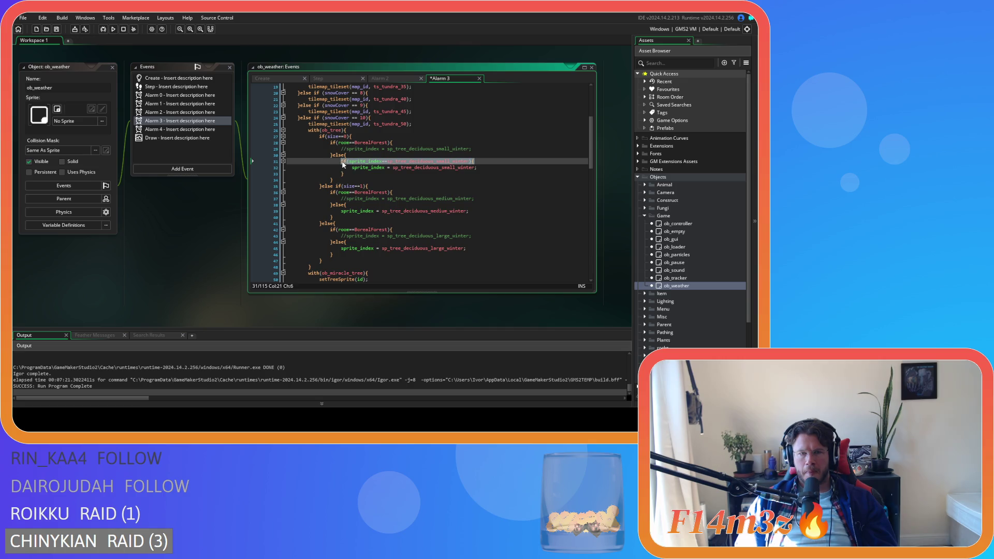
click(378, 208)
key(Return)
key(ctrl+v)
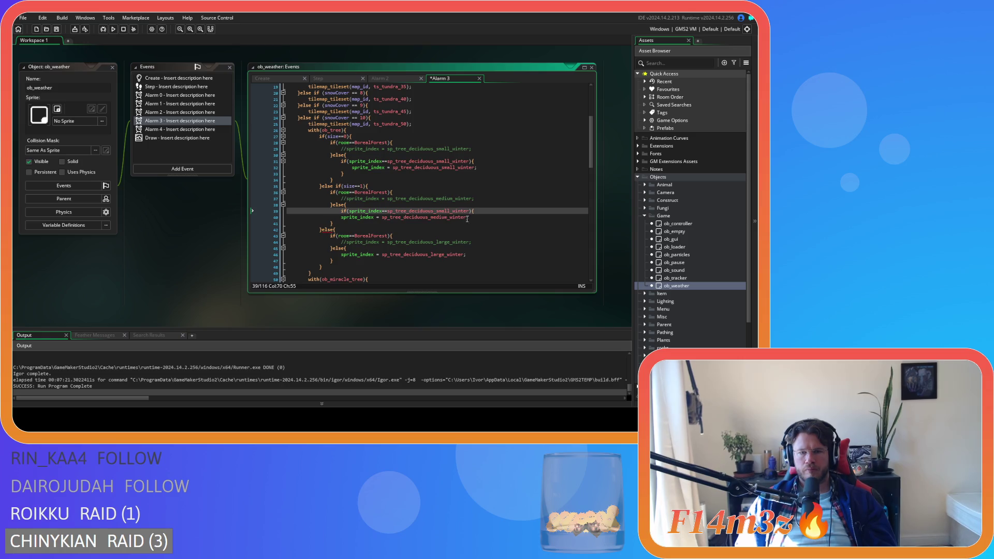
click(467, 218)
key(Home)
key(Tab)
key(End)
key(Return)
text(})
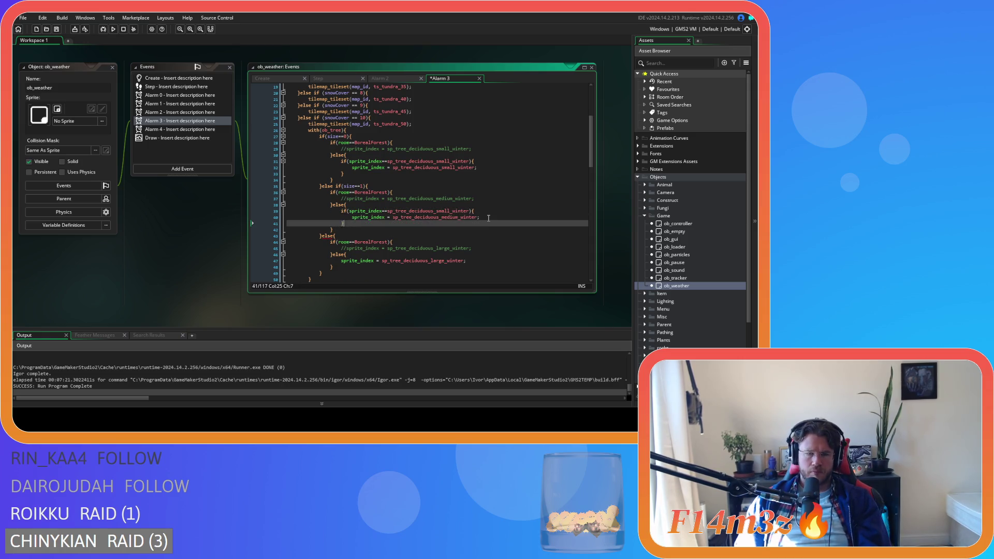
Wrap the large-tree assignment in the copied sprite check and braces.
click(353, 255)
key(Return)
key(ctrl+v)
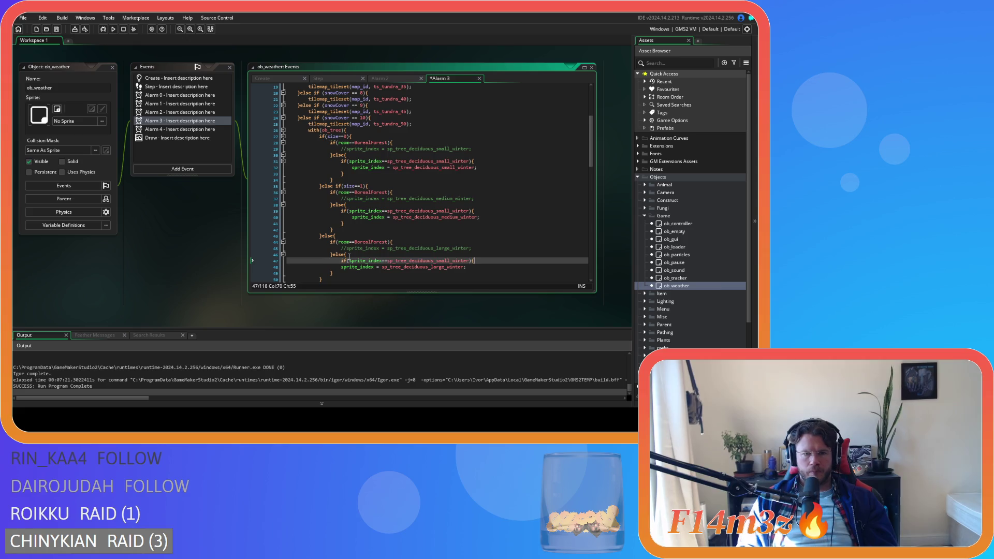
key(Down)
key(Home)
key(Tab)
click(498, 267)
key(Return)
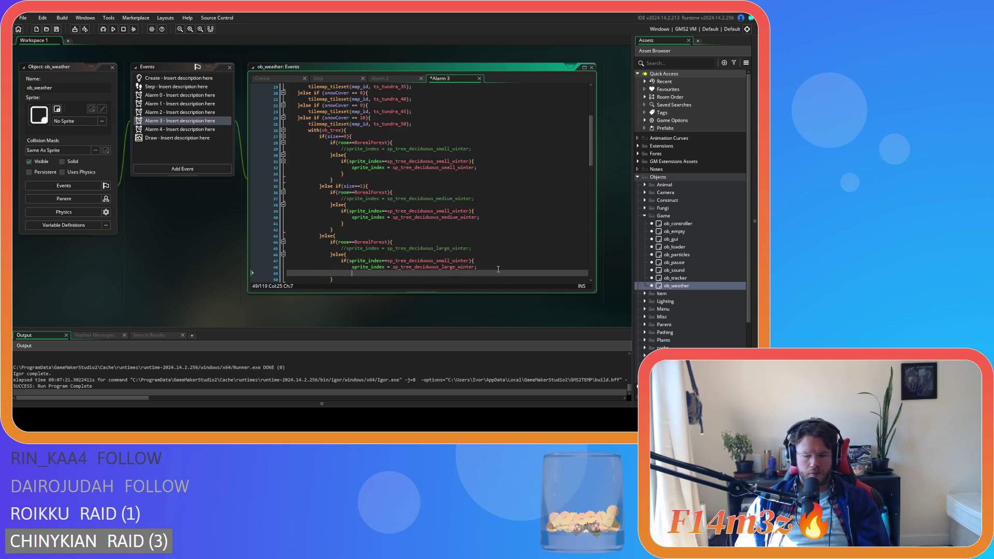
Rename the checks to sp_tree_deciduous_large_winter and sp_tree_deciduous_medium_winter, then save.
double_click(443, 260)
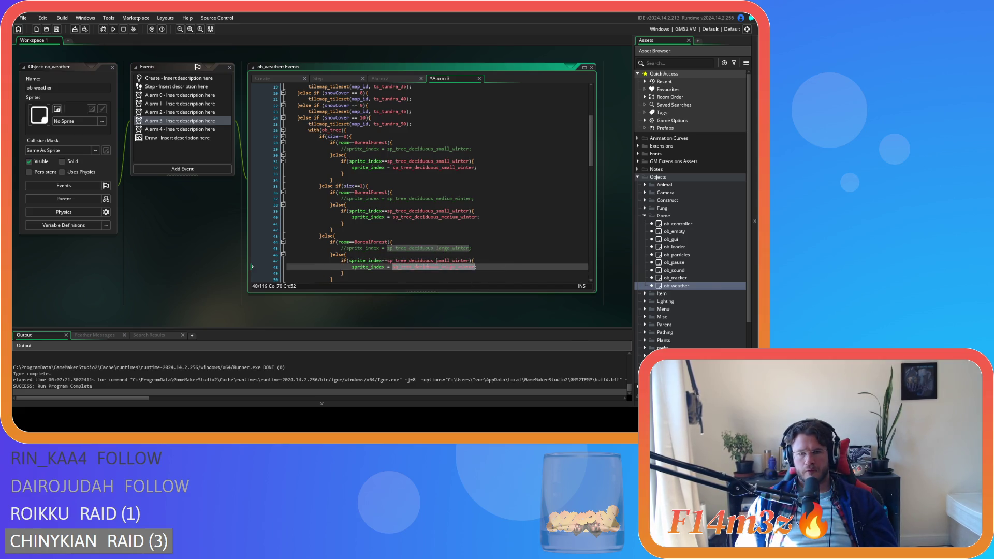
text(sp_tree_deciduous_large_winter)
double_click(434, 211)
text(sp_tree_deciduous_medium_winter)
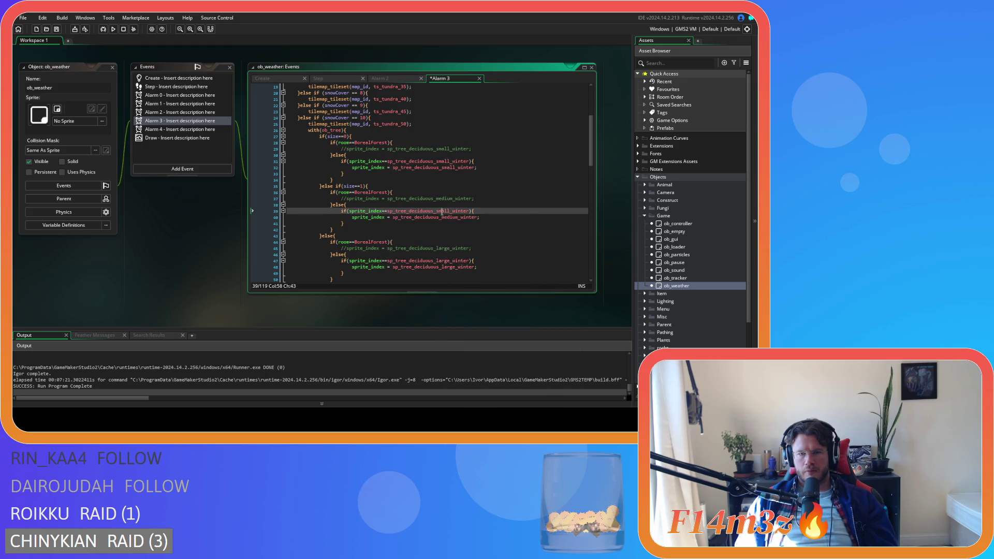
click(487, 155)
key(ctrl+s)
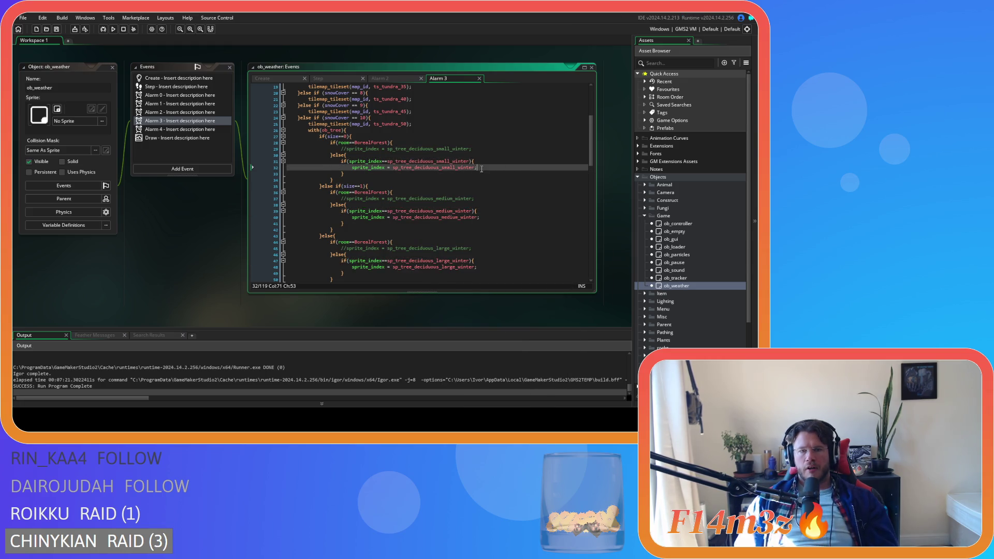
click(490, 165)
Append _snow to the small, medium and large assigned sprite names, giving _winter_snow variants.
click(495, 163)
click(475, 168)
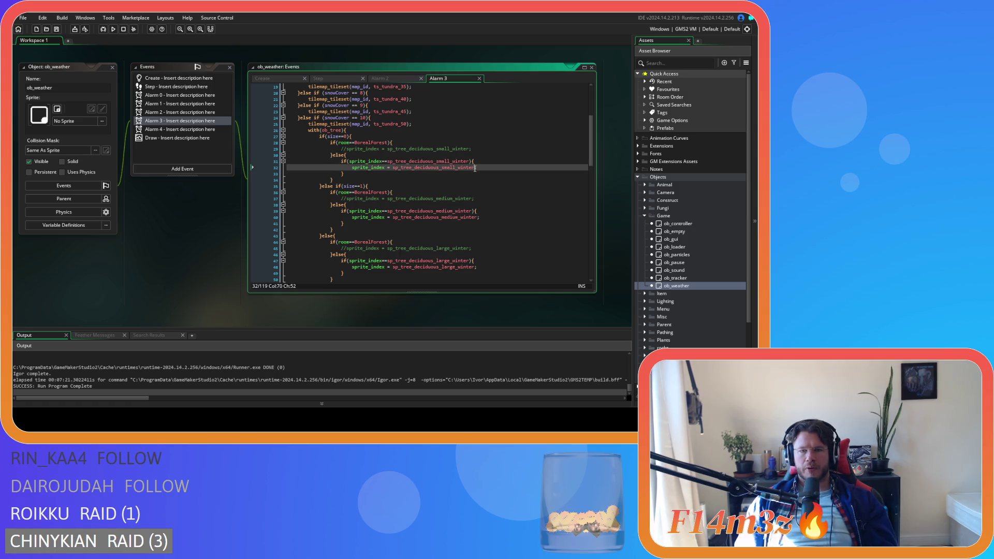
text(_snow)
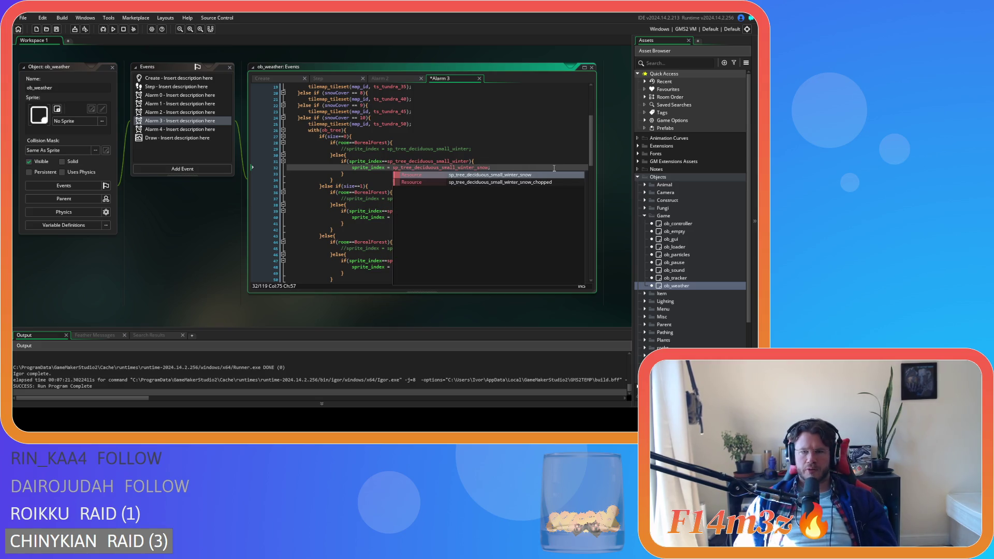
click(495, 166)
drag(475, 168, 488, 168)
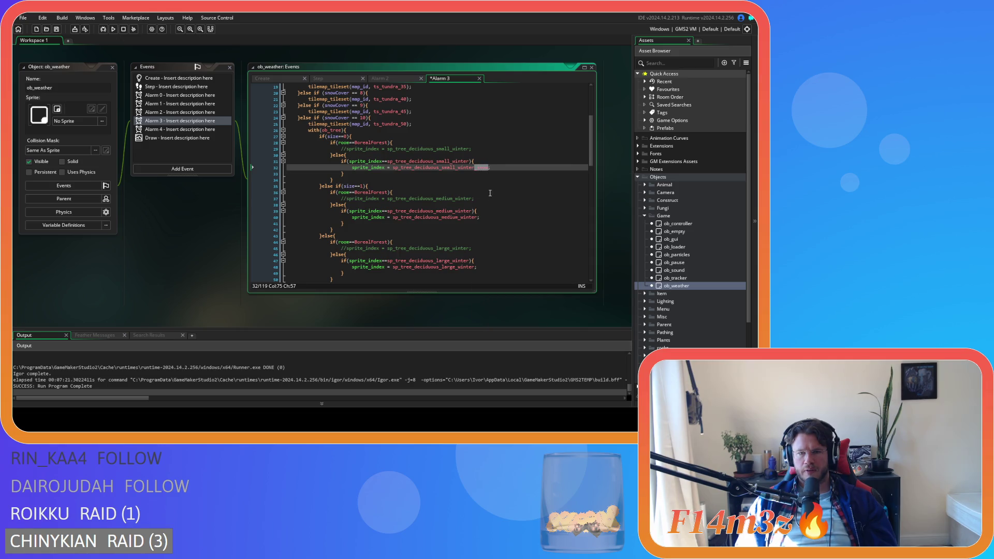
click(476, 217)
text(_snow)
click(475, 267)
text(_snow)
scroll(494, 262, down, 1)
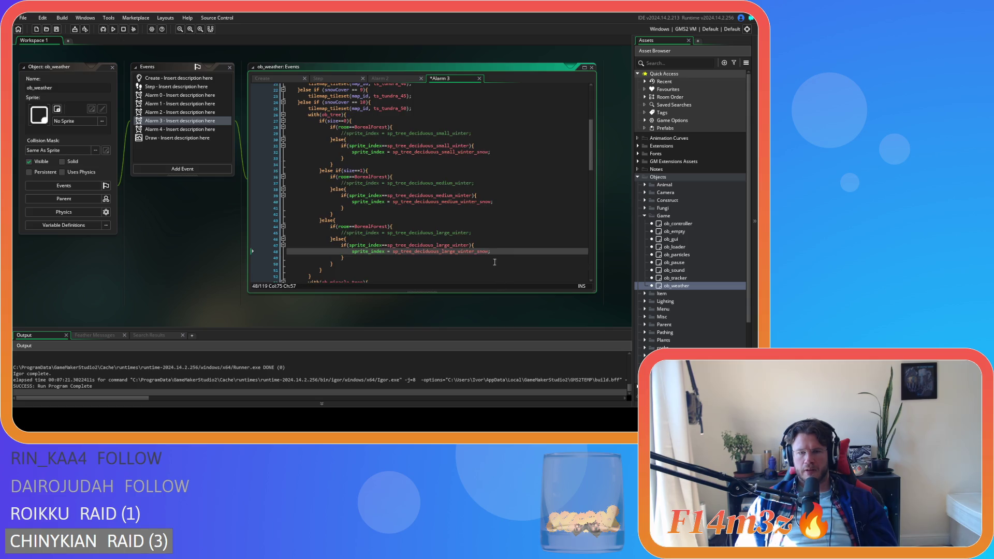
click(351, 120)
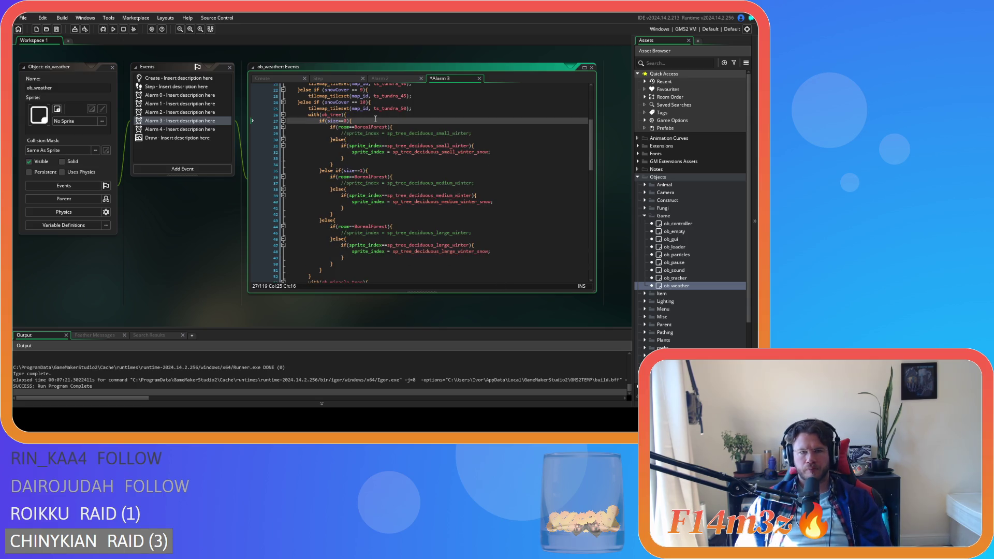
Copy the with(ob_tree) size block over setTreeSprite(id) in with(ob_miracle_tree).
scroll(359, 202, down, 2)
scroll(311, 189, up, 4)
mouse_move(325, 239)
mouse_down()
mouse_move(310, 189)
mouse_move(319, 152)
mouse_up()
scroll(372, 193, down, 5)
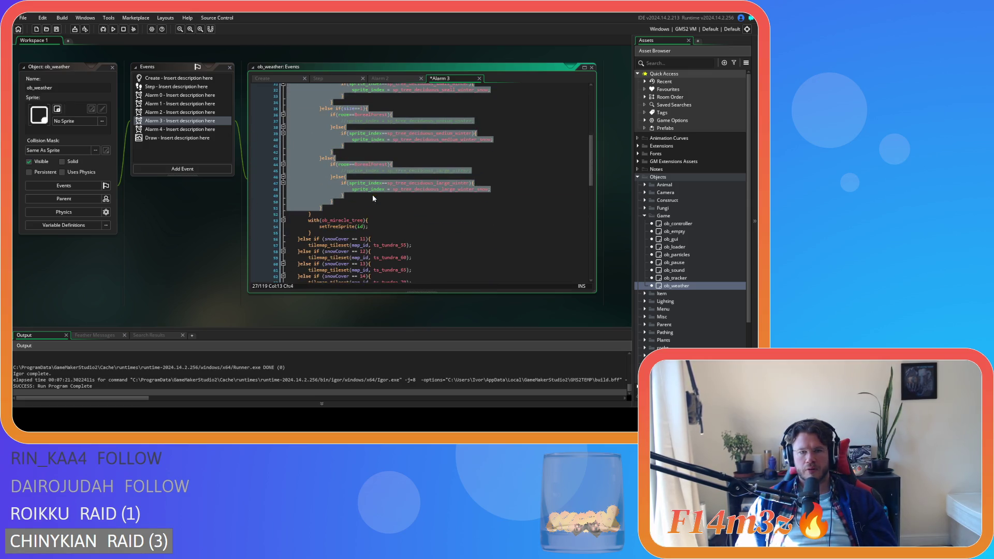
key(ctrl+c)
drag(385, 233, 324, 228)
key(ctrl+v)
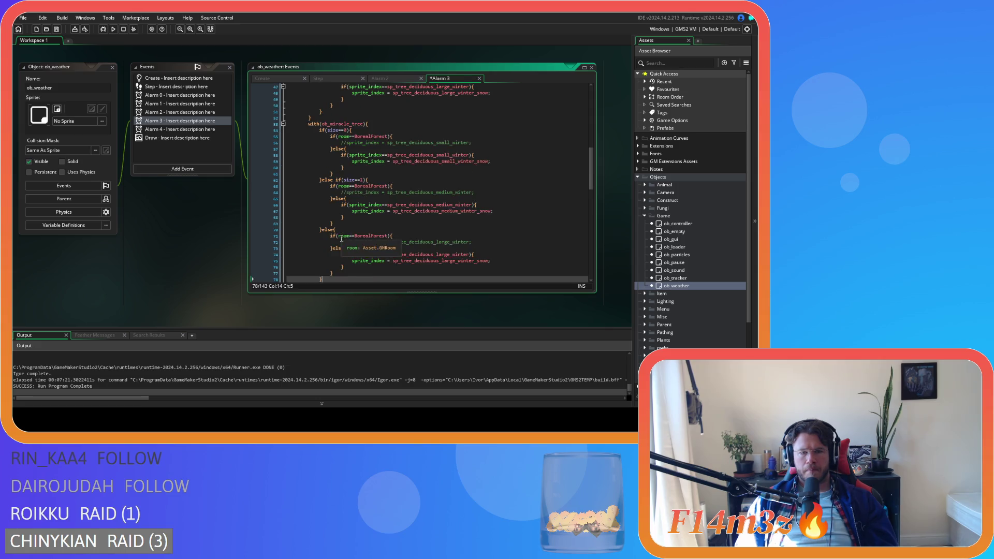
Review the pasted miracle-tree size logic in Alarm 3.
click(320, 222)
drag(315, 199, 307, 144)
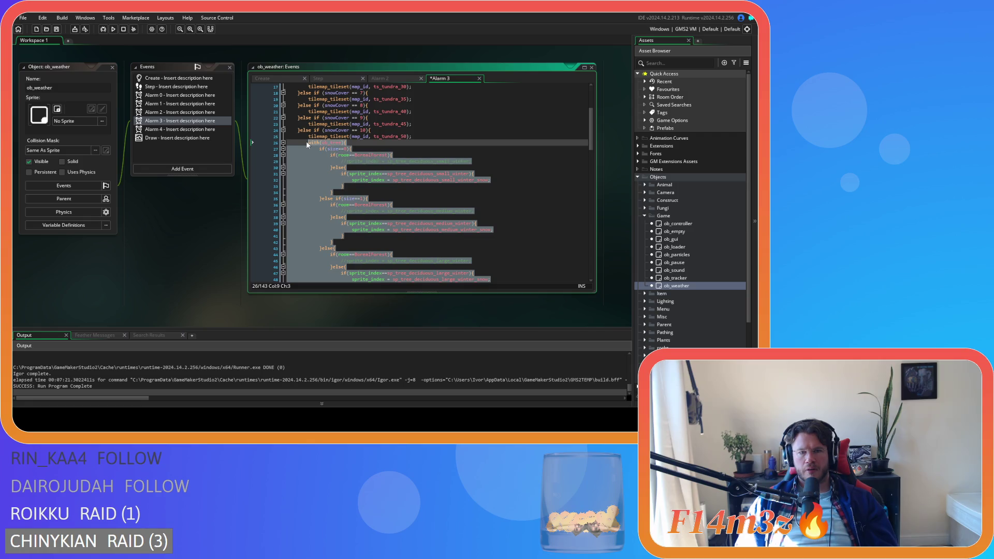
right_click(316, 164)
key(Escape)
click(396, 200)
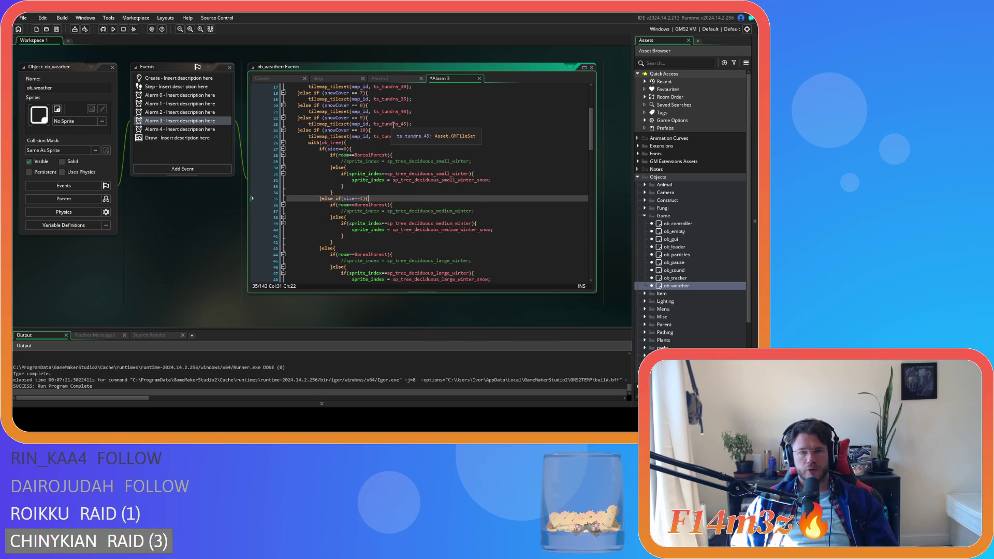
click(387, 77)
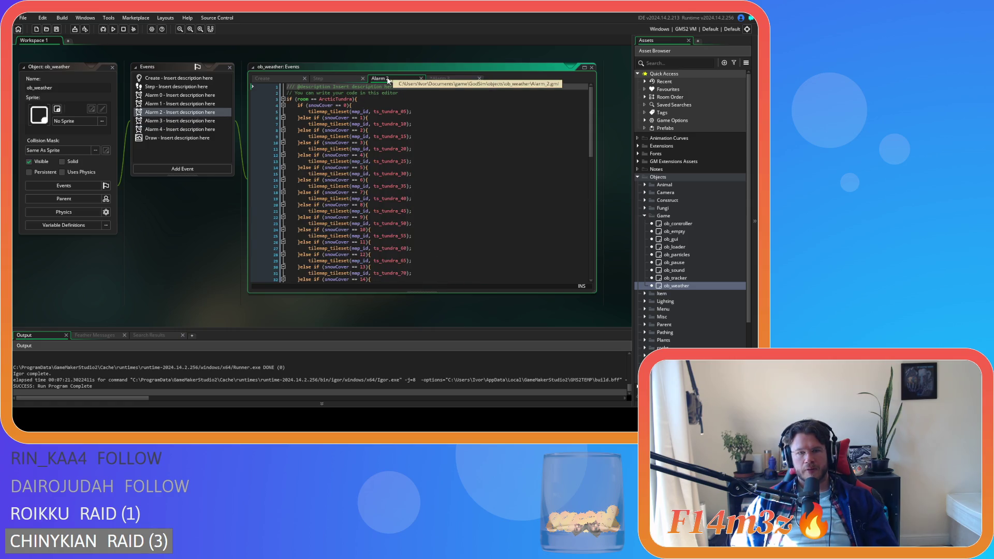
Scroll through Alarm 2's snowCover tileset branches.
scroll(466, 139, down, 3)
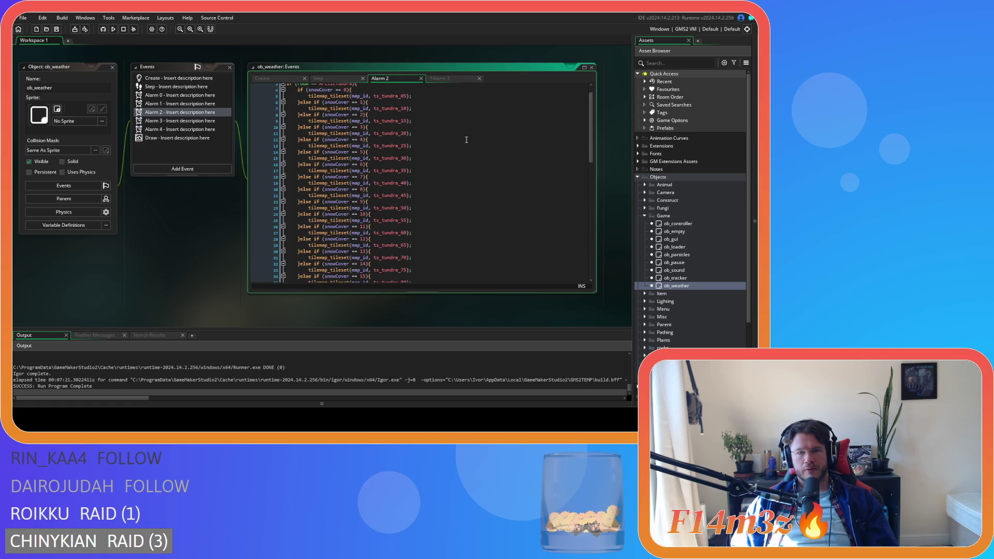
scroll(466, 140, down, 4)
scroll(466, 140, down, 14)
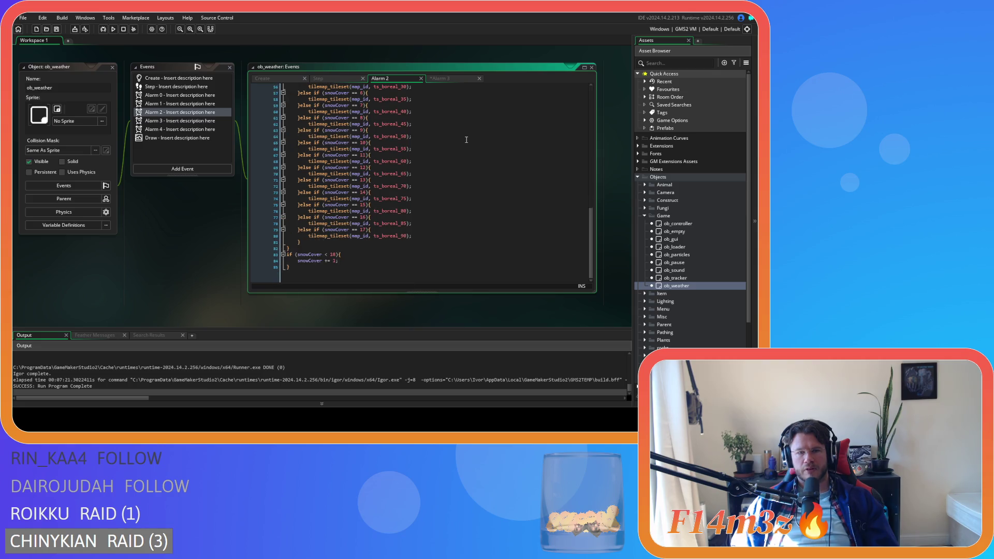
scroll(466, 140, up, 1)
Compare against the Alarm 3 code by scrolling through it.
key(ctrl+Tab)
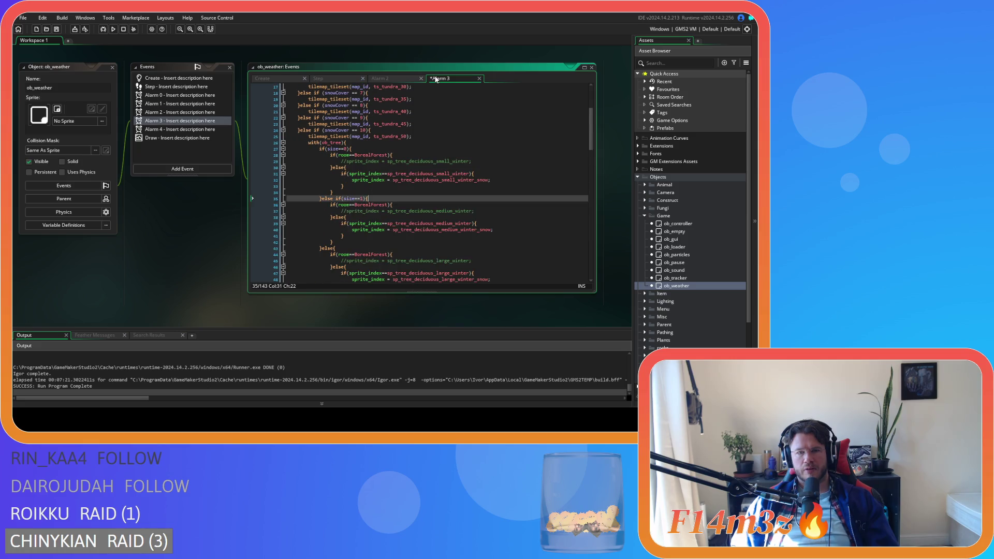
scroll(472, 155, down, 20)
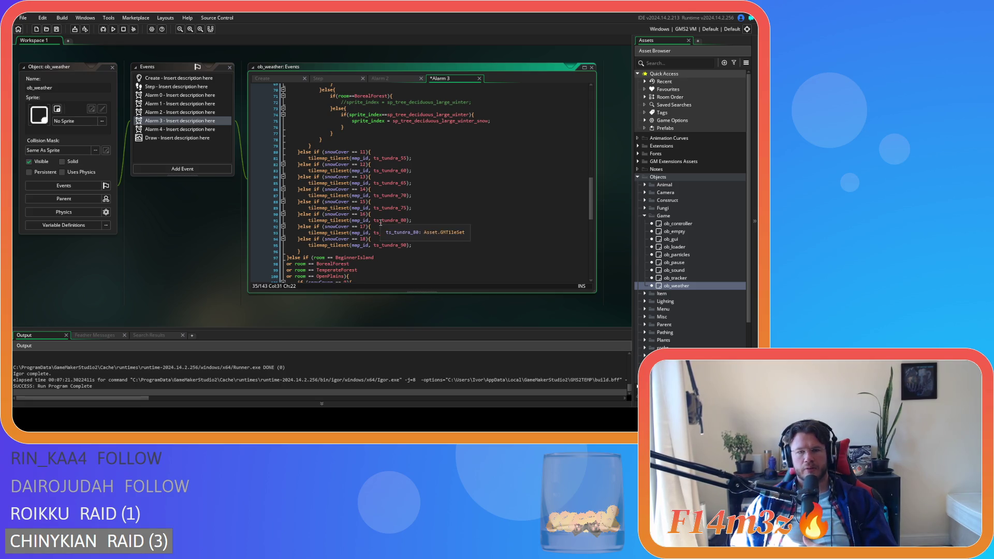
scroll(382, 223, up, 11)
scroll(383, 223, up, 12)
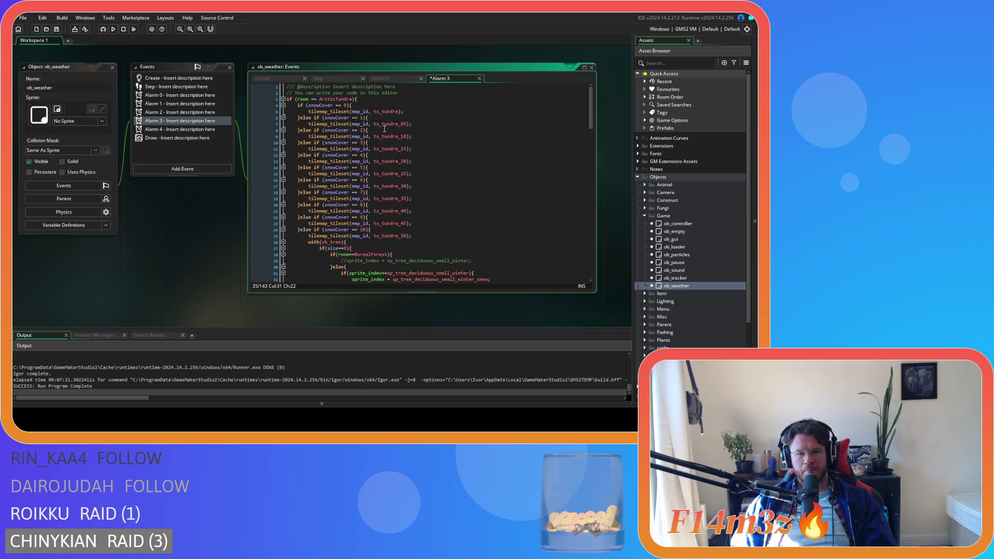
scroll(382, 135, down, 20)
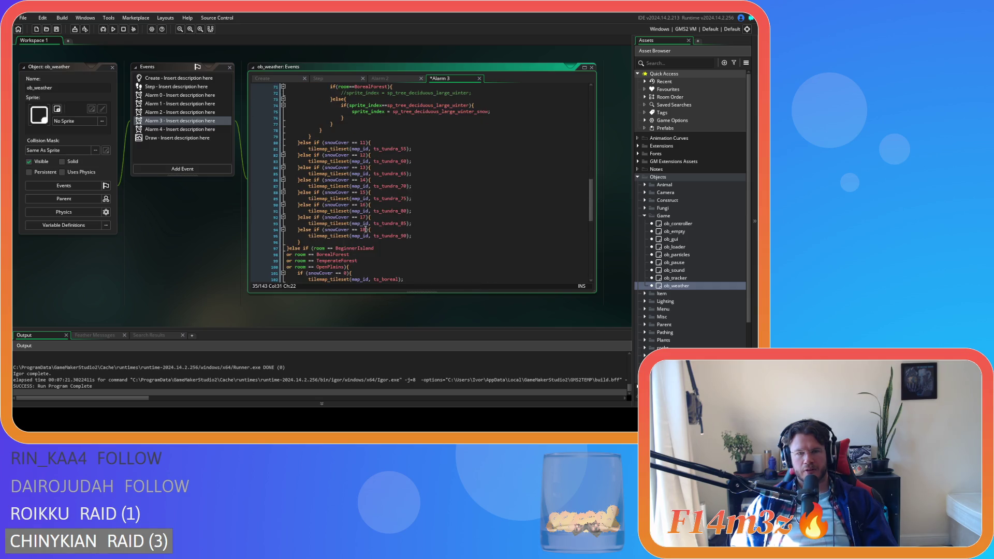
Return to Alarm 2 and review its ts_tundra and ts_boreal tileset branches.
click(380, 78)
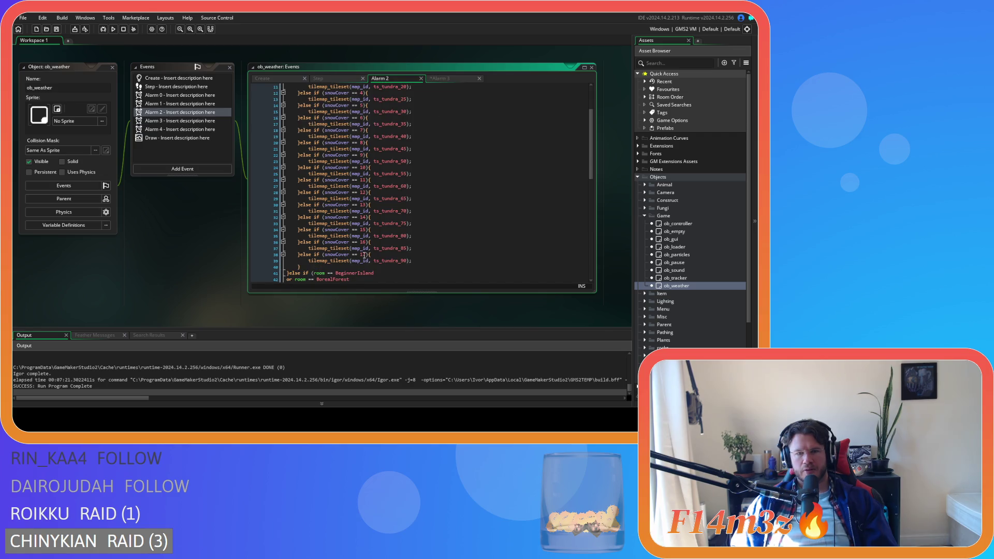
scroll(407, 248, up, 4)
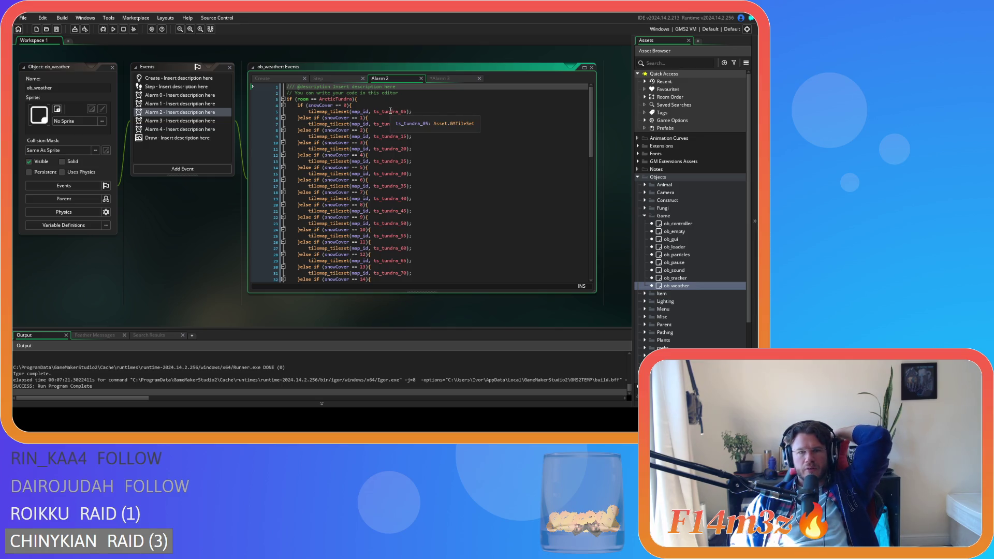
scroll(398, 113, down, 5)
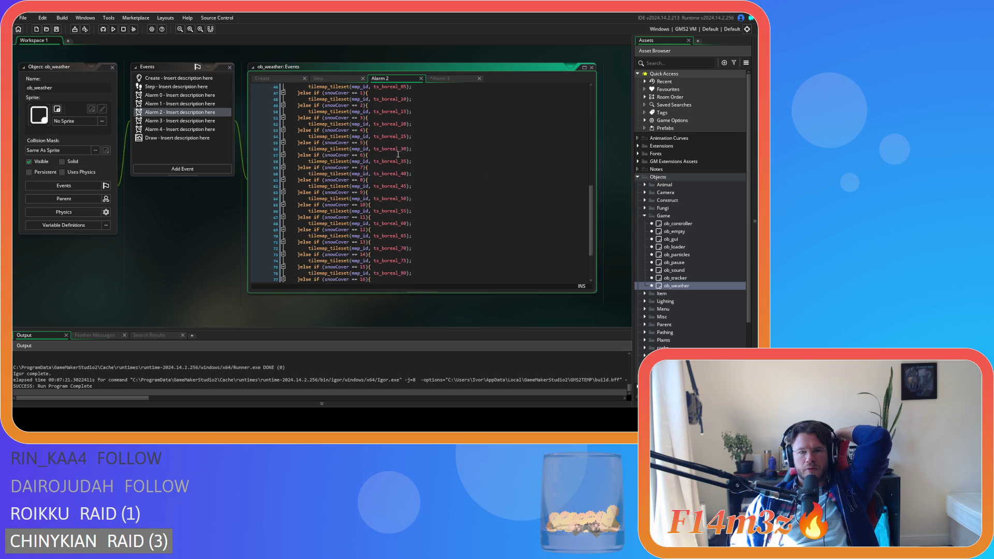
scroll(397, 154, up, 5)
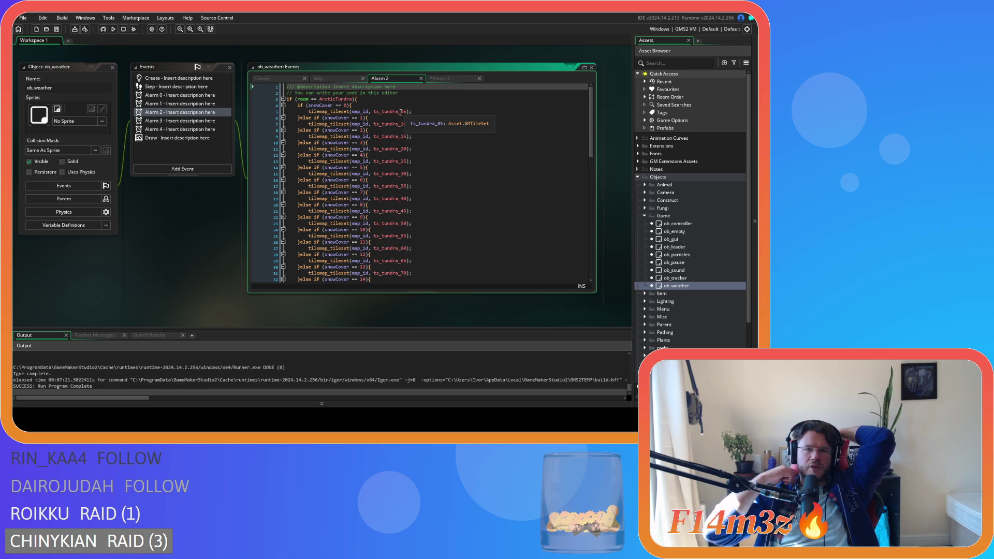
Compare the tree-sprite code in ob_weather's Alarm 3 with the Alarm 2 event code.
click(440, 78)
scroll(455, 177, down, 5)
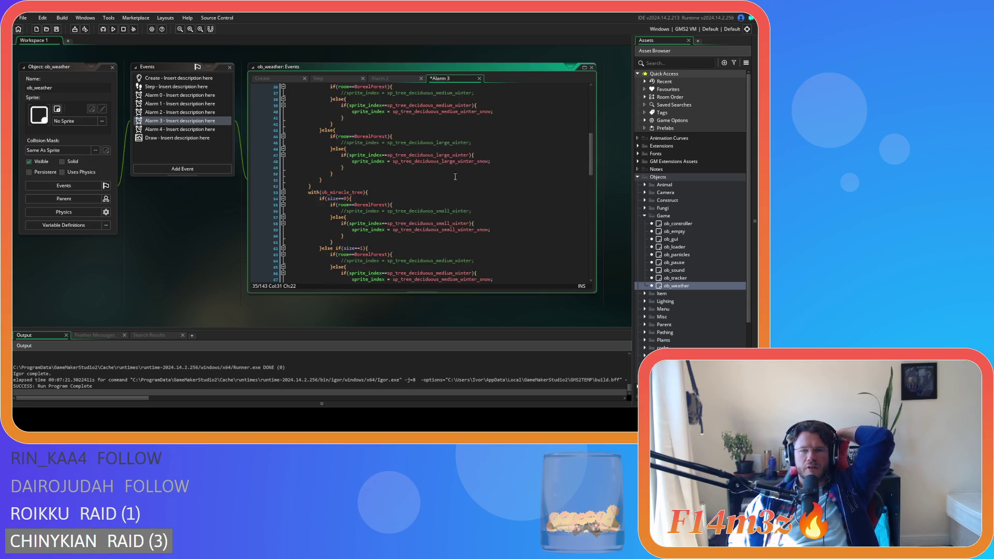
scroll(458, 182, up, 5)
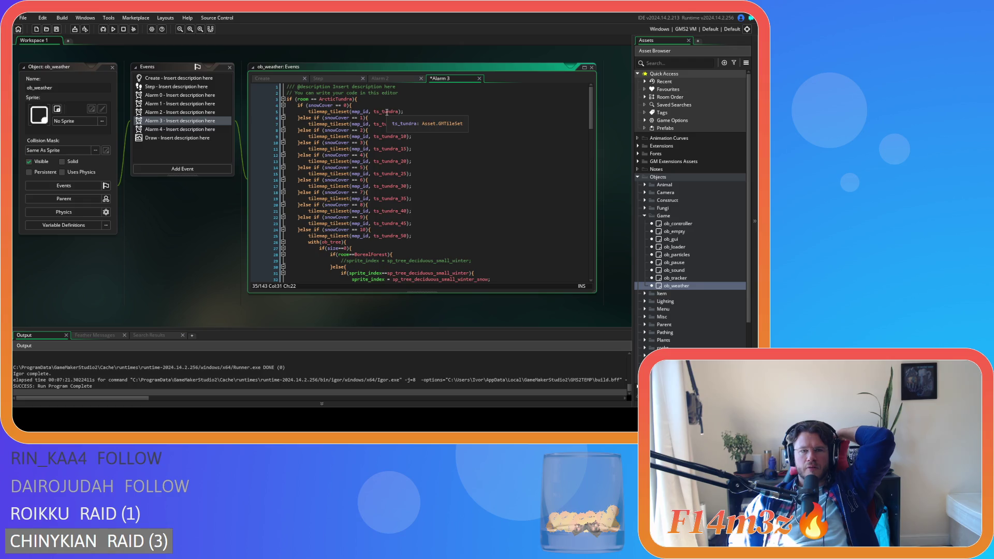
scroll(448, 245, down, 13)
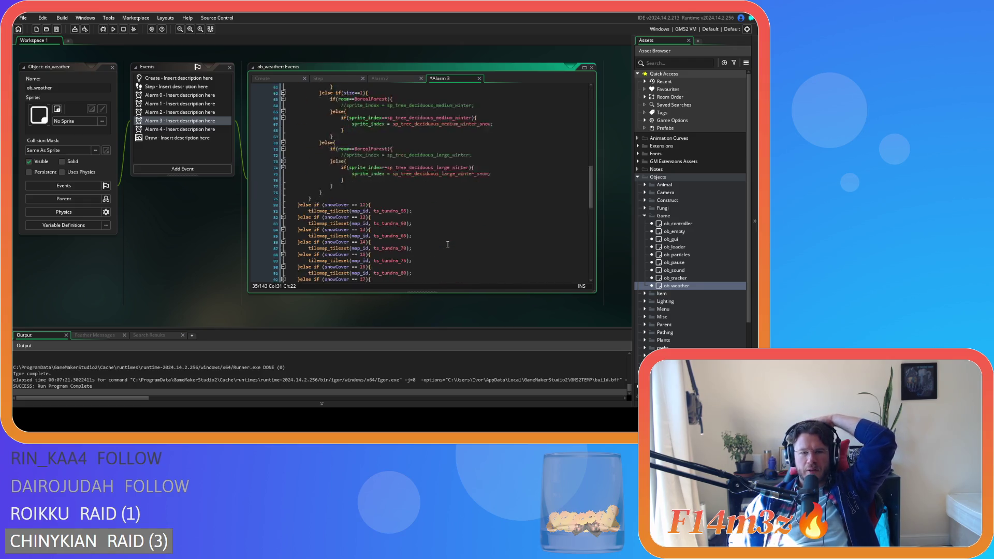
scroll(448, 245, down, 4)
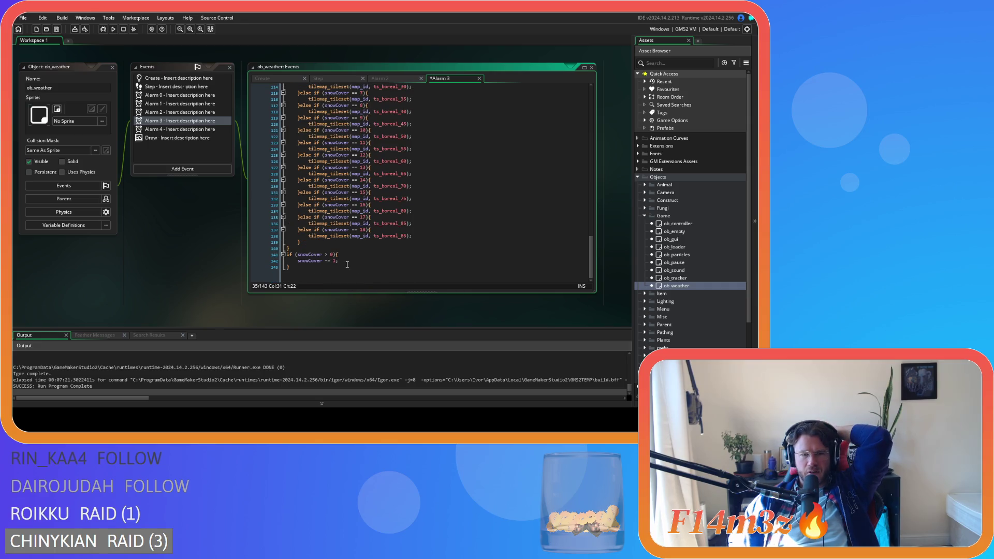
click(385, 79)
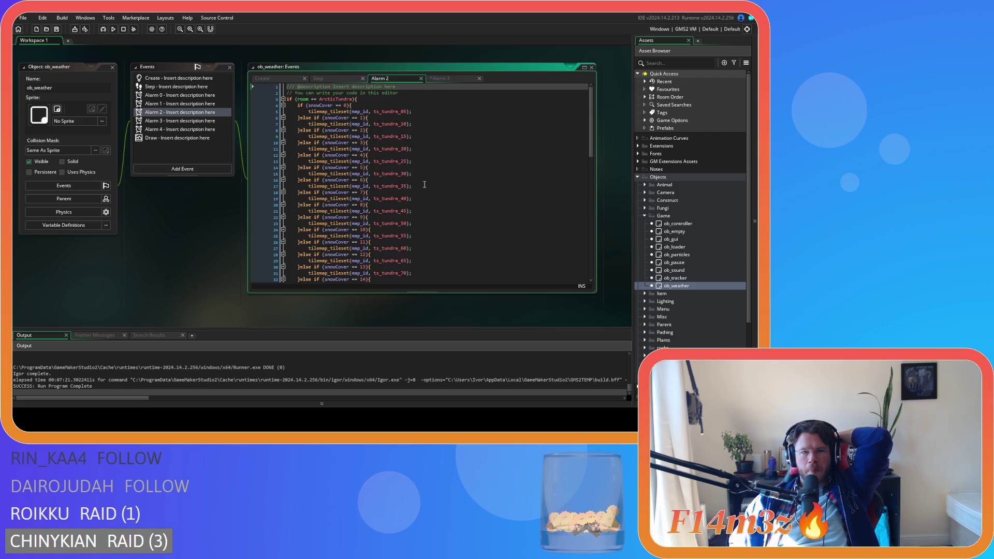
scroll(424, 185, down, 8)
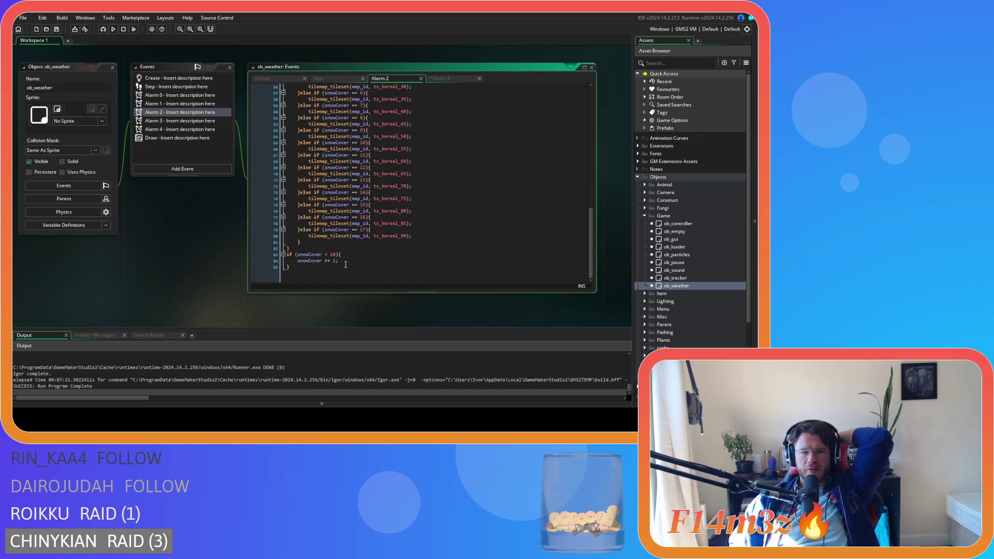
scroll(346, 265, up, 8)
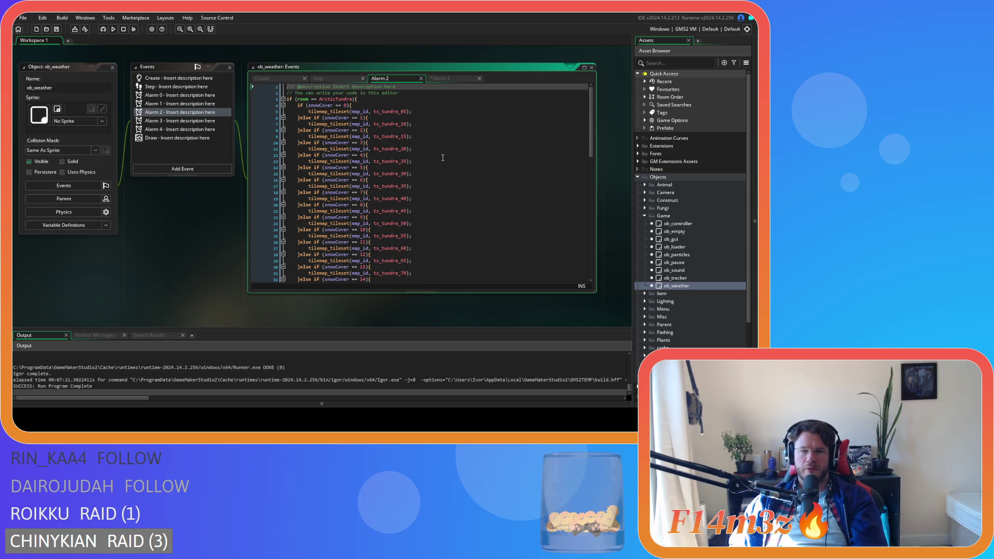
click(443, 79)
scroll(344, 209, down, 10)
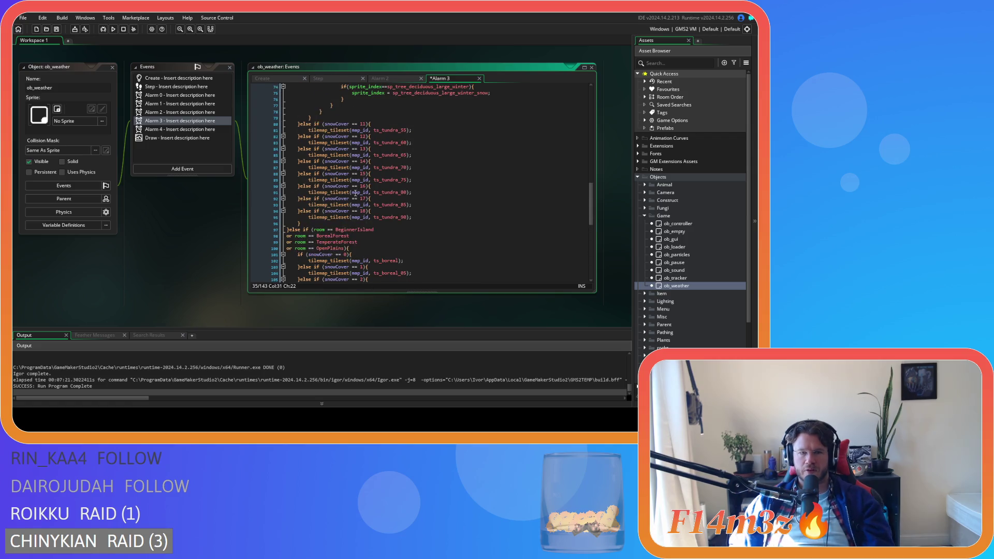
scroll(344, 209, down, 5)
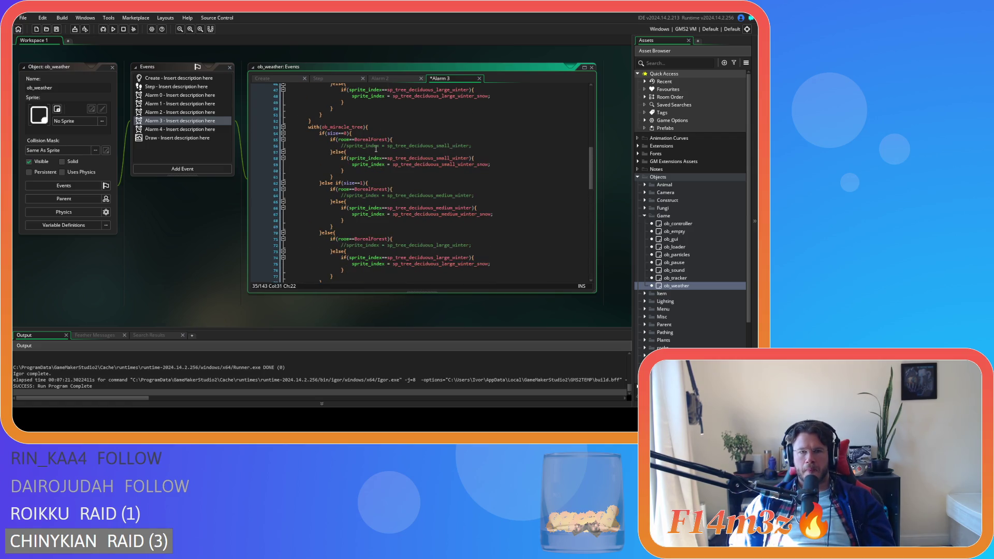
Paste the with(ob_tree) block into Alarm 2 after line 23's tileset call.
click(383, 79)
scroll(417, 193, down, 2)
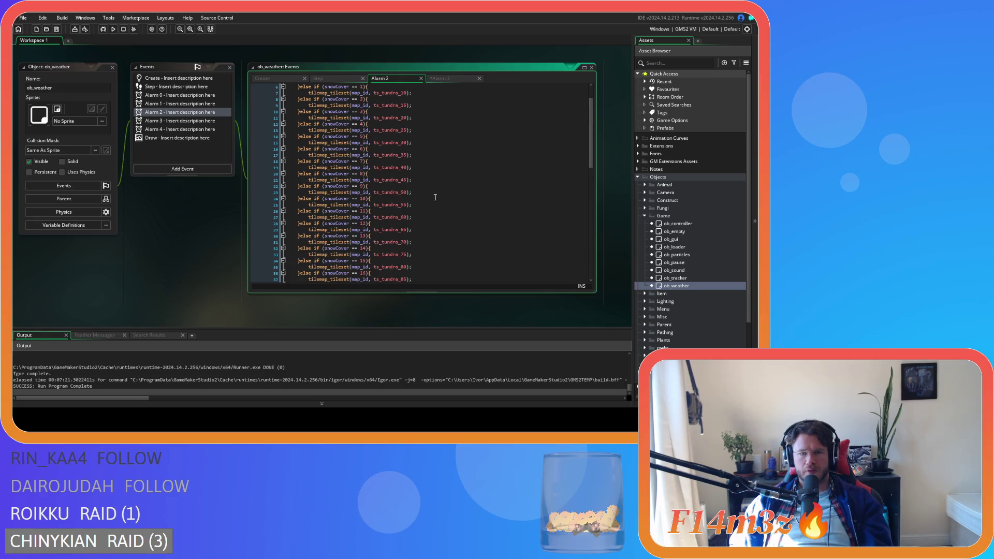
click(423, 192)
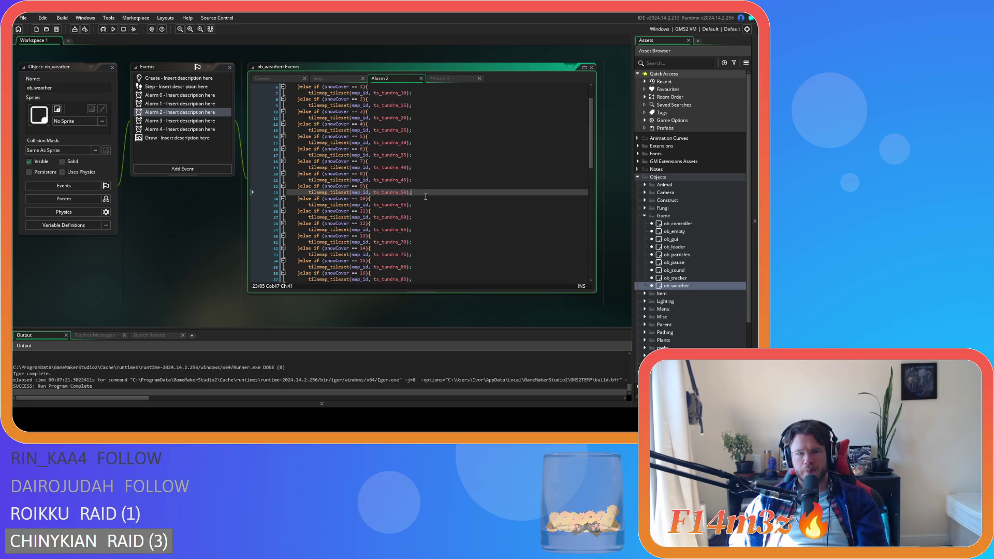
key(ctrl+v)
scroll(425, 199, down, 6)
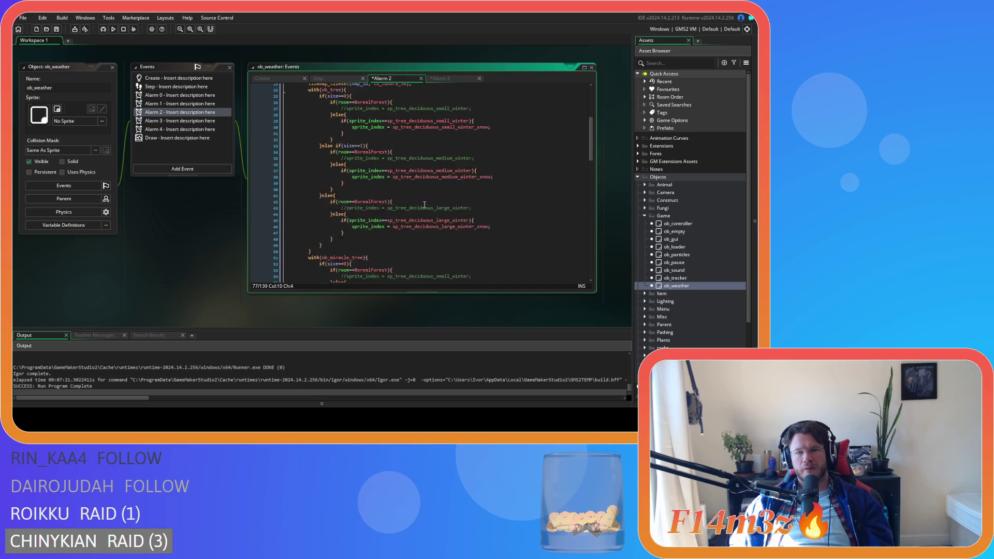
scroll(424, 205, up, 4)
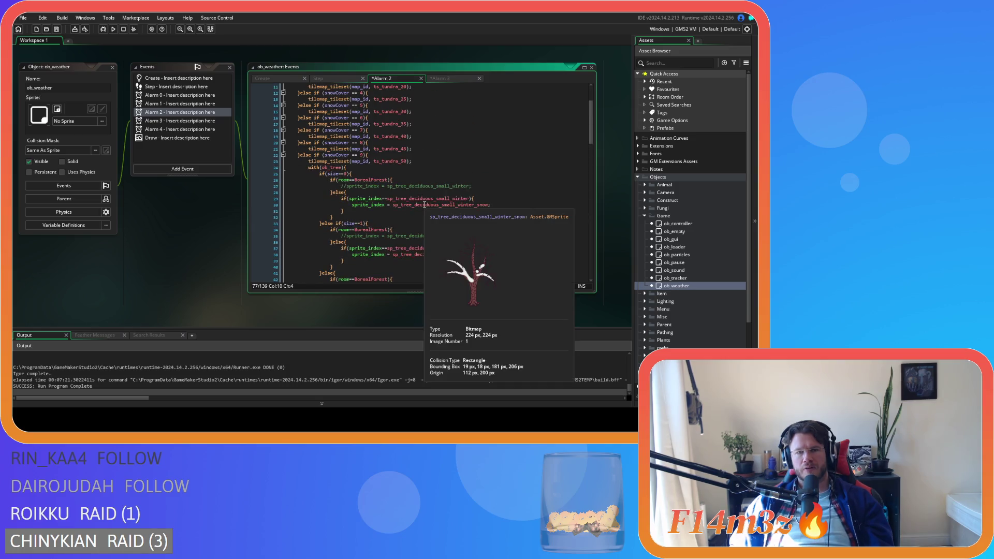
Delete the with(ob_tree) block and blank line in Alarm 3, then undo to restore it.
click(430, 78)
scroll(443, 179, down, 3)
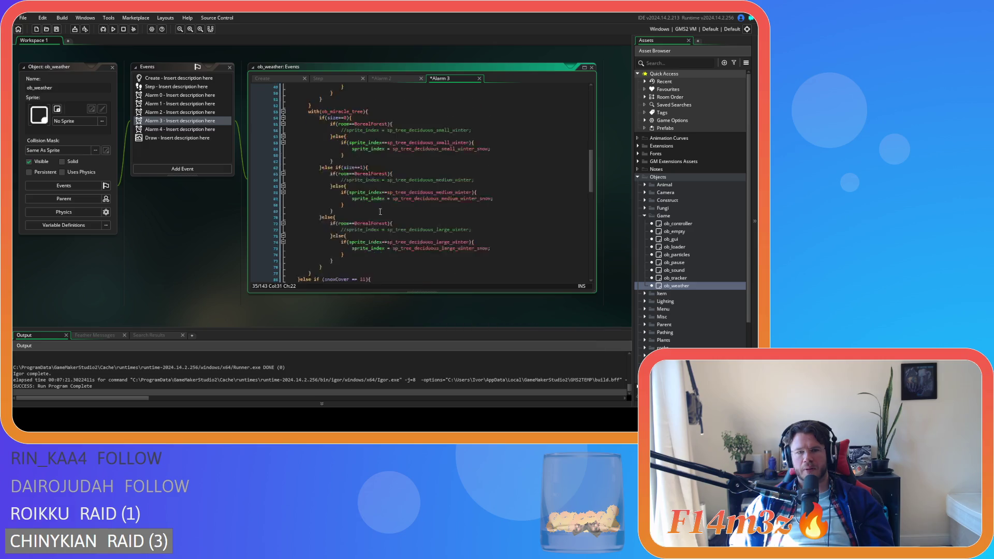
drag(321, 243, 313, 161)
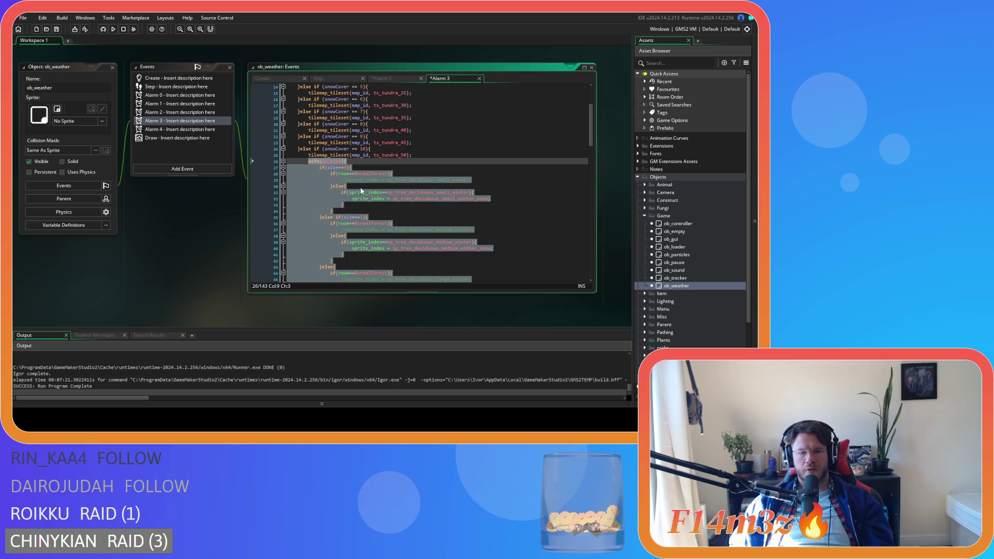
key(Delete)
click(416, 154)
key(Delete)
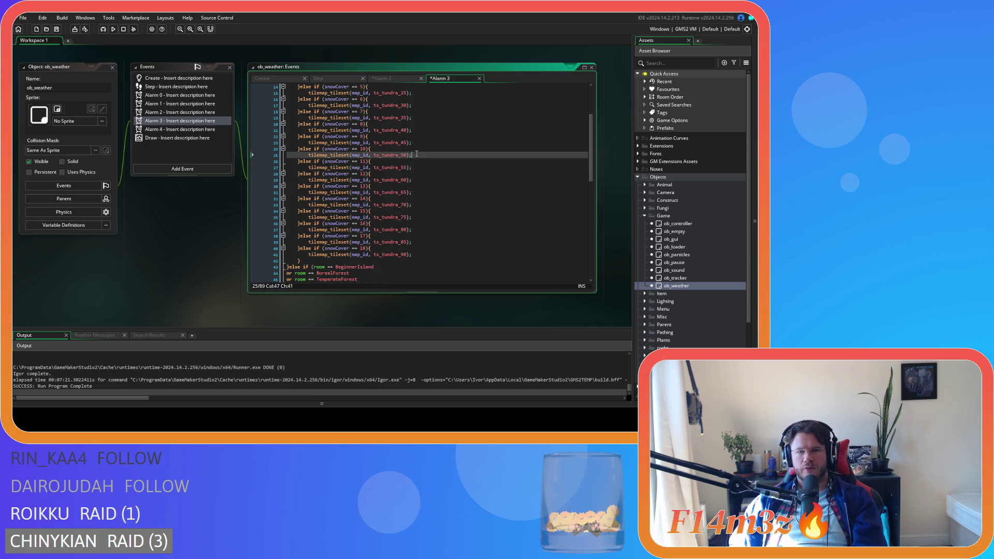
key(ctrl+z)
key(ctrl+z)
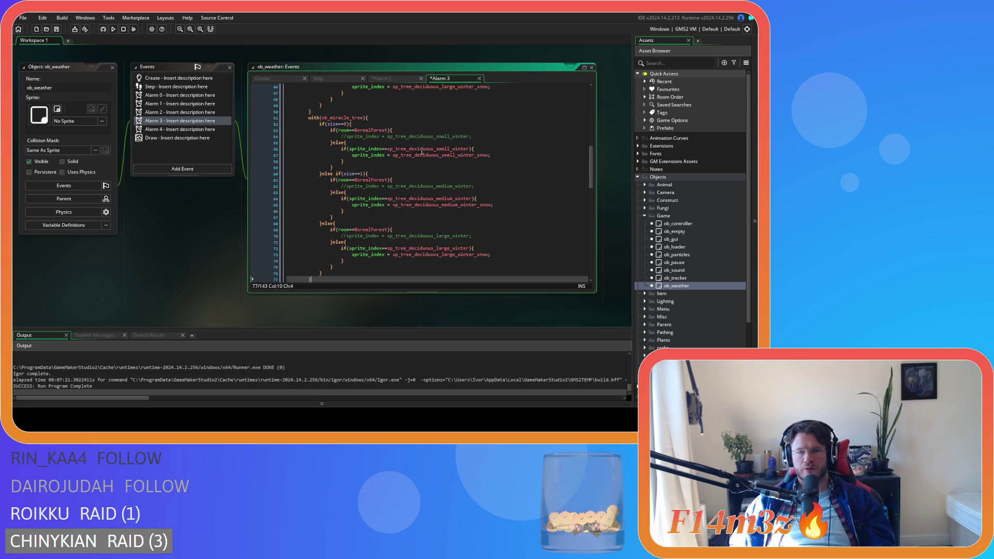
scroll(435, 215, up, 10)
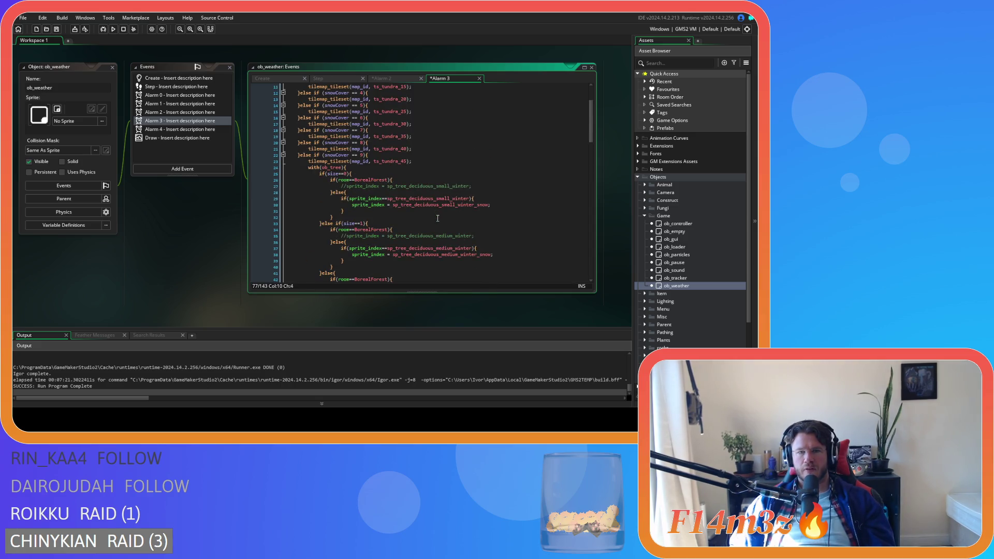
Copy sp_tree_deciduous_small_winter_snow into the ob_tree small, medium and large conditions.
double_click(440, 206)
key(ctrl+c)
double_click(440, 199)
key(ctrl+v)
double_click(445, 248)
key(ctrl+v)
scroll(480, 254, down, 3)
double_click(445, 236)
key(ctrl+v)
Paste the snowy sprite name into the ob_miracle_tree small, medium and large conditions.
scroll(445, 243, down, 3)
double_click(446, 243)
key(ctrl+v)
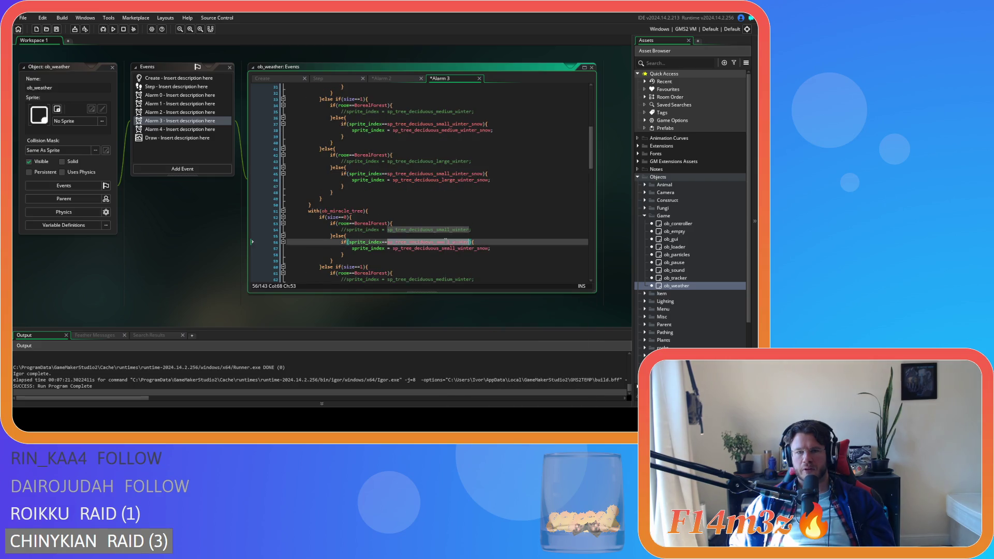
scroll(495, 269, down, 3)
double_click(455, 229)
key(ctrl+v)
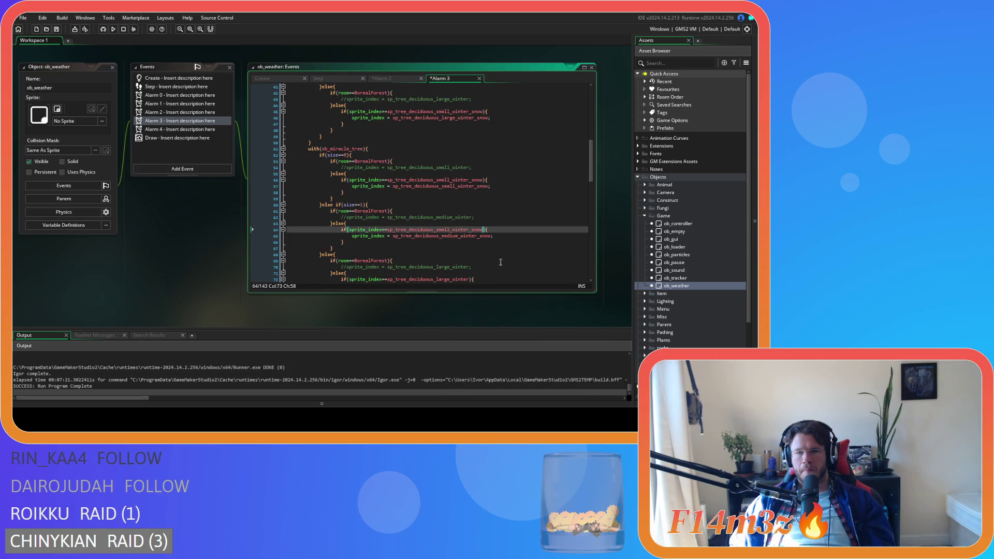
scroll(455, 230, down, 3)
click(451, 233)
double_click(451, 233)
key(ctrl+v)
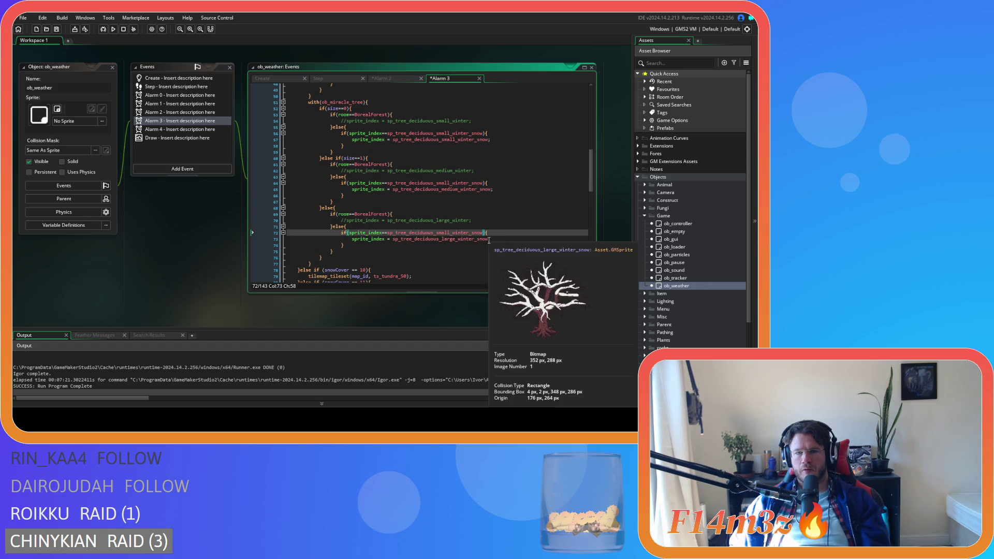
Strip the _snow suffix from the sprite assignments on lines 73, 65 and 57.
click(489, 239)
key(BackSpace)
key(BackSpace)
key(BackSpace)
key(BackSpace)
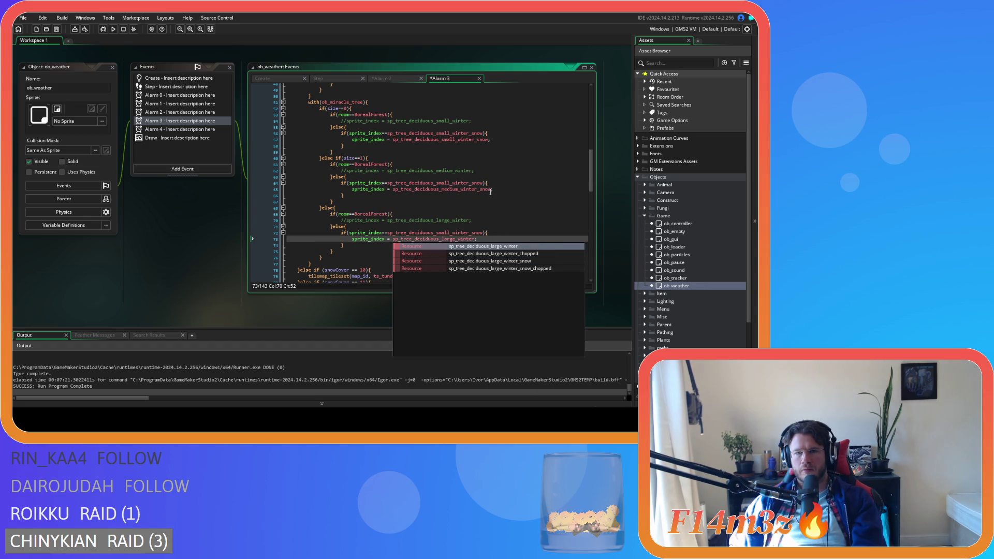
click(490, 189)
key(BackSpace)
key(BackSpace)
key(BackSpace)
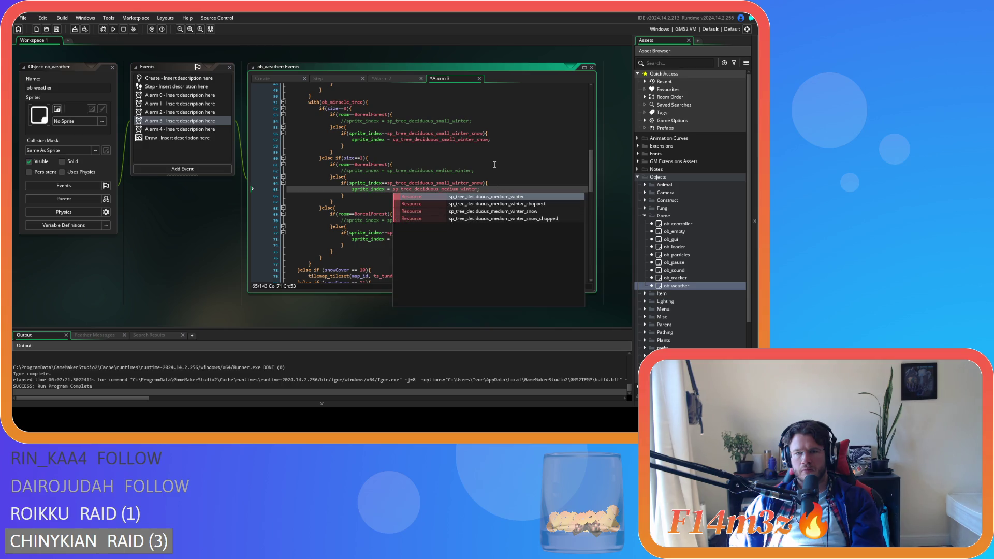
click(487, 140)
key(BackSpace)
key(BackSpace)
key(BackSpace)
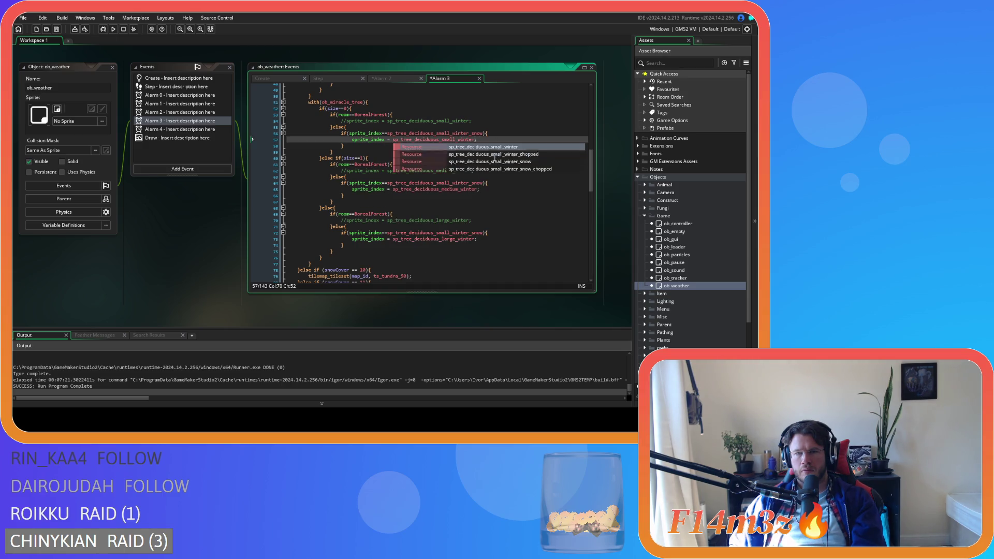
Remove the _snow suffix from the remaining large, medium and small tree sprite assignments.
scroll(512, 124, up, 6)
click(488, 181)
key(BackSpace)
key(BackSpace)
key(BackSpace)
click(493, 137)
scroll(493, 137, up, 3)
drag(491, 177, 477, 180)
key(BackSpace)
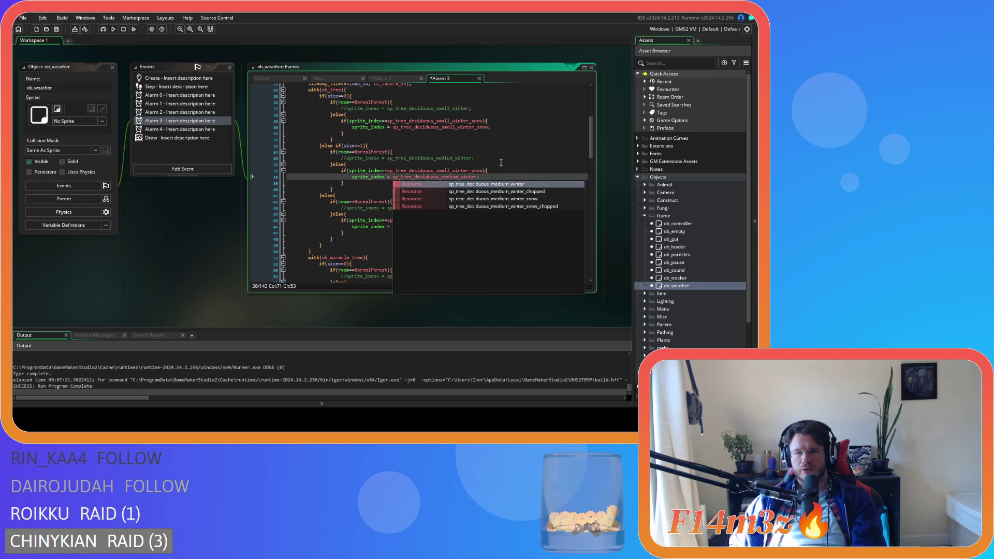
click(496, 171)
scroll(497, 179, up, 5)
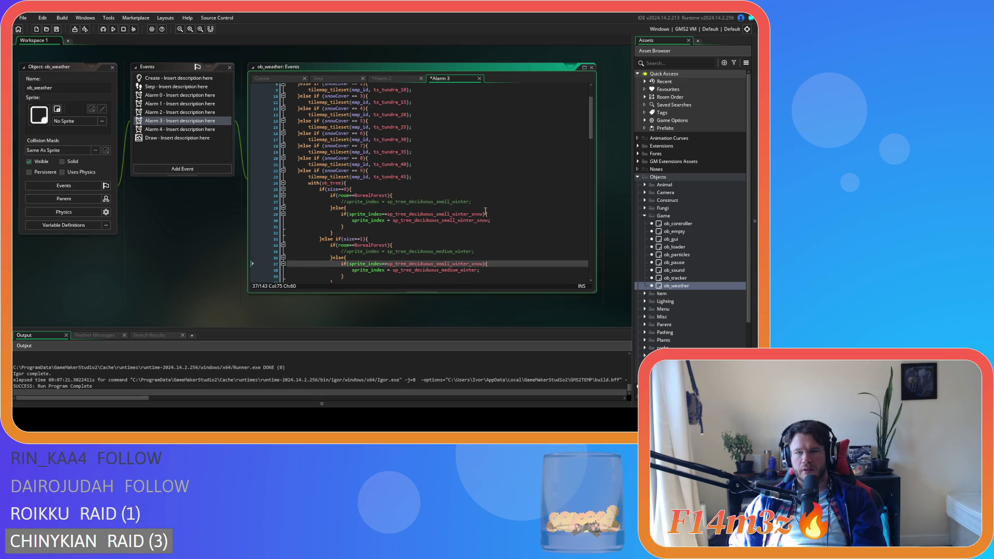
scroll(484, 236, down, 3)
drag(488, 174, 474, 177)
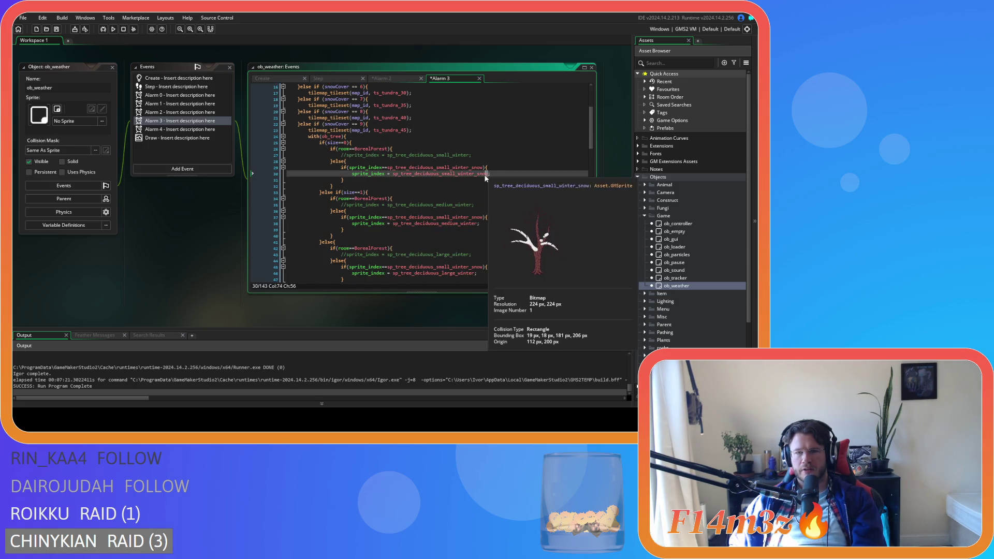
key(BackSpace)
key(Up)
key(Up)
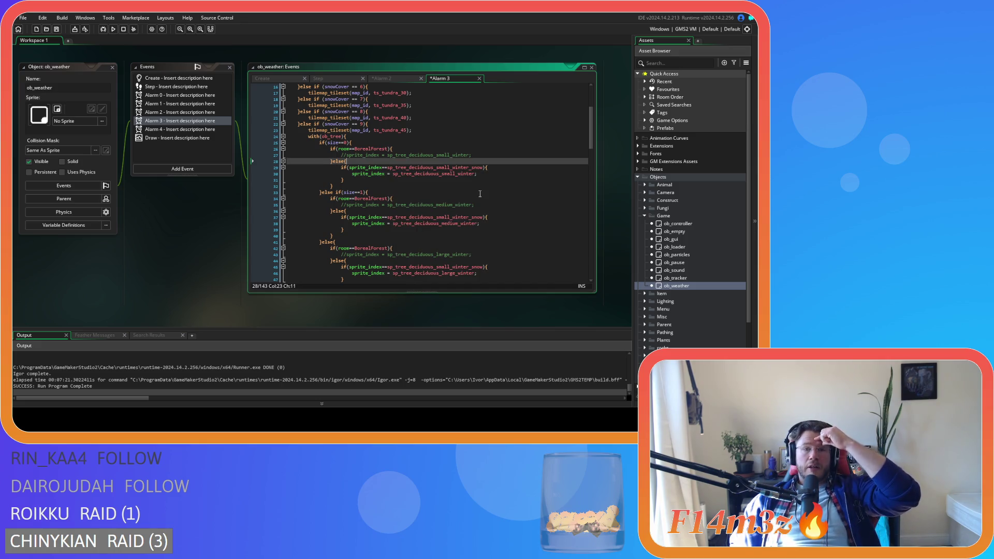
Select and copy the with(ob_tree) tree-sprite code block in Alarm 3.
scroll(440, 199, down, 10)
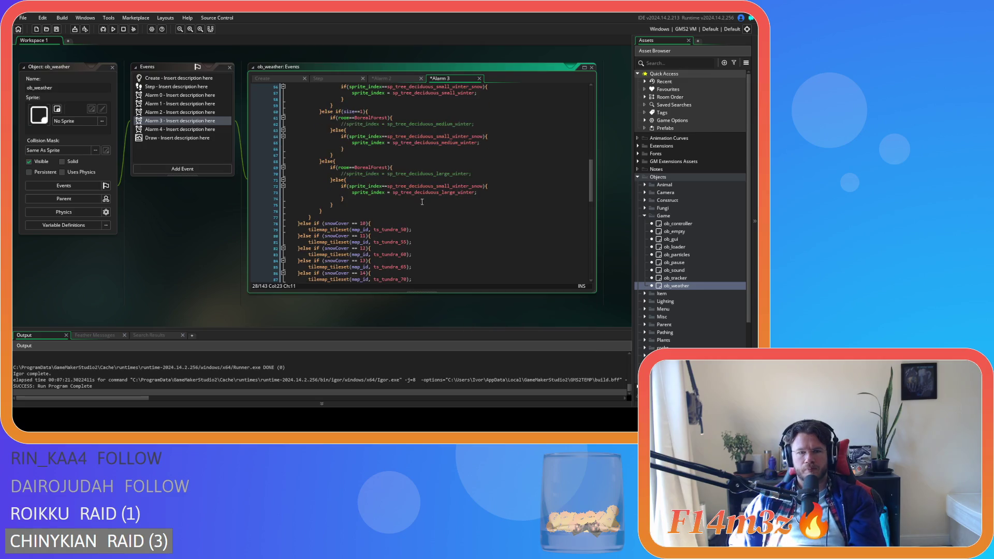
mouse_move(320, 213)
mouse_down()
mouse_move(319, 170)
mouse_move(312, 183)
mouse_up()
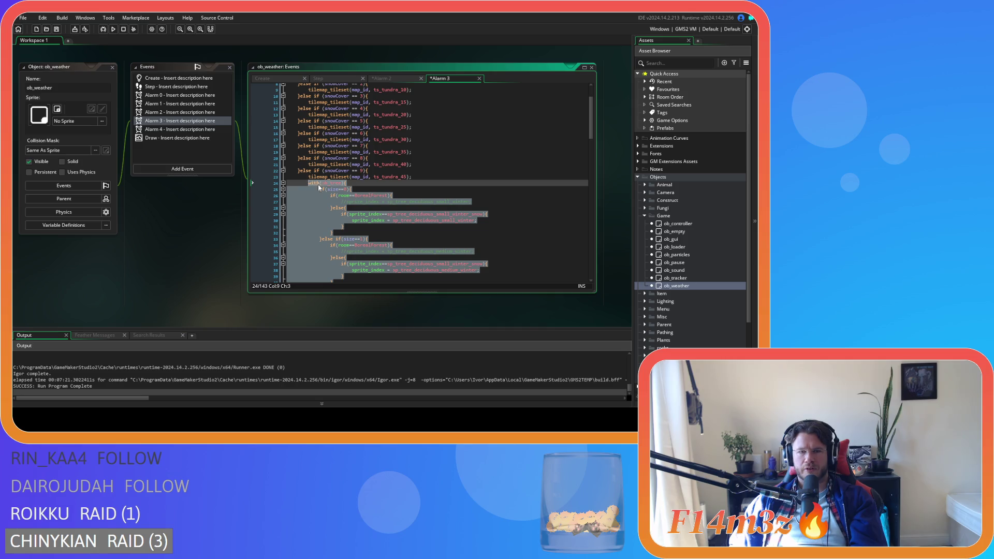
click(362, 230)
scroll(362, 230, down, 4)
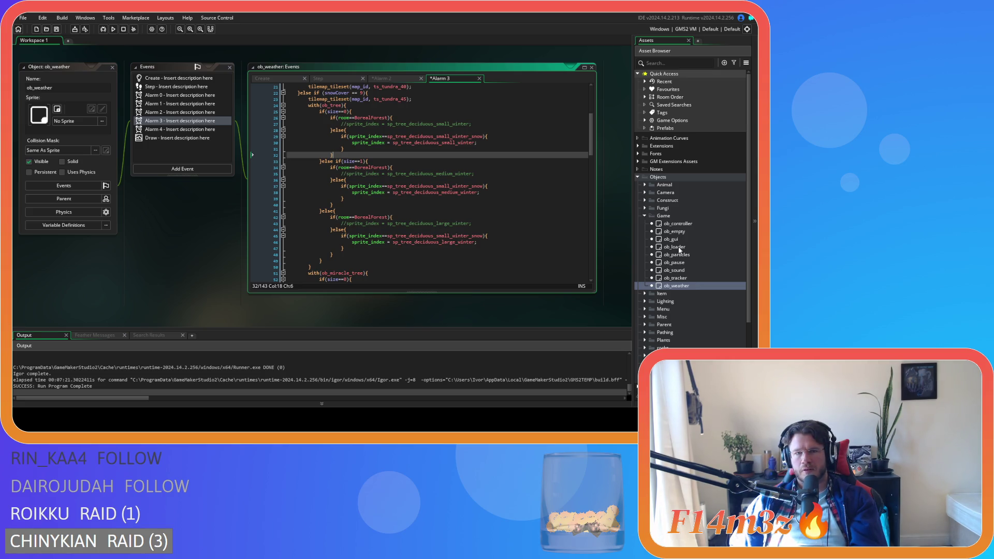
scroll(679, 250, down, 4)
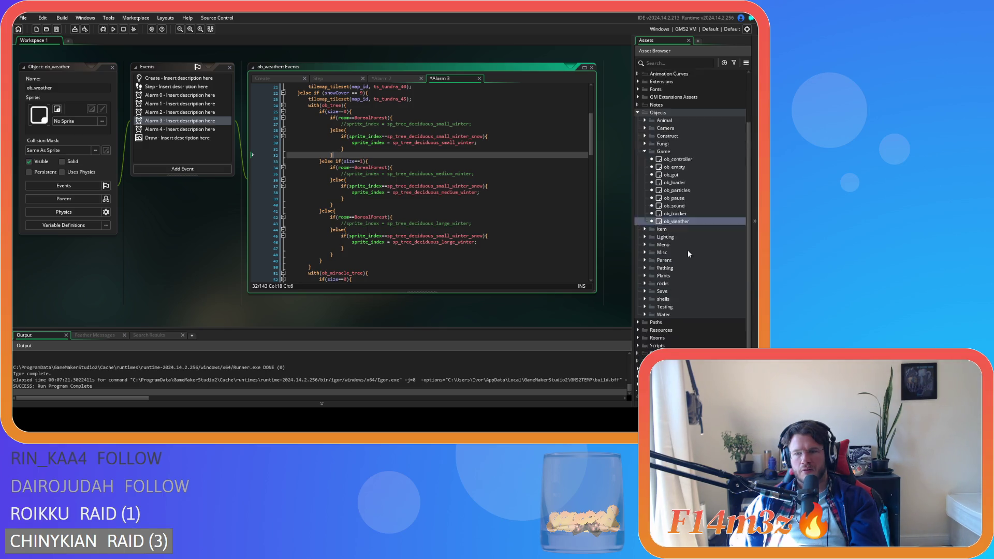
scroll(563, 242, up, 2)
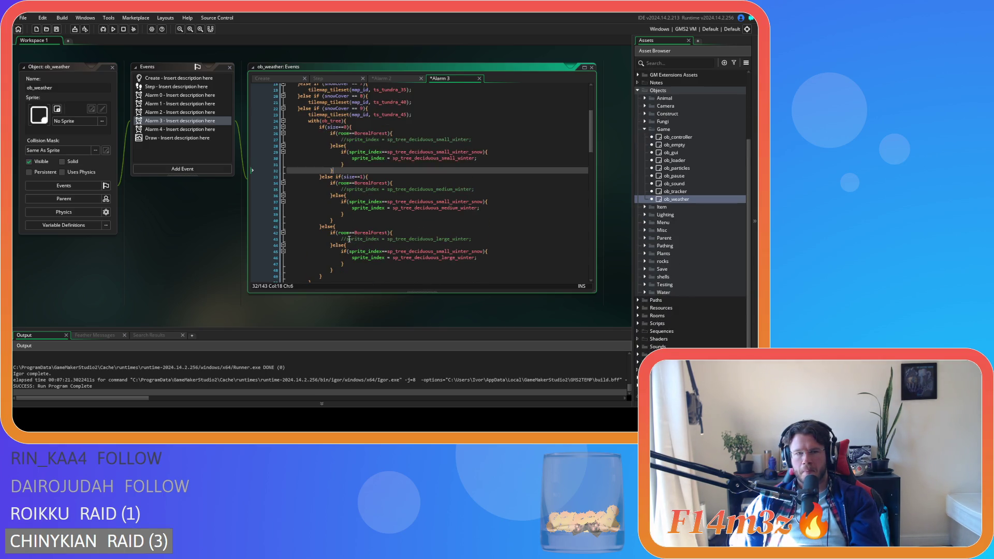
click(319, 127)
scroll(326, 268, down, 3)
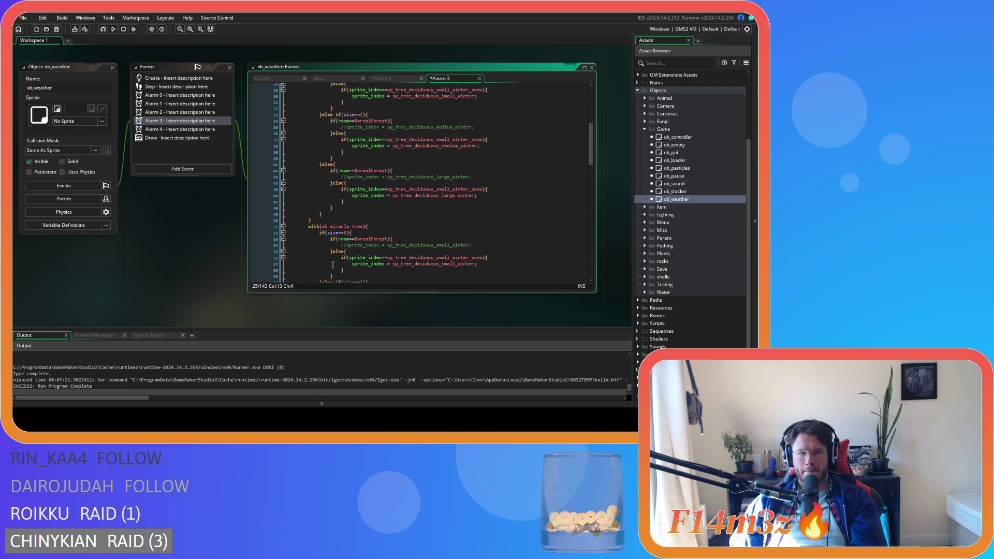
click(325, 220)
scroll(337, 228, up, 2)
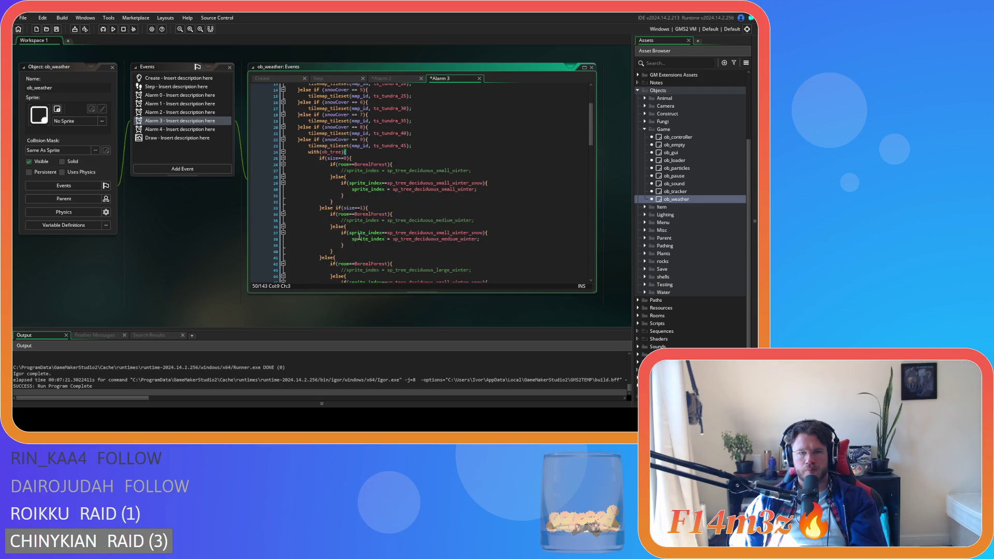
mouse_move(348, 243)
mouse_down()
mouse_move(331, 243)
mouse_move(316, 174)
mouse_up()
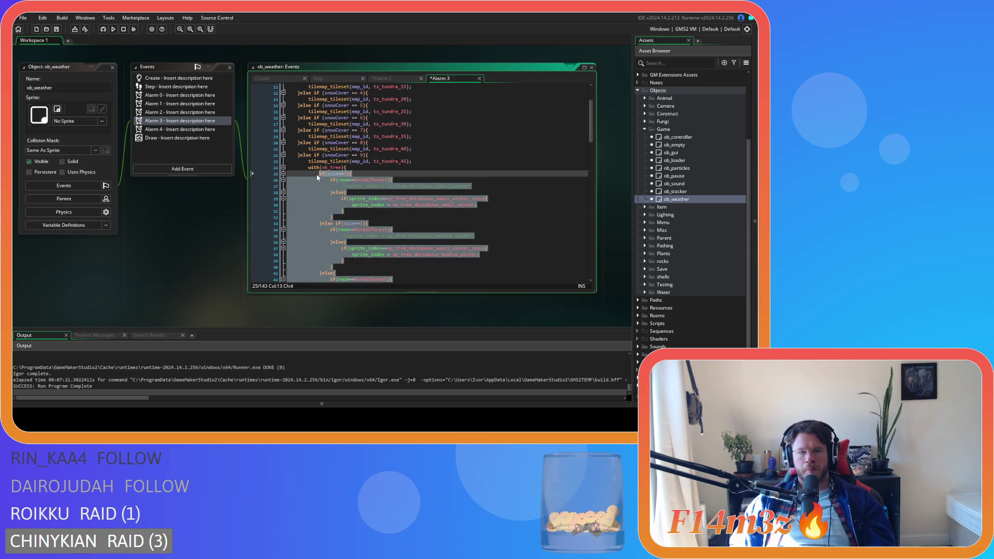
right_click(316, 210)
click(339, 218)
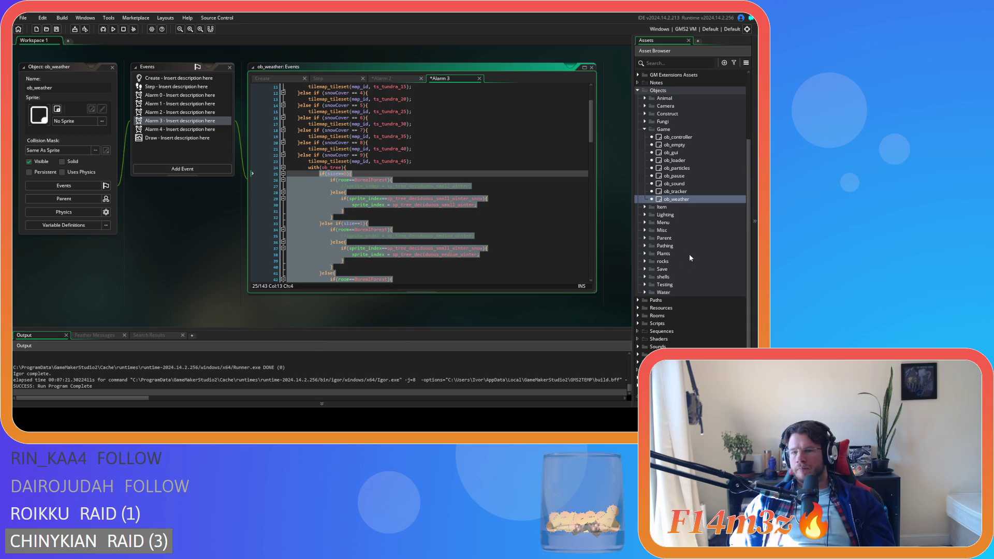
Duplicate sc_setTreeSprite under Scripts > Functions as sc_setTreeSpriteSnow.
click(640, 323)
scroll(642, 319, down, 3)
click(645, 295)
scroll(646, 296, down, 3)
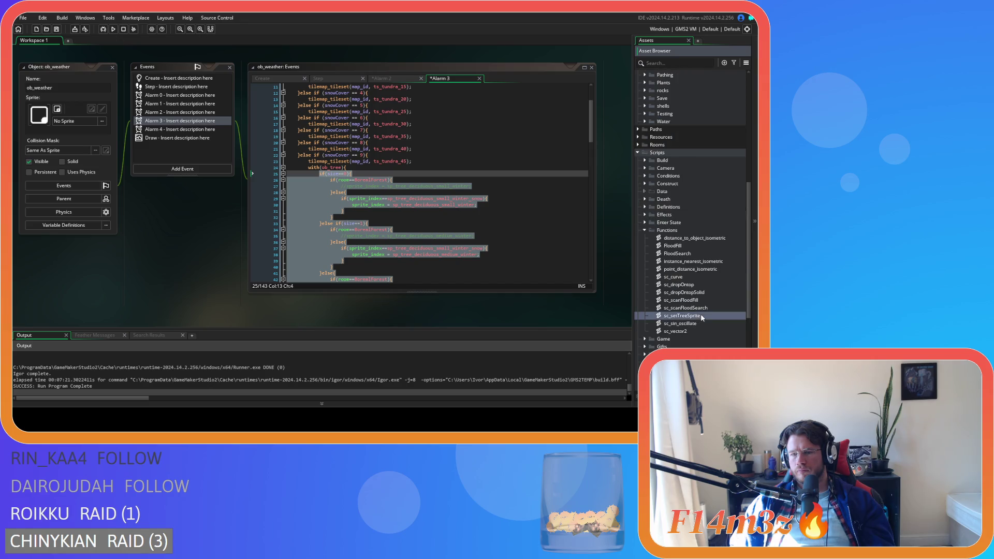
key(ctrl+d)
text(sc_setTreeSpriteSnow)
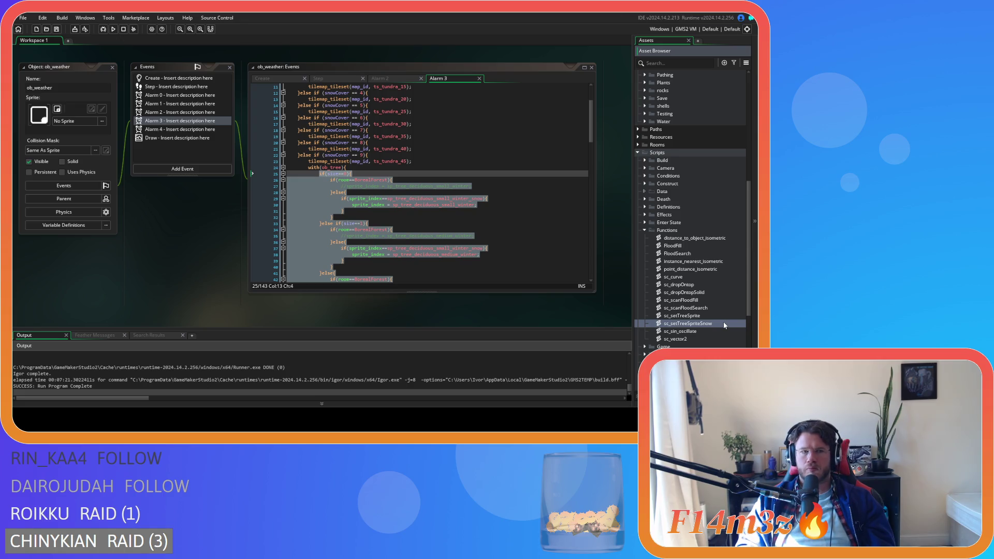
key(Return)
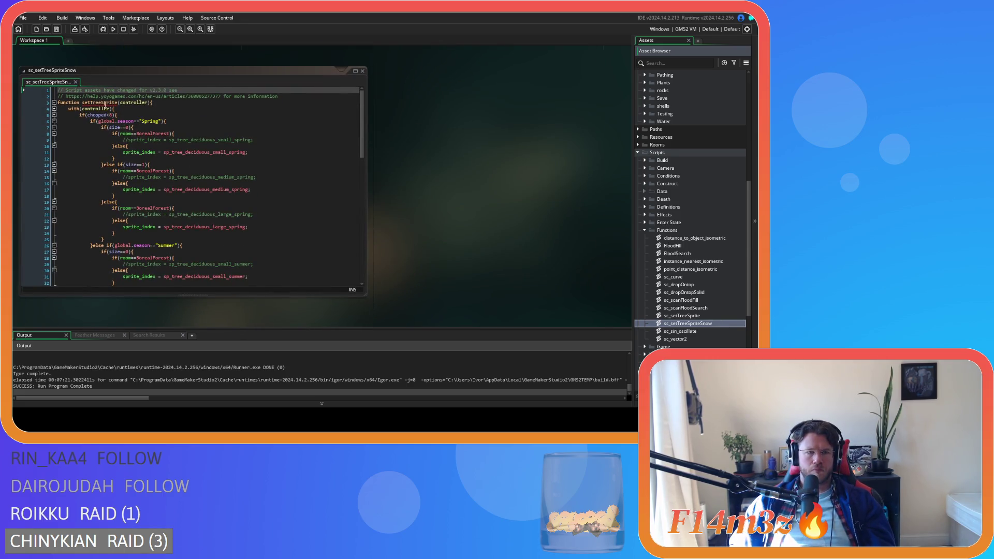
Rename the function on line 3 to setTreeSpriteSnow.
click(111, 103)
key(Right)
key(Right)
text(Snow)
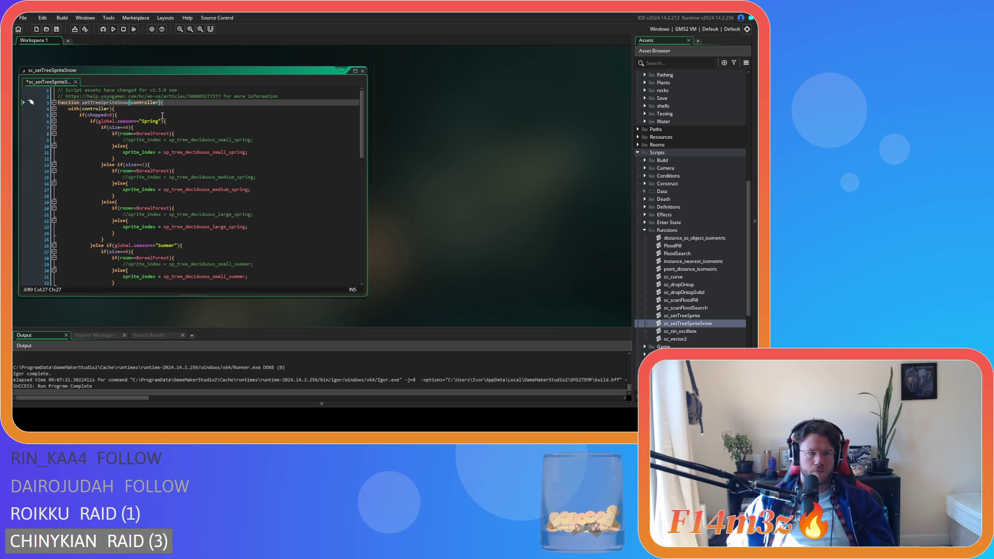
Replace the season-based sprite code with the copied winter-snow code and save the script.
click(121, 115)
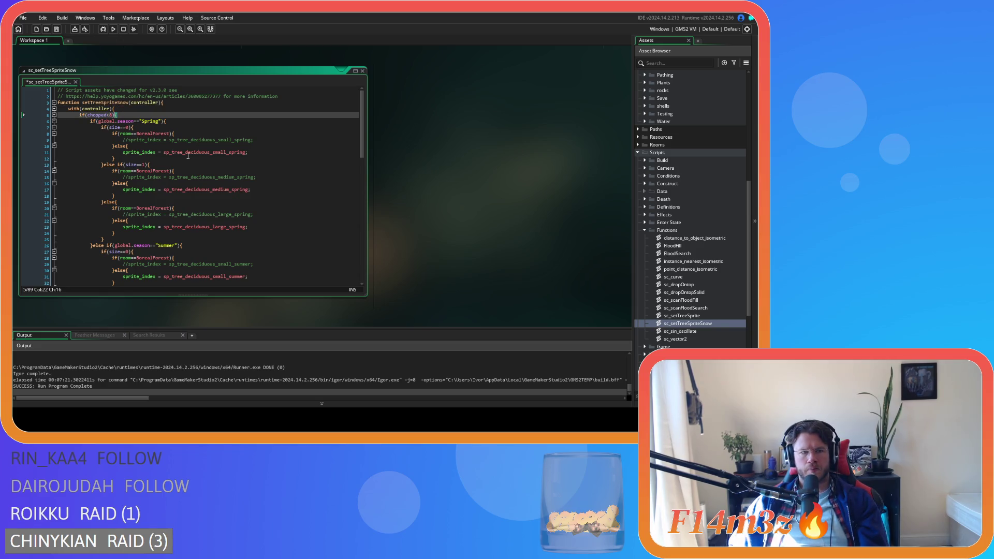
scroll(188, 155, down, 10)
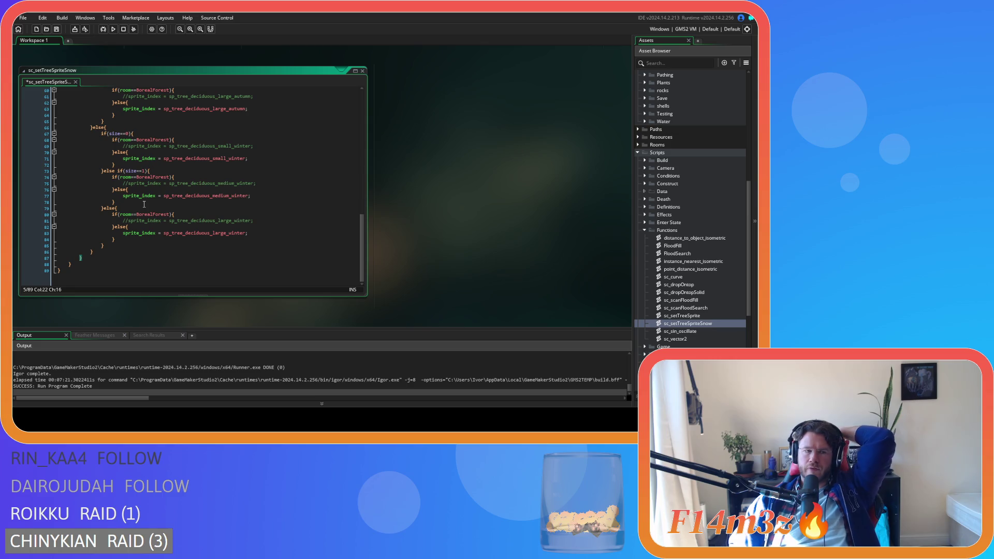
click(100, 252)
mouse_move(100, 252)
mouse_down()
mouse_move(92, 88)
mouse_move(91, 188)
mouse_move(89, 124)
mouse_up()
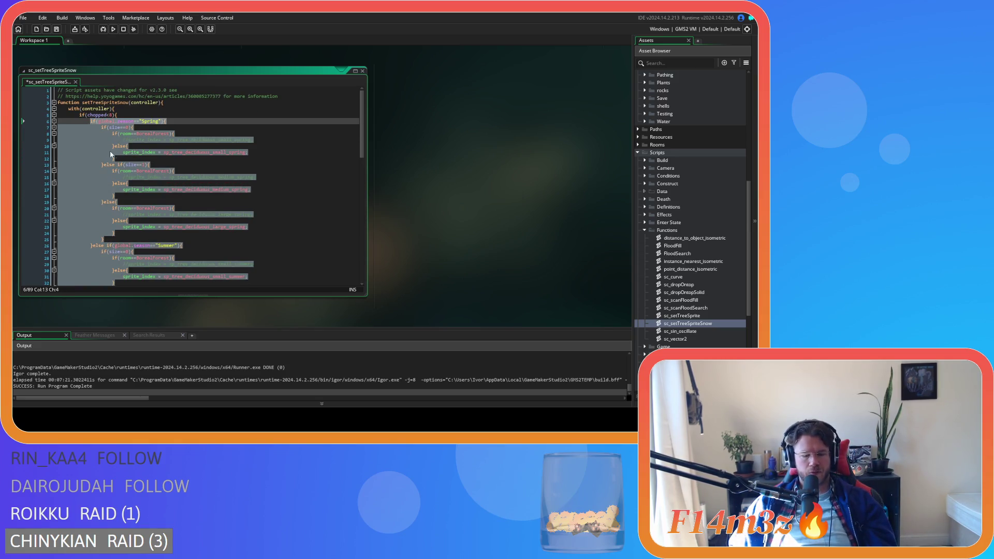
key(ctrl+v)
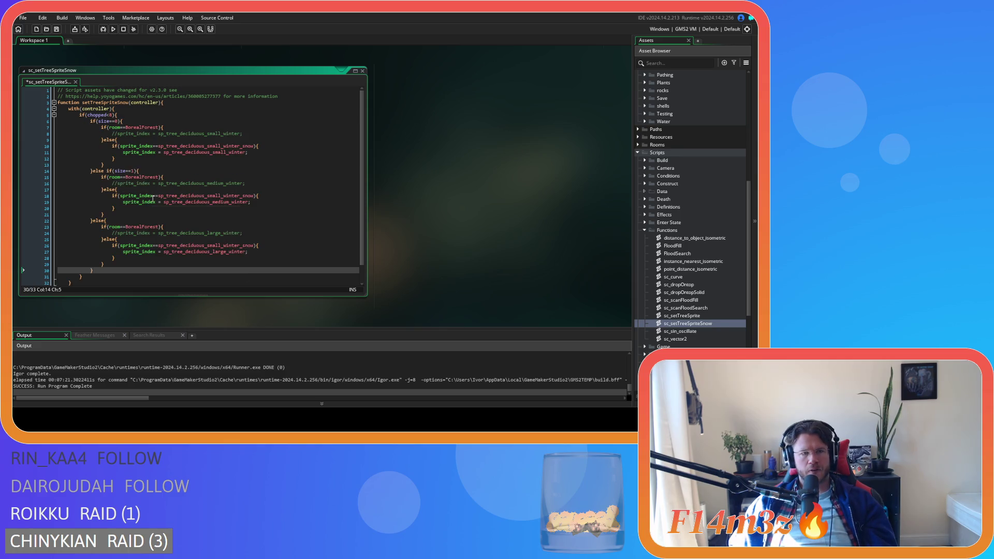
click(156, 158)
key(ctrl+s)
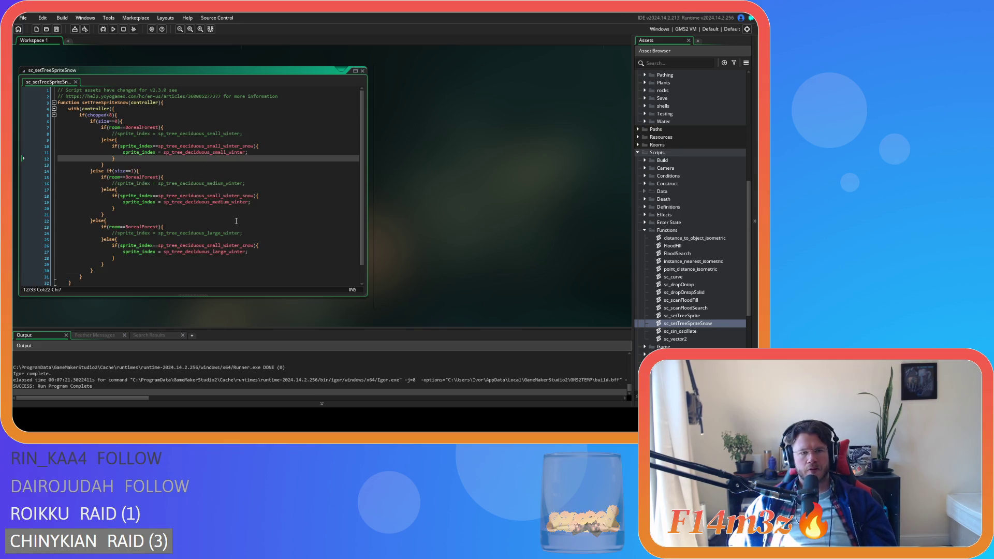
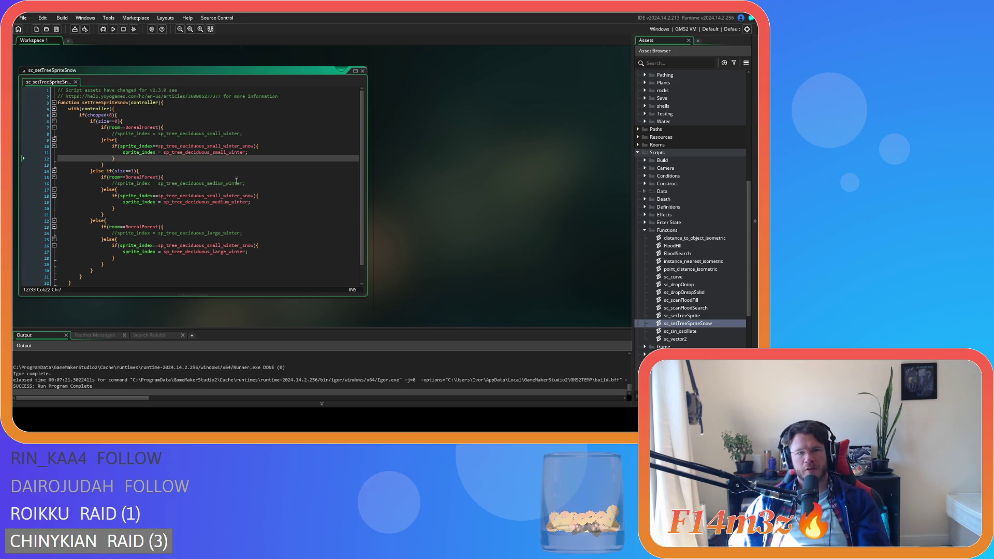
Inspect the nested small-branch snow sprite check on lines 10–12.
click(261, 150)
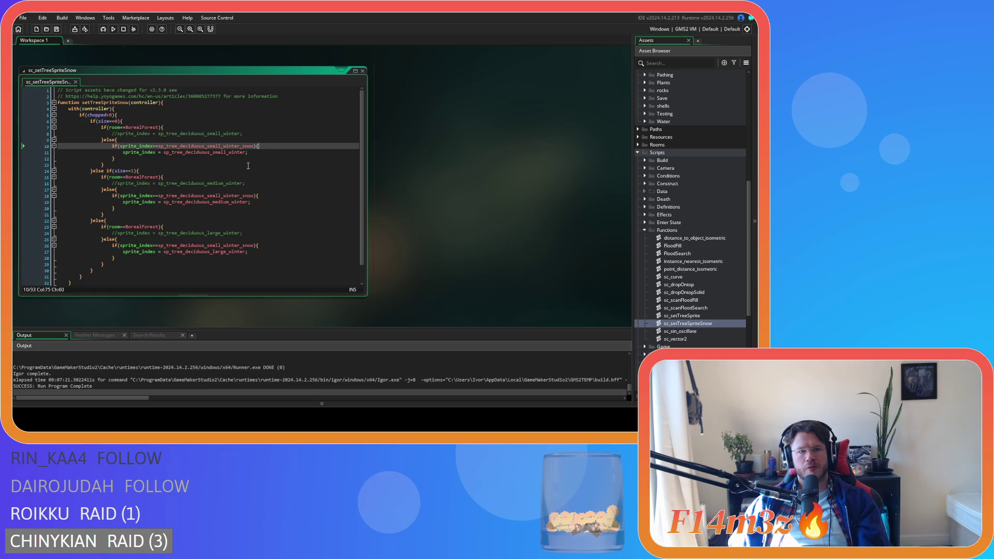
mouse_move(220, 146)
mouse_down()
mouse_move(256, 142)
mouse_move(172, 149)
mouse_up()
click(174, 158)
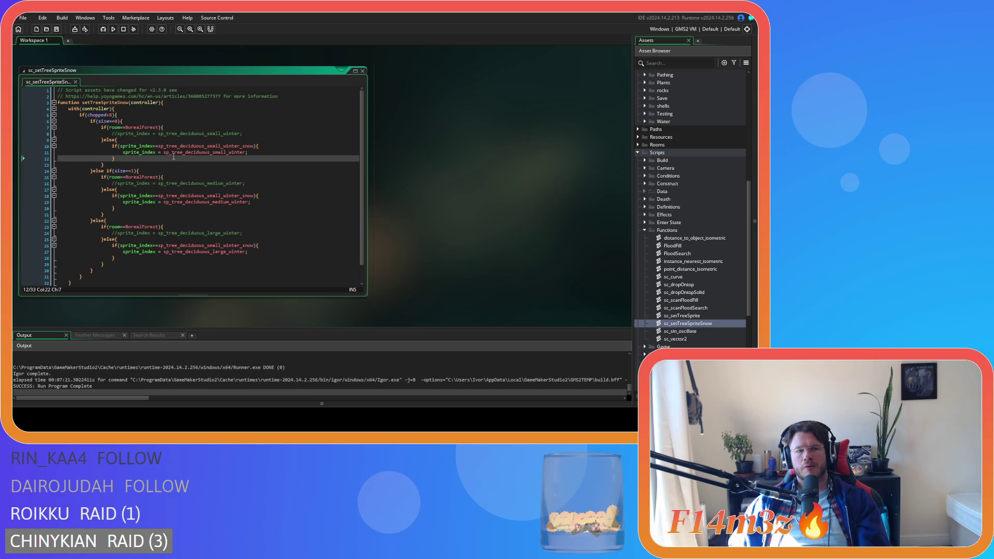
double_click(204, 146)
mouse_move(112, 145)
mouse_down()
mouse_move(115, 159)
mouse_move(142, 157)
mouse_up()
click(142, 156)
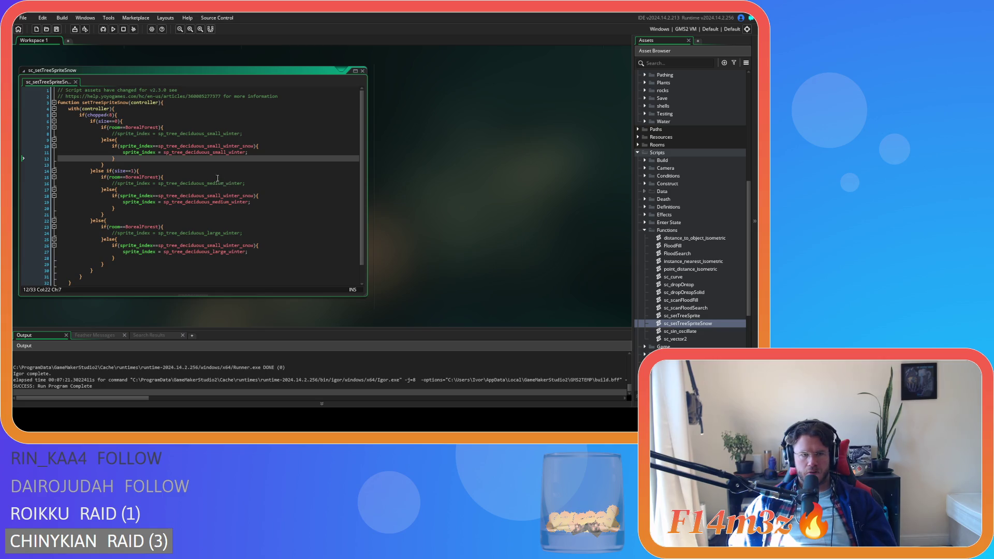
Undo the stray else typed before the line 10 if.
click(112, 146)
text(else)
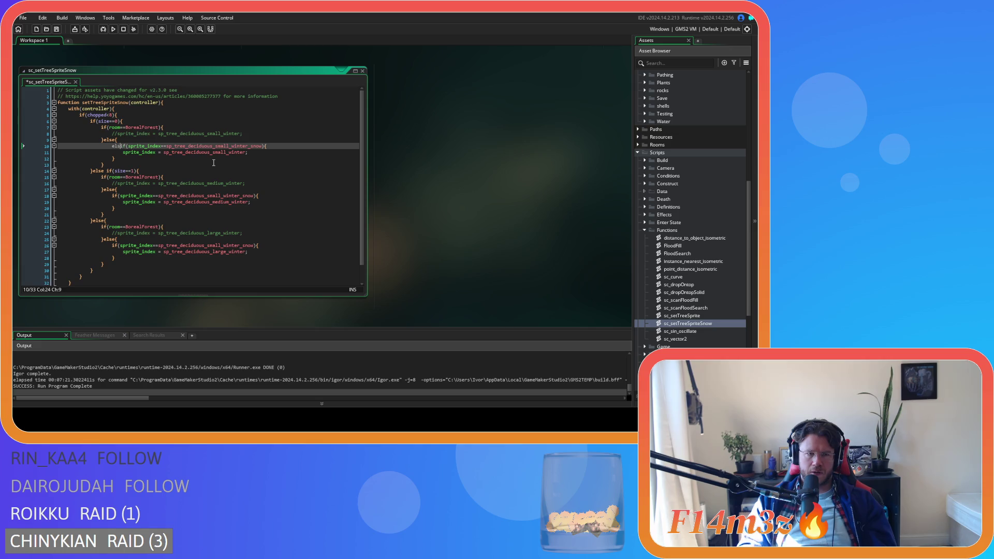
mouse_move(122, 142)
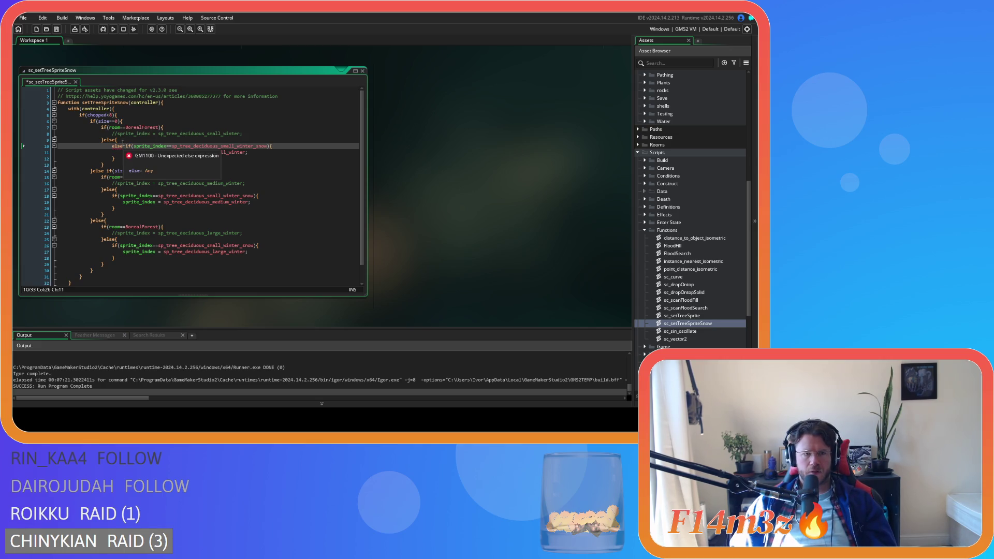
key(ctrl+z)
key(ctrl+z)
key(ctrl+z)
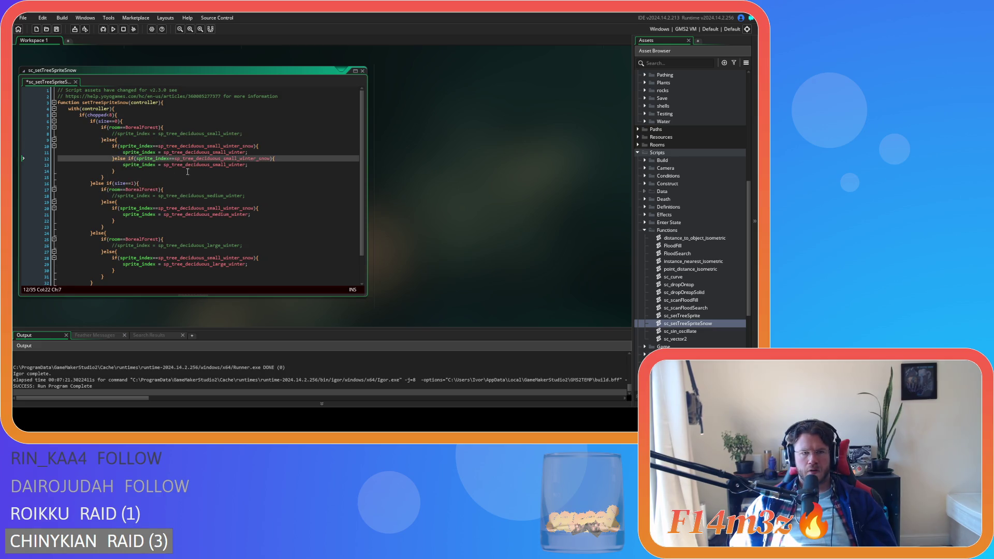
Move _snow from the small-branch condition onto its winter sprite assignment on line 11.
click(253, 146)
key(BackSpace)
key(BackSpace)
key(BackSpace)
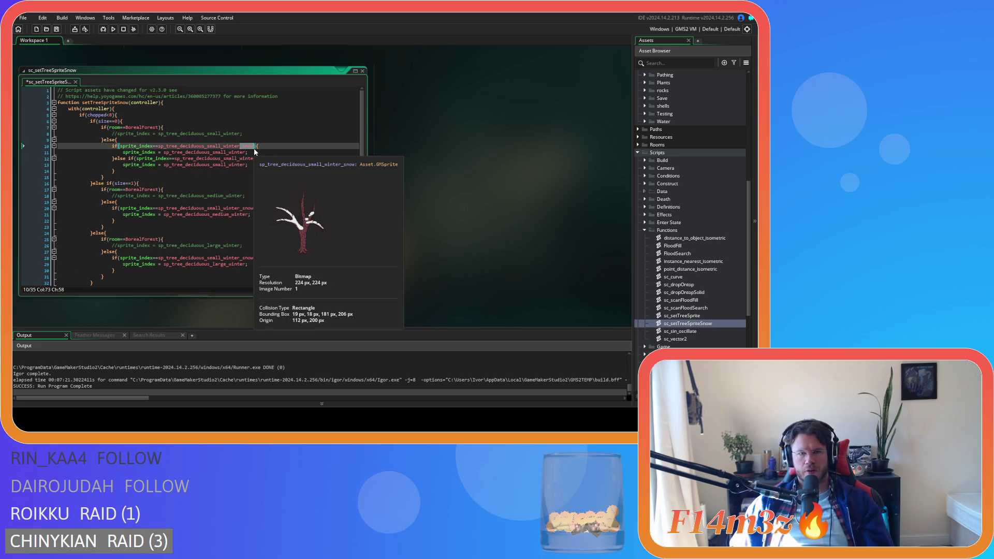
click(246, 152)
text(_snow)
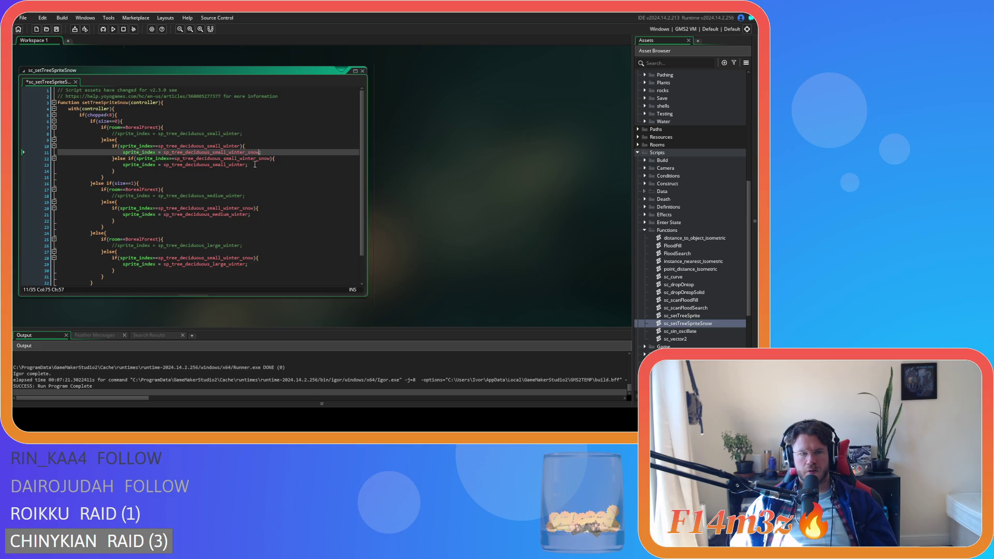
click(250, 165)
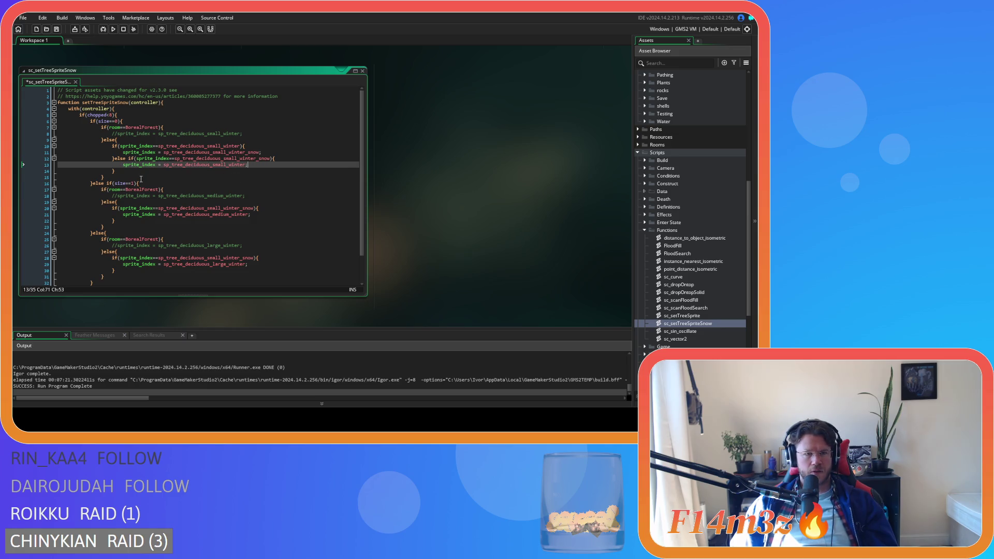
Add an else and paste the copied if block ahead of the medium-branch if on line 20.
drag(127, 222, 114, 209)
click(114, 209)
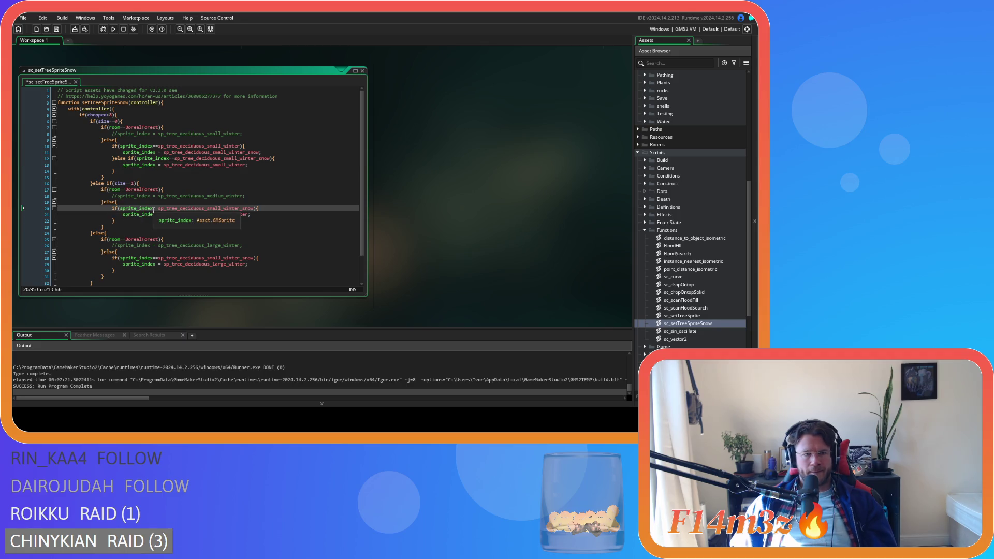
text(else)
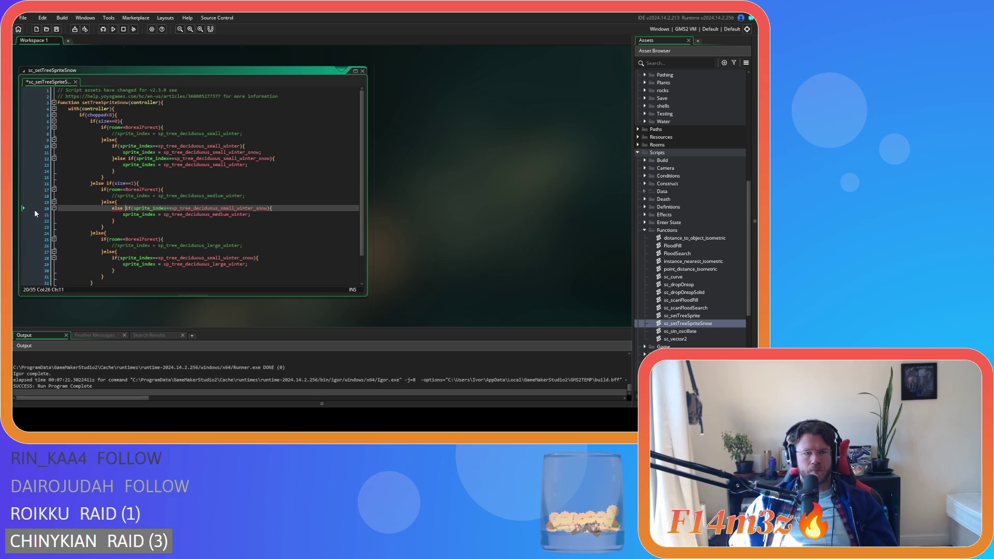
key(Home)
key(ctrl+v)
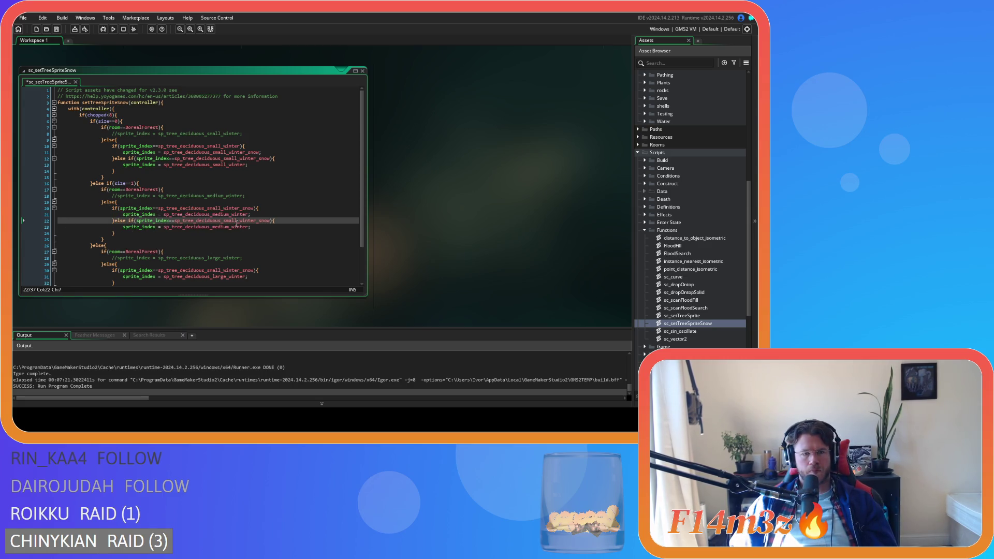
Move _snow from the medium-branch condition onto its line 21 assignment and save the script.
click(261, 221)
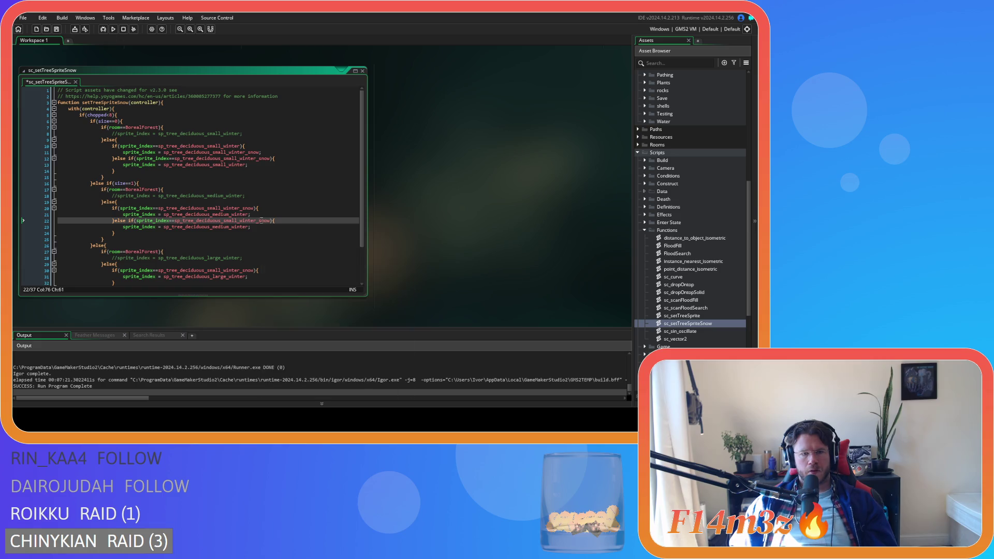
click(253, 208)
key(BackSpace)
key(BackSpace)
key(BackSpace)
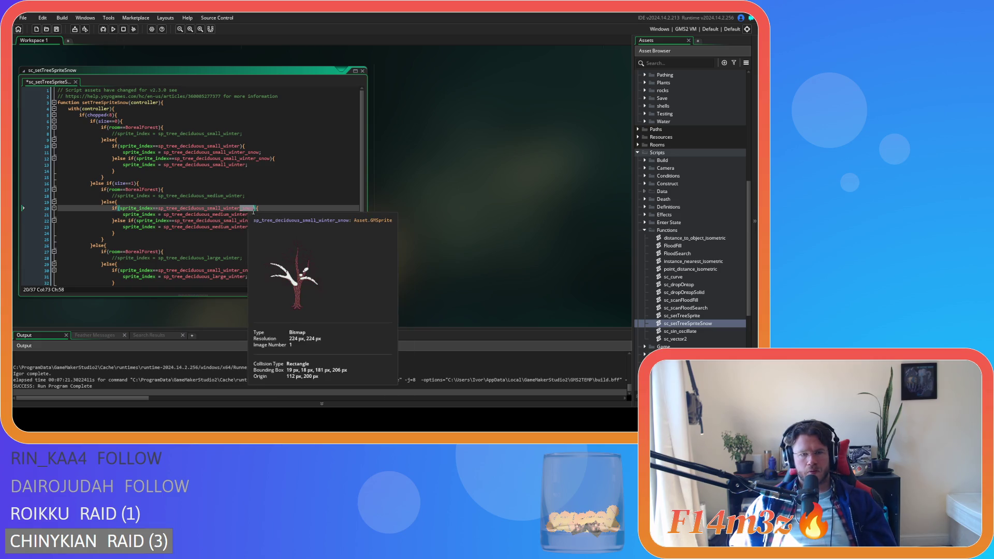
click(248, 215)
text(_snow;)
key(ctrl+s)
scroll(182, 248, down, 3)
click(125, 239)
Add an else and paste the copied if block above the large-branch if on line 30.
click(117, 228)
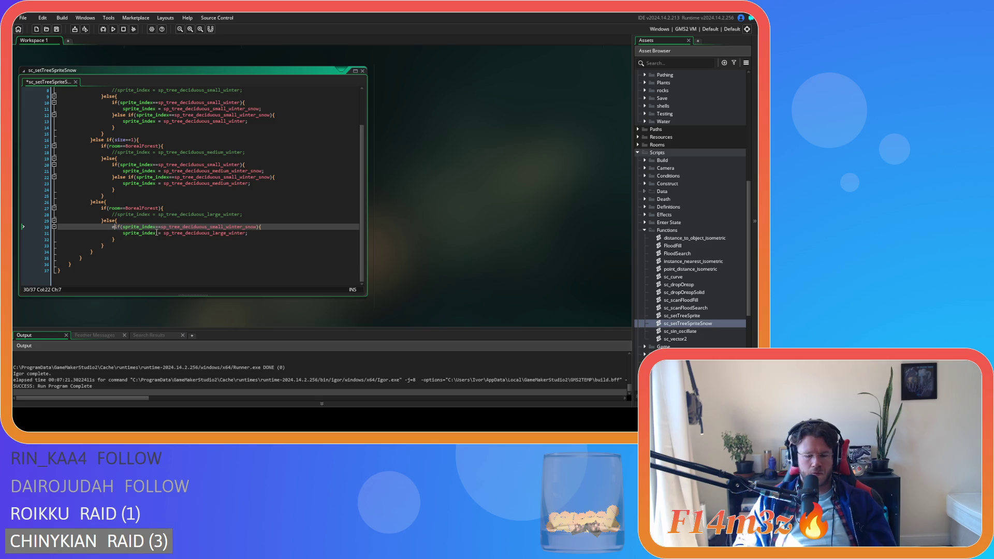
text(else)
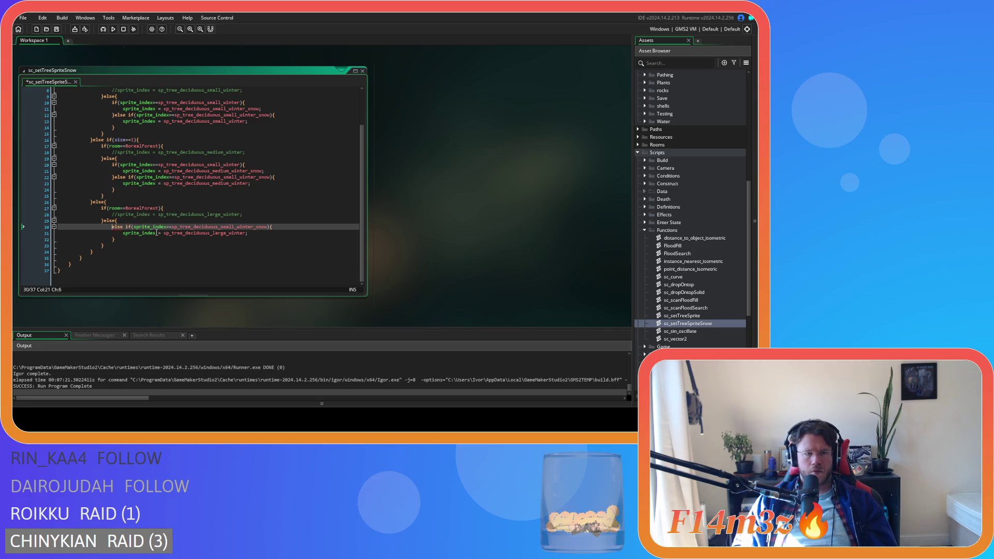
key(Home)
key(ctrl+v)
Move _snow from the line 30 condition onto the line 31 assignment and save.
click(240, 227)
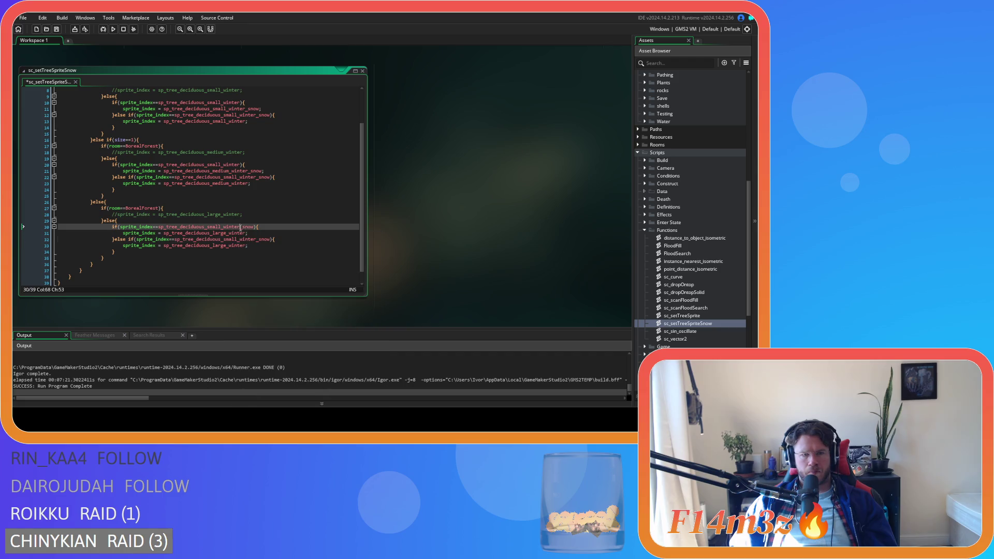
key(ctrl+x)
click(248, 233)
key(ctrl+v)
key(ctrl+s)
Review the small-branch snow sprite swap on lines 10–13.
click(275, 257)
scroll(276, 254, up, 3)
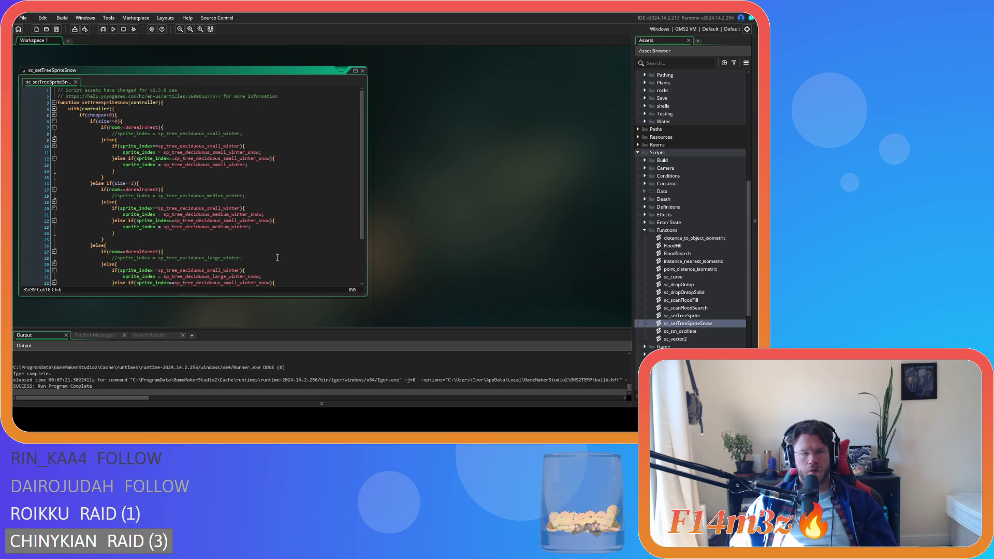
scroll(274, 246, down, 3)
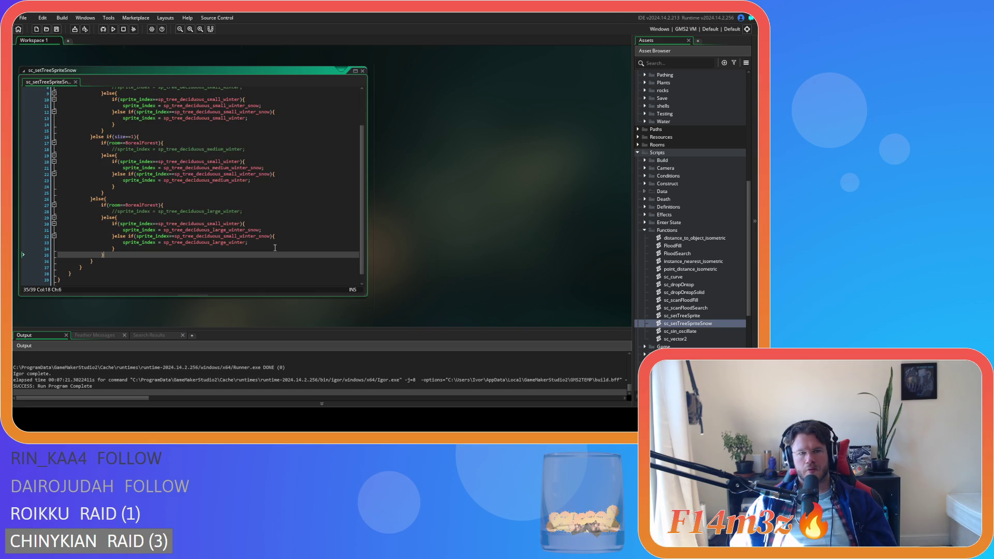
scroll(272, 238, up, 3)
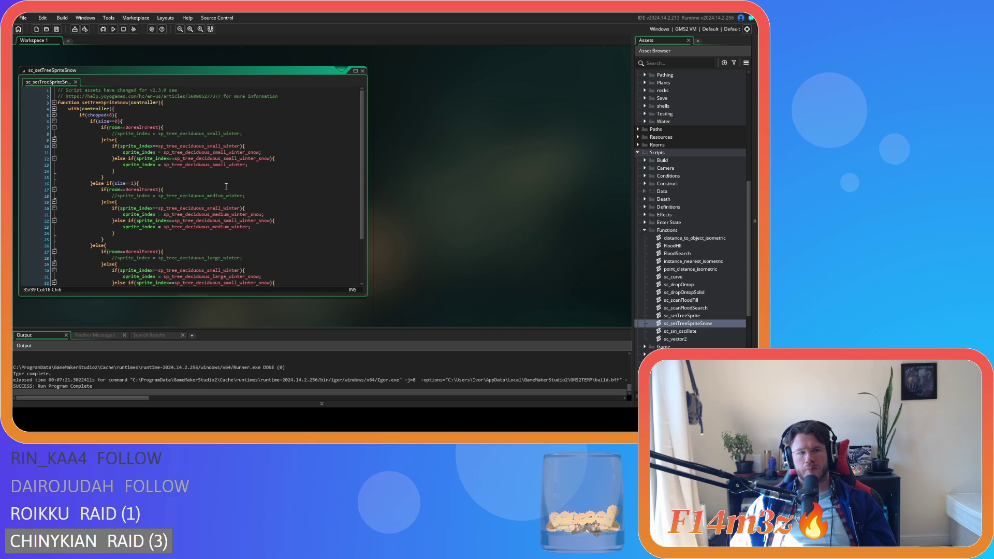
click(255, 146)
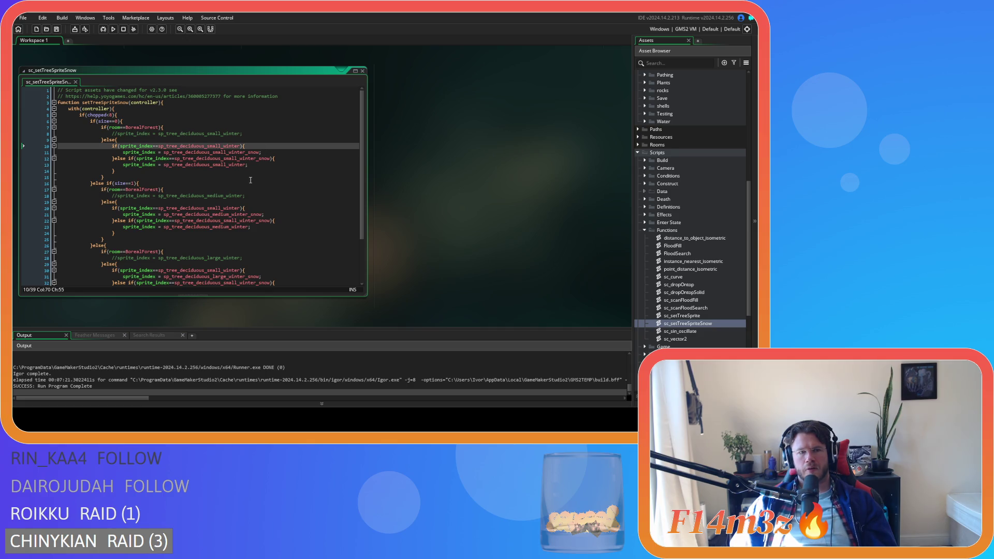
drag(245, 146, 262, 152)
click(267, 158)
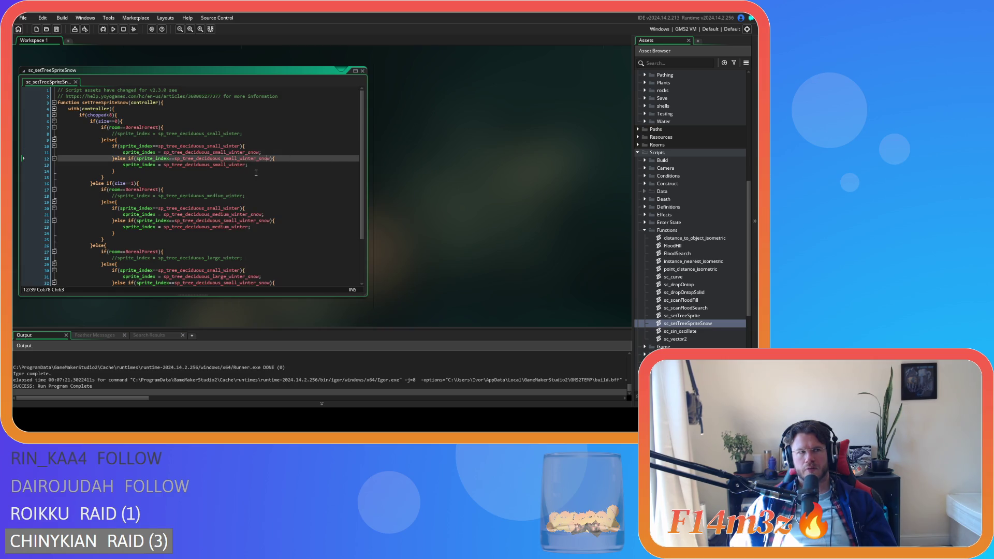
key(Down)
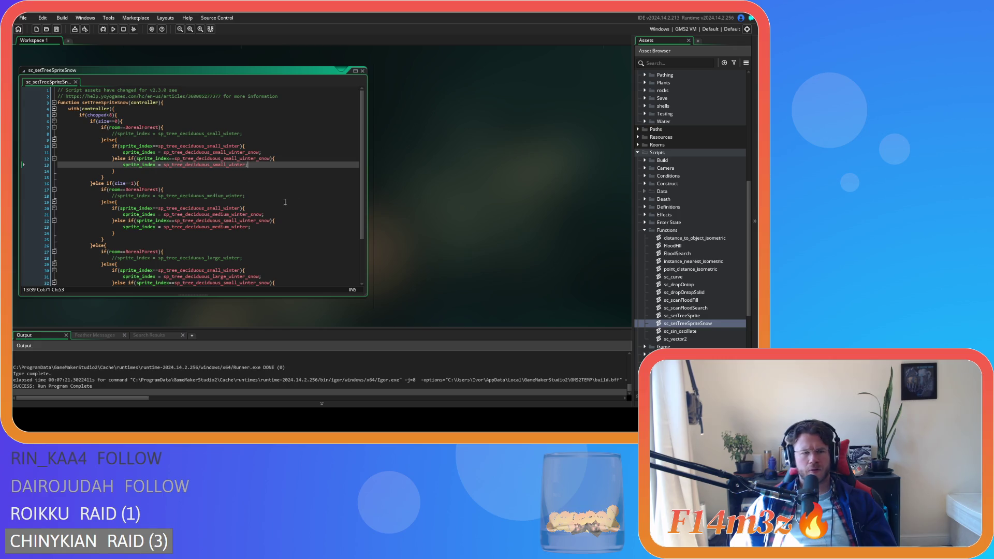
scroll(435, 188, down, 3)
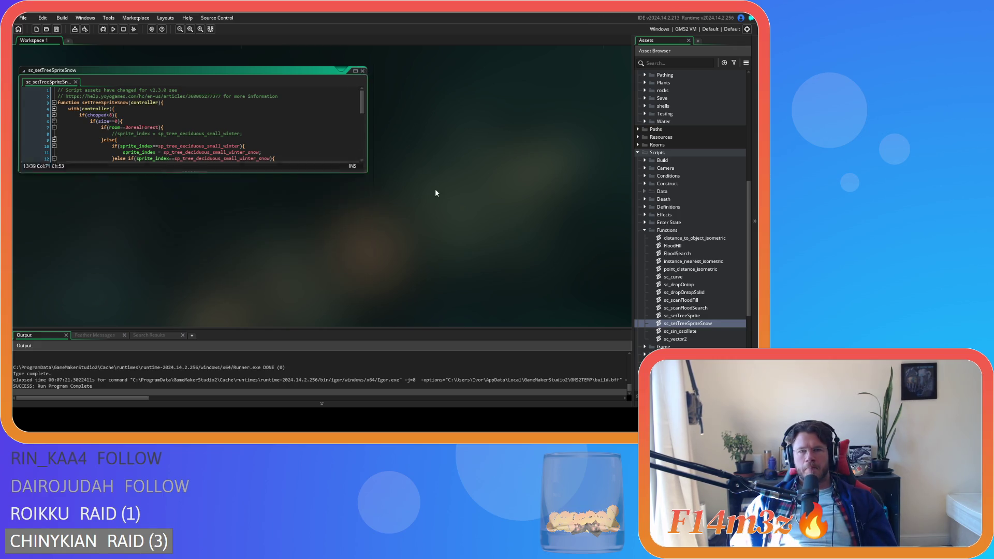
Replace the ob_tree sprite code in Alarm 3 with setTreeSpriteSnow(id).
scroll(349, 224, down, 2)
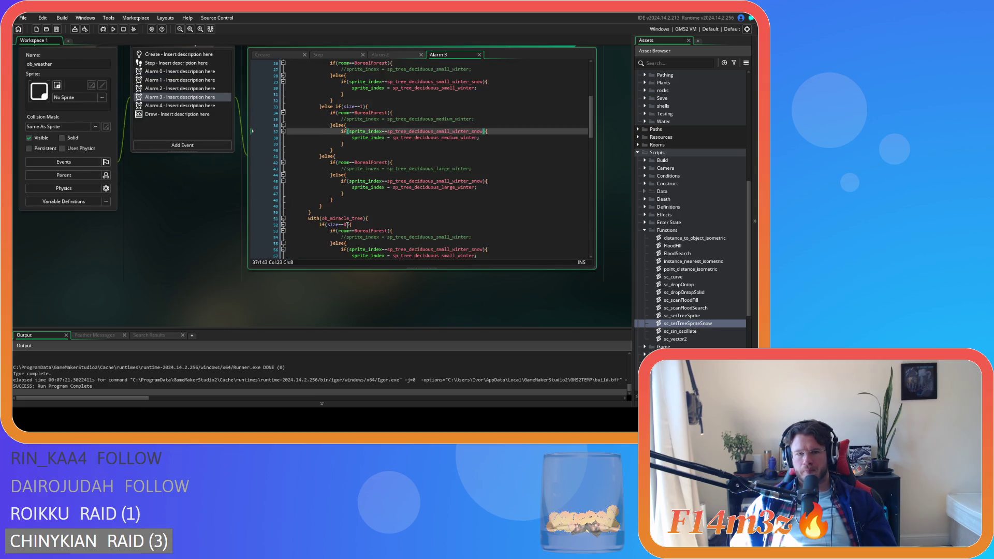
drag(328, 235, 320, 104)
text(set_tre)
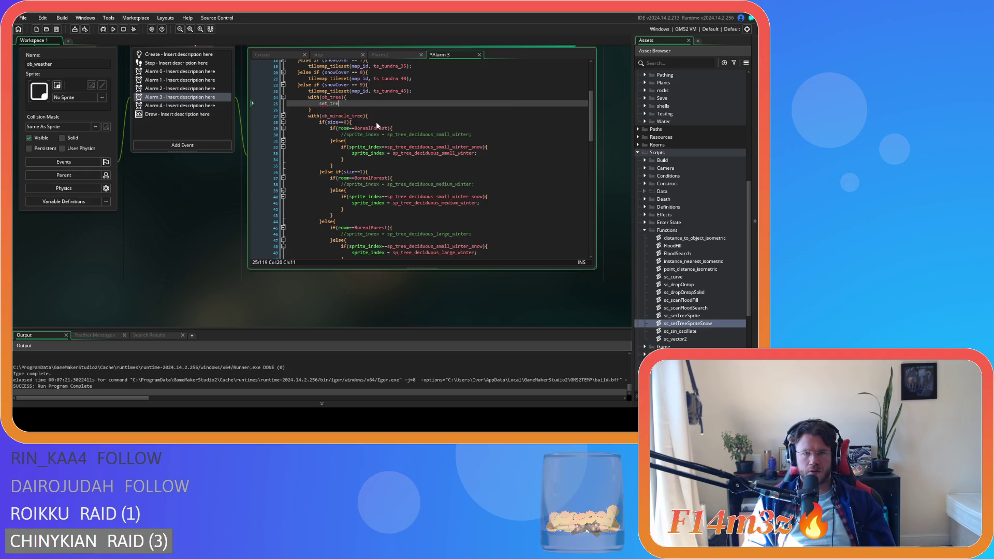
key(BackSpace)
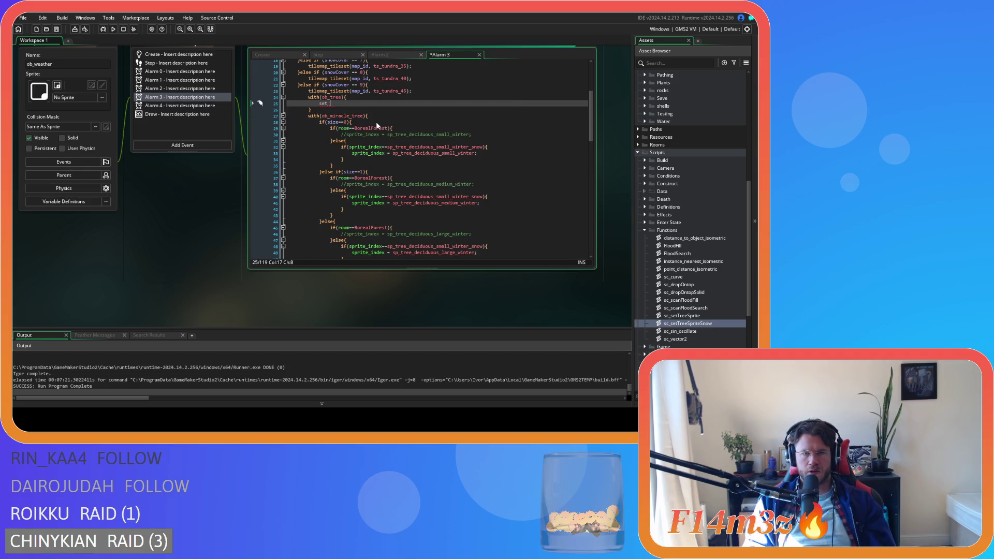
text(TreeS)
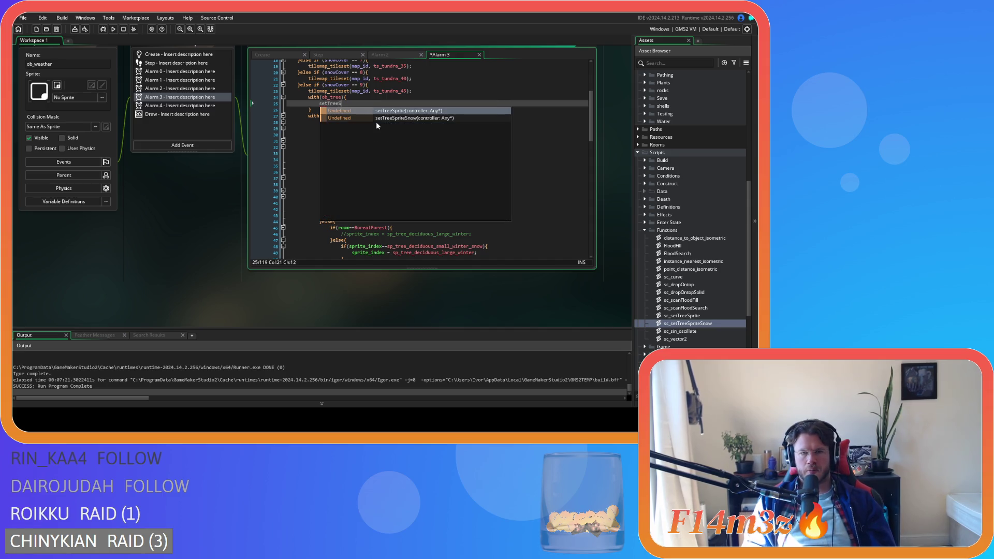
key(Return)
text(id);)
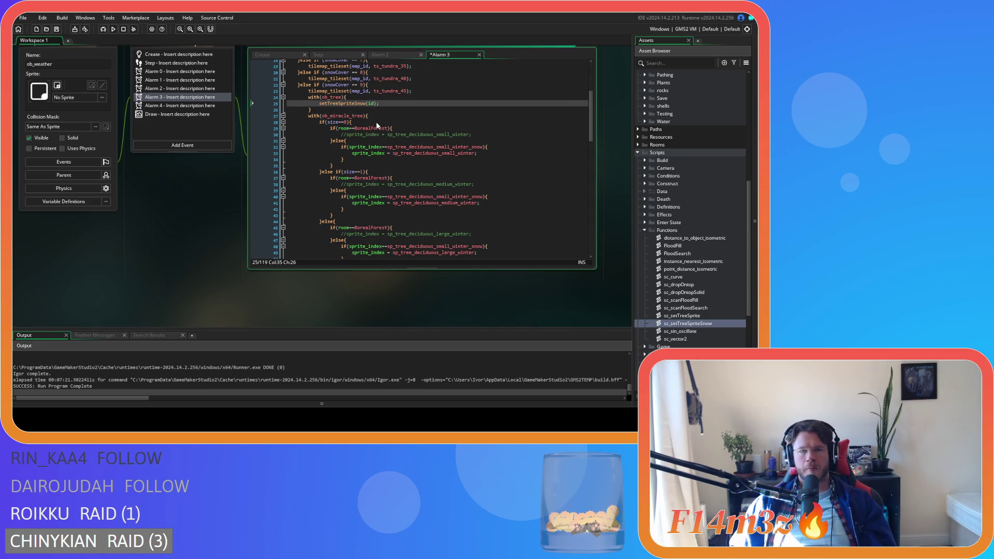
Replace the old nested sprite_index block with a pasted setTreeSpriteSnow(id) call.
click(318, 104)
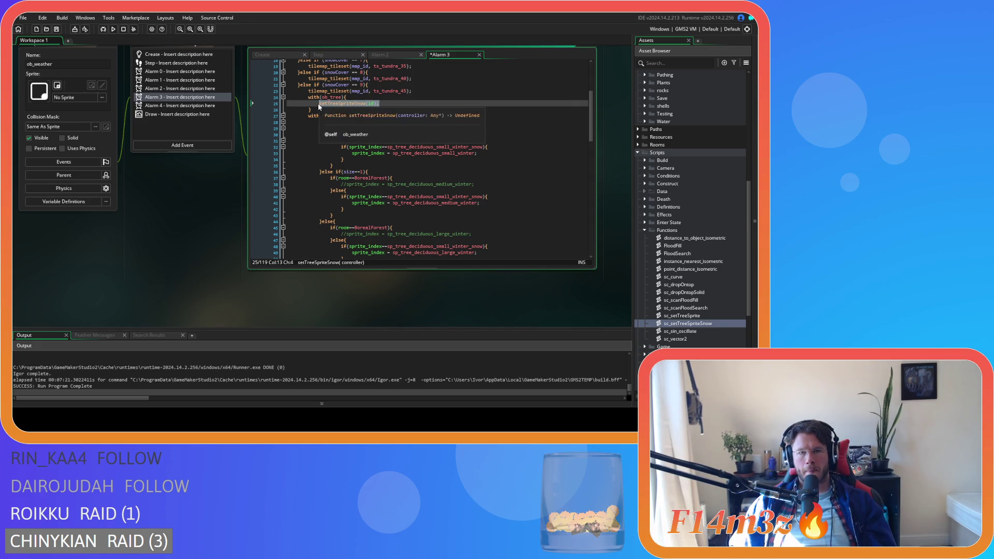
scroll(368, 162, down, 4)
drag(325, 190, 319, 125)
key(ctrl+v)
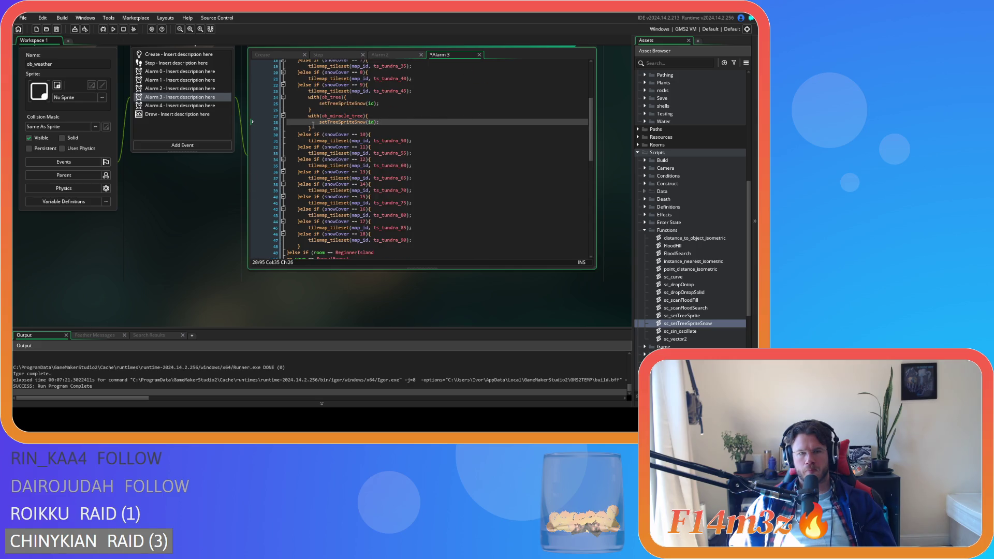
Copy the two with blocks on lines 24–29 and paste them after the boreal snowCover 9 line 72.
click(312, 127)
drag(312, 127, 307, 100)
key(ctrl+c)
scroll(405, 146, down, 15)
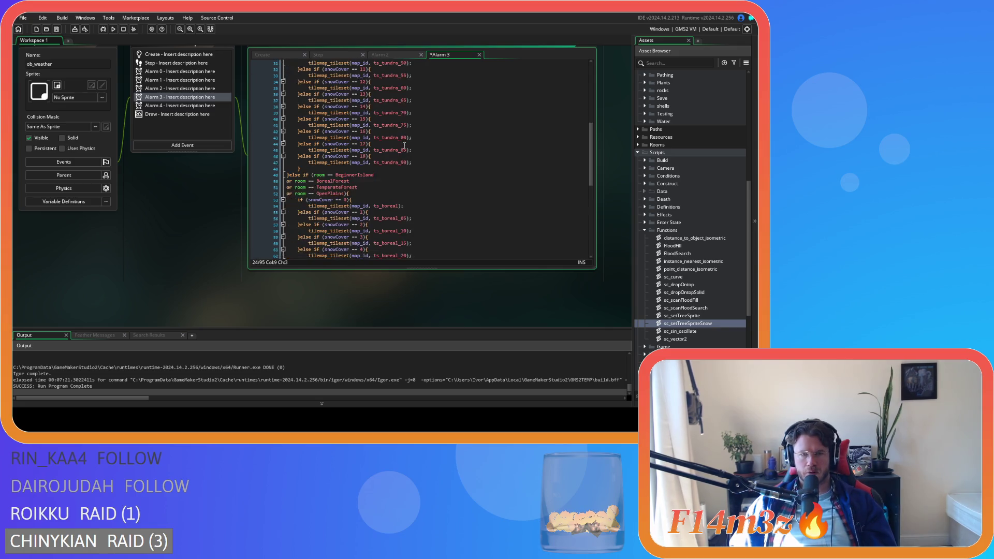
scroll(405, 145, up, 15)
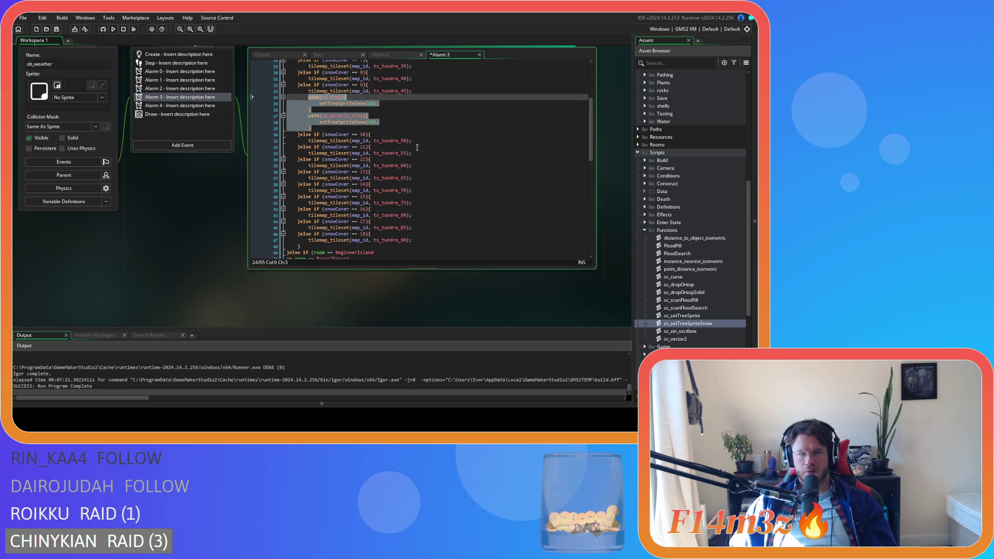
scroll(414, 139, down, 15)
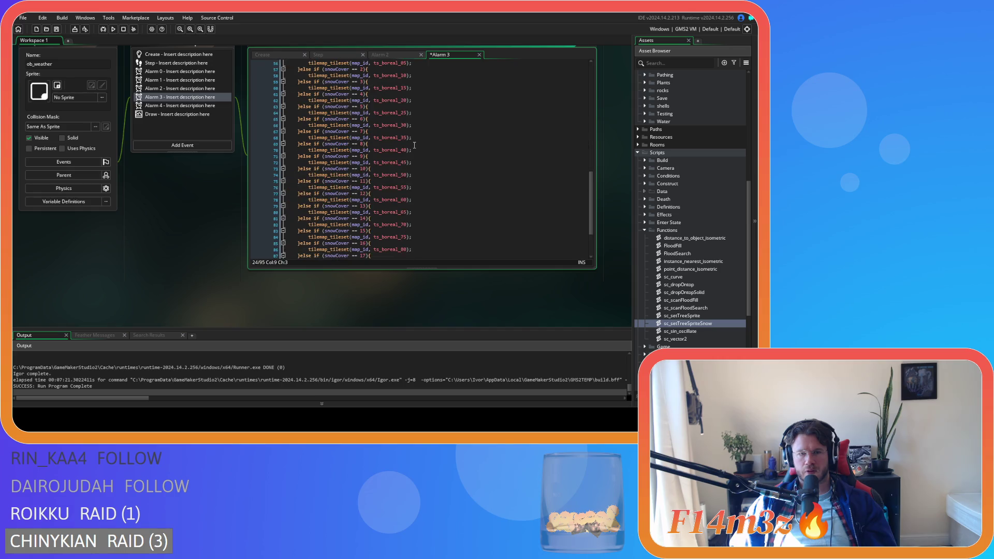
scroll(414, 145, up, 2)
click(421, 147)
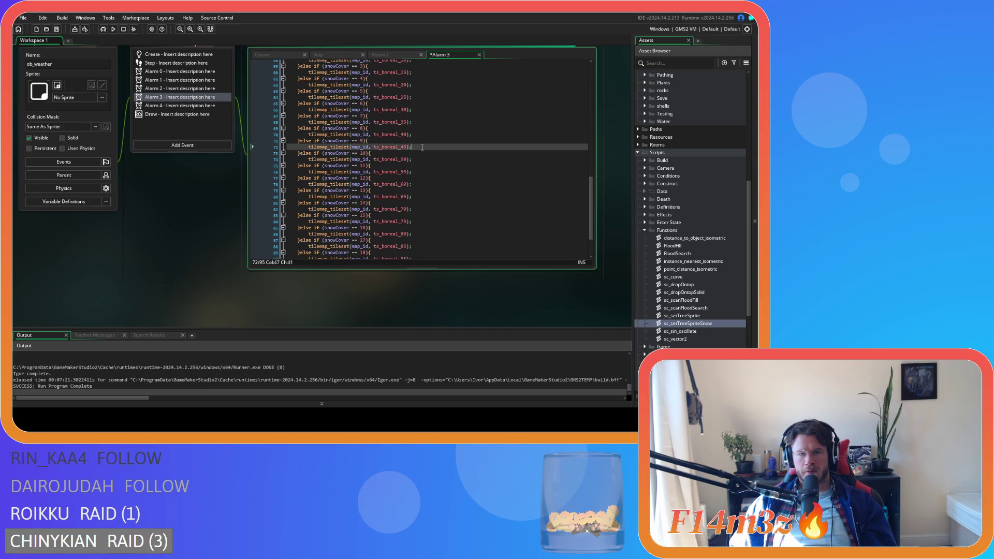
key(ctrl+v)
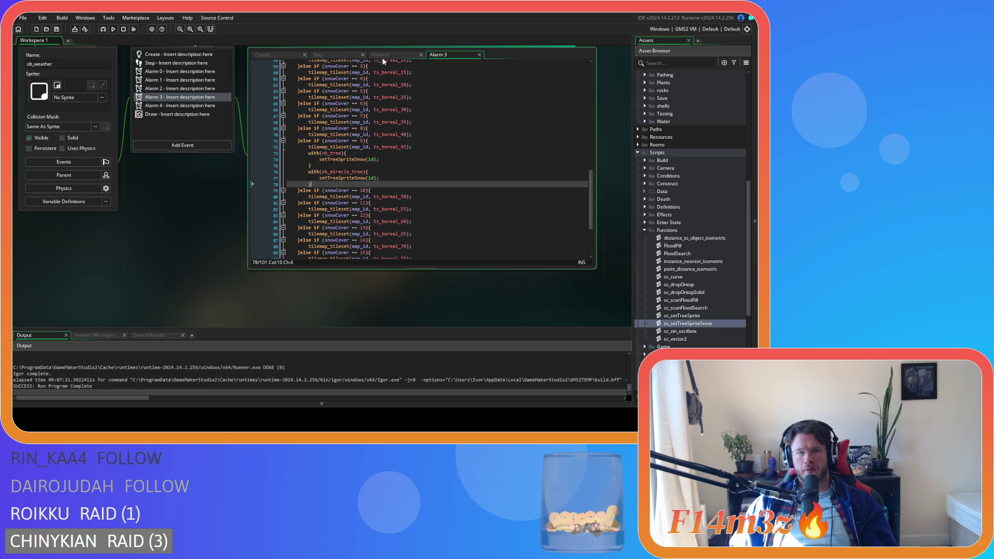
Delete the old tree sprite code on lines 24–72 of Alarm 2.
click(384, 57)
scroll(420, 171, down, 5)
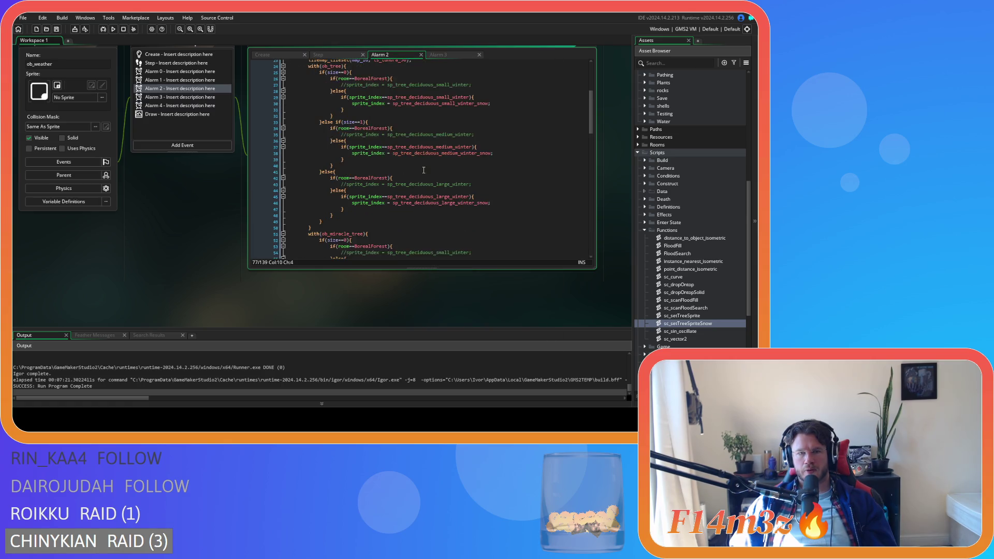
scroll(346, 181, down, 3)
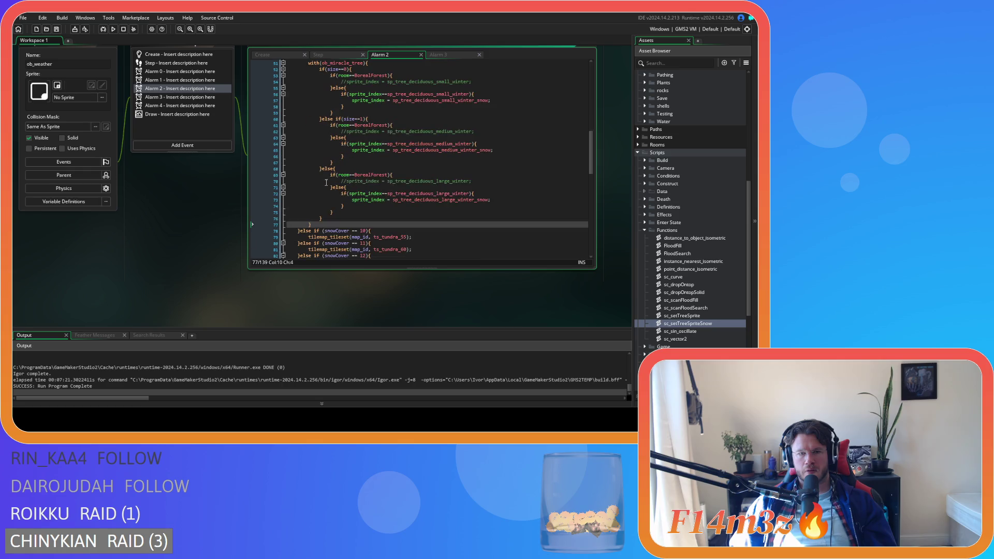
drag(342, 256, 307, 194)
scroll(310, 164, up, 7)
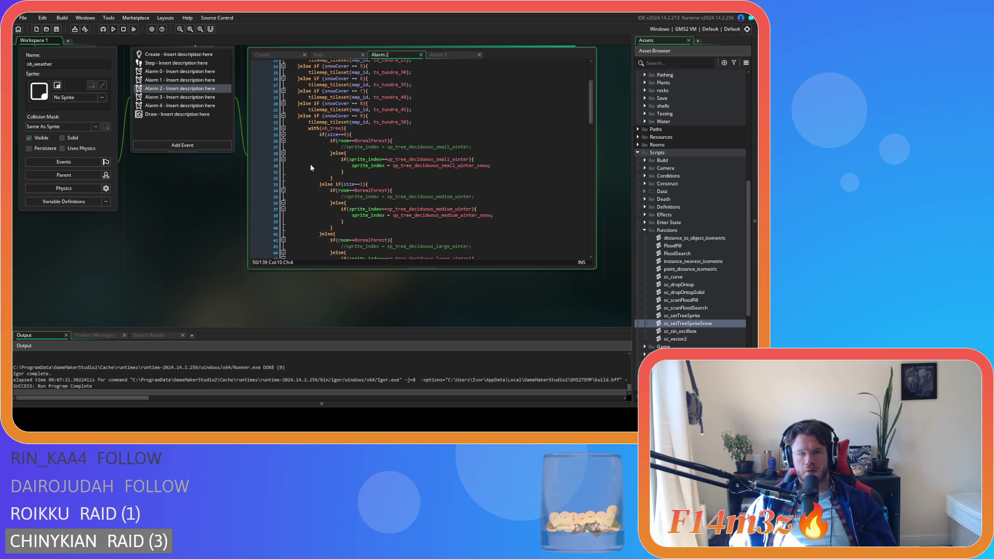
shift+click(306, 130)
key(Delete)
click(321, 159)
Paste the two with blocks after Alarm 2's boreal snowCover 9 line and save.
scroll(372, 174, down, 12)
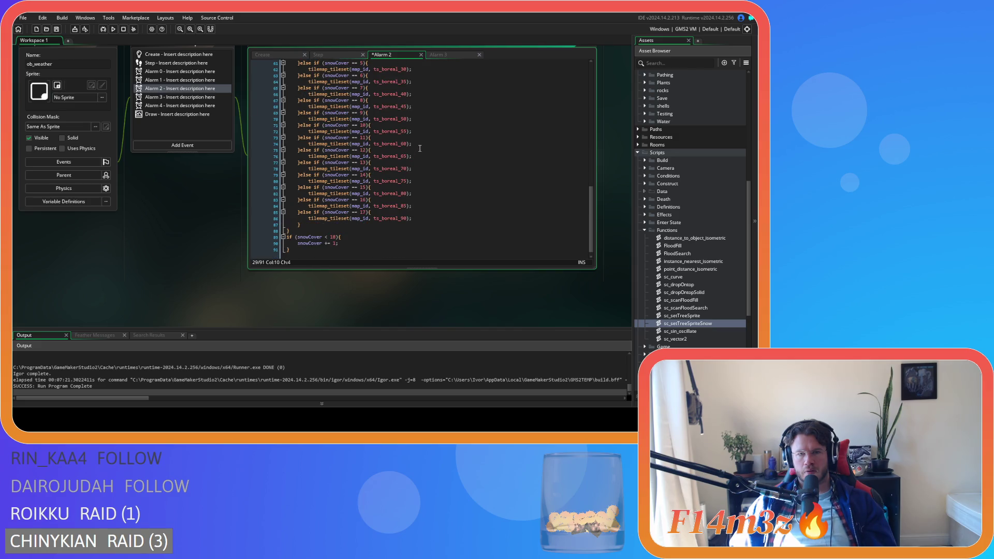
click(417, 118)
key(Return)
key(ctrl+v)
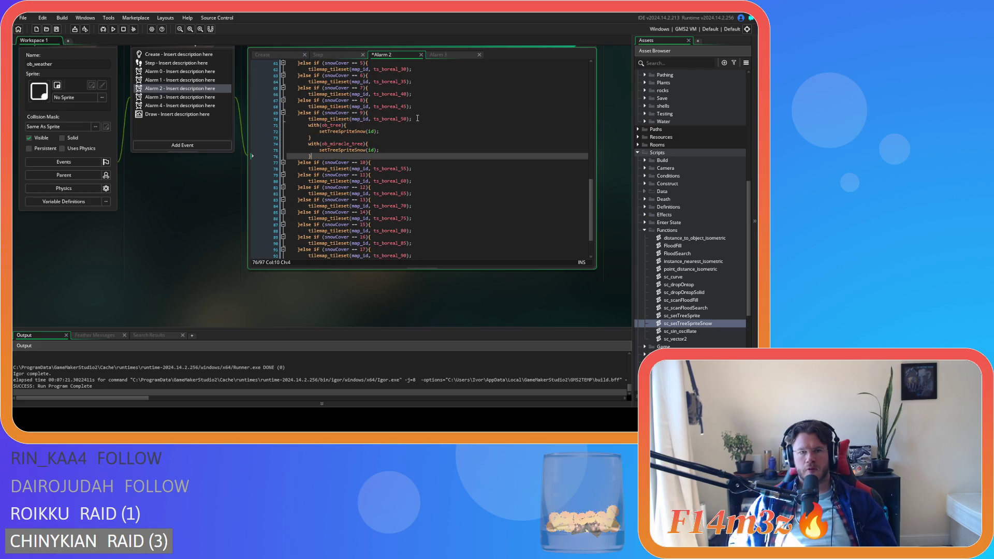
key(Up)
key(Up)
key(End)
key(ctrl+s)
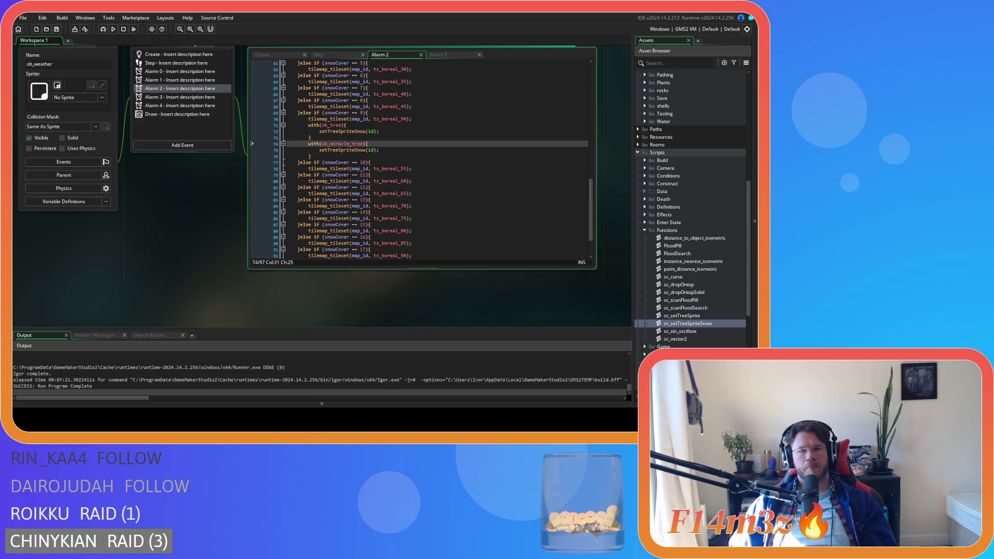
Review the pasted with blocks around lines 67–75 of Alarm 2.
click(412, 101)
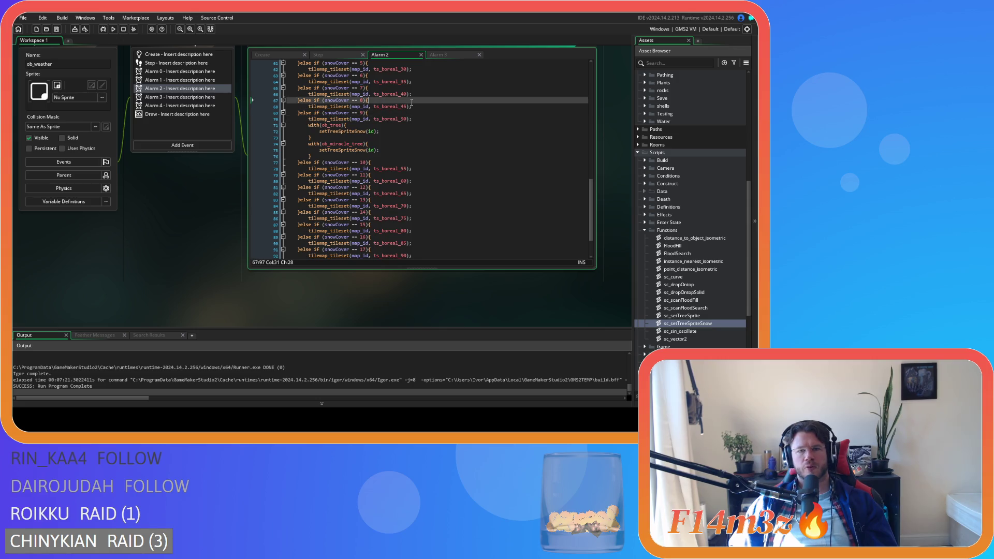
click(387, 169)
click(440, 150)
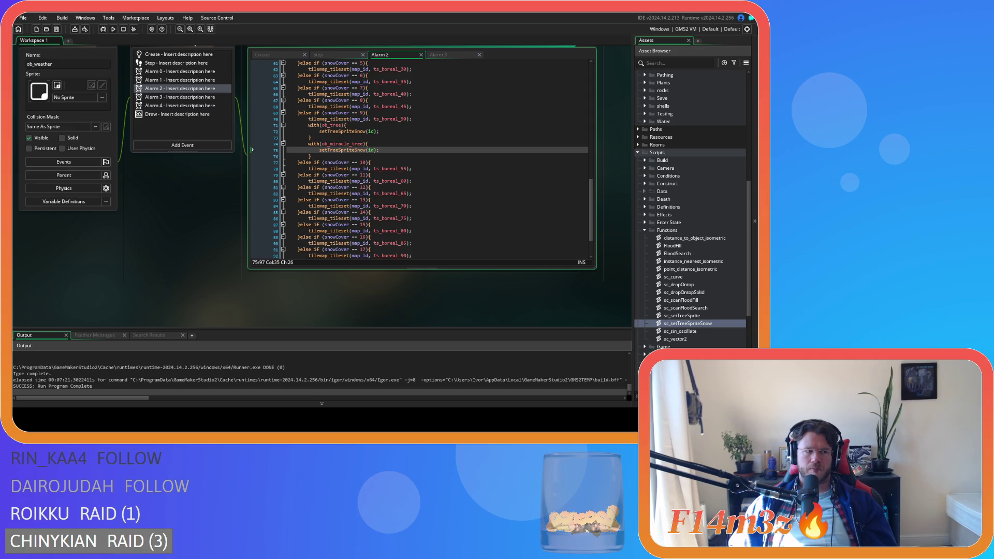
click(324, 138)
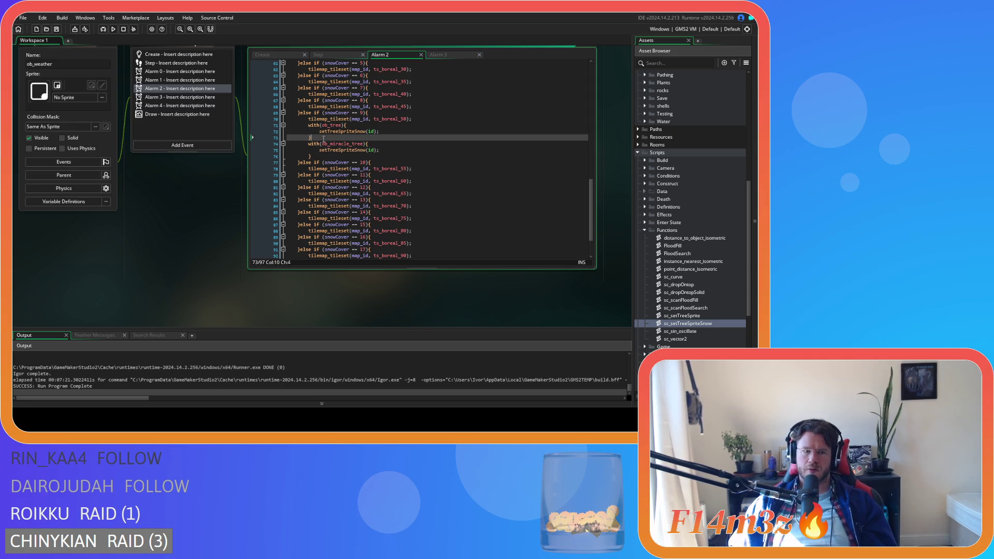
scroll(151, 157, up, 3)
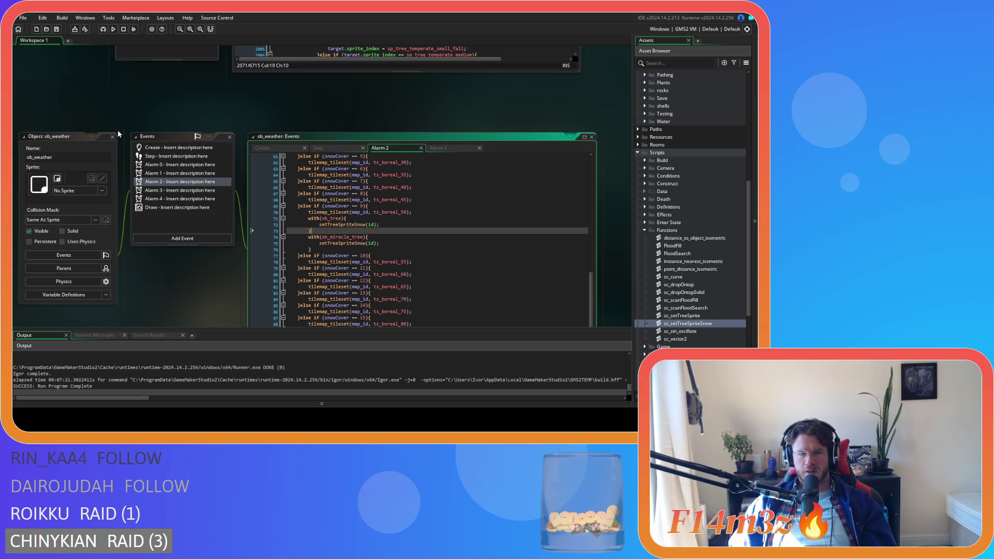
Close the ob_weather editors and all other workspace windows with Windows > Close All.
scroll(128, 156, up, 3)
click(112, 232)
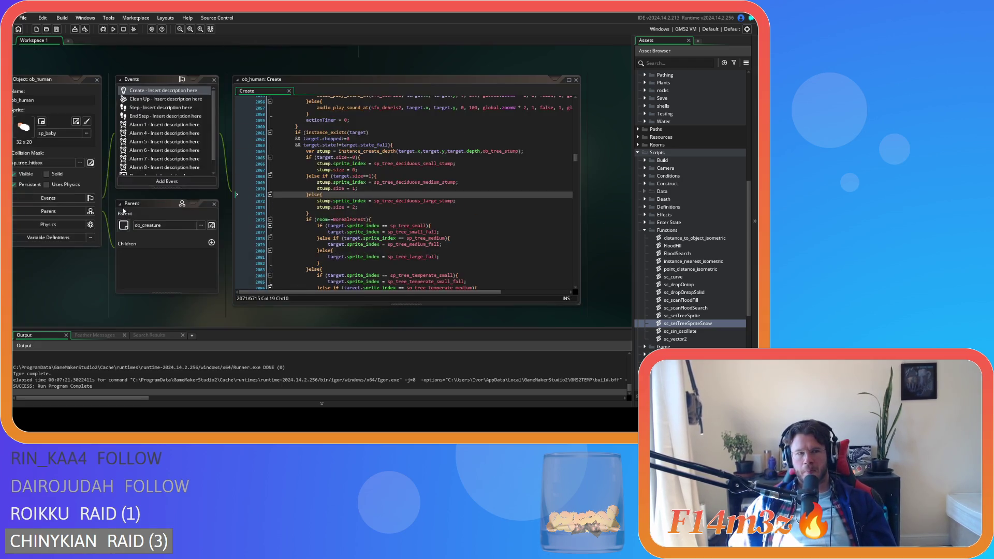
right_click(141, 59)
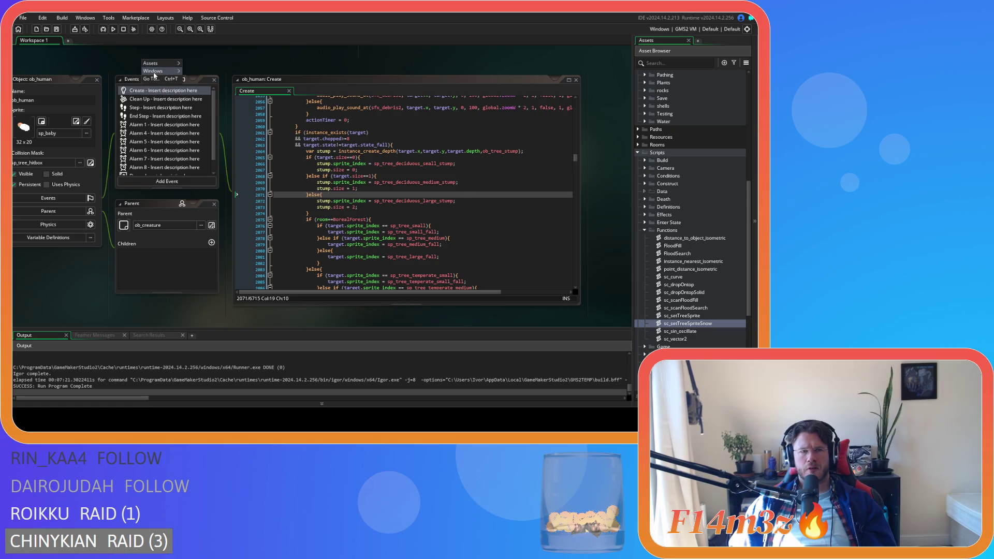
mouse_move(166, 71)
click(218, 97)
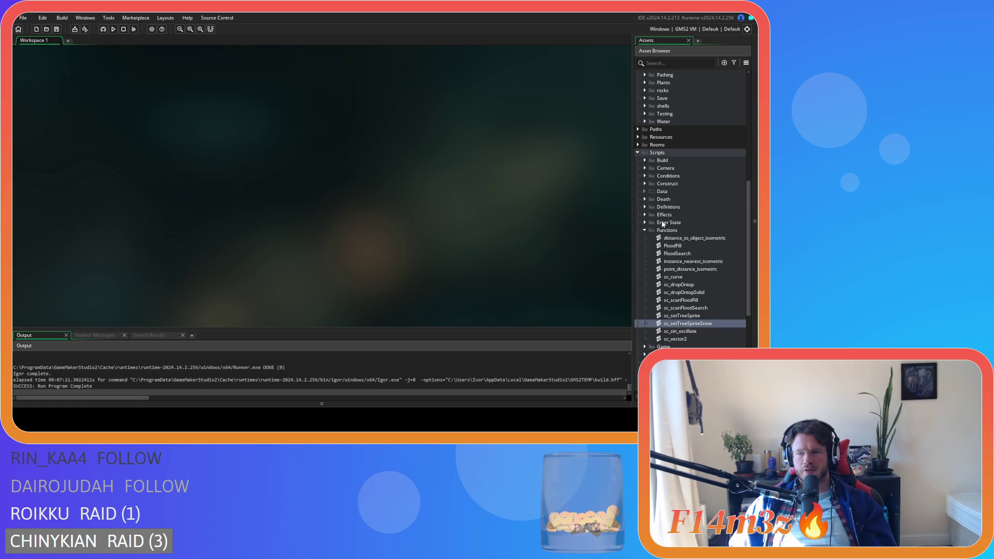
Collapse the Functions, Scripts and Objects folders, save the project and run with F5.
click(645, 228)
click(637, 153)
scroll(643, 128, up, 5)
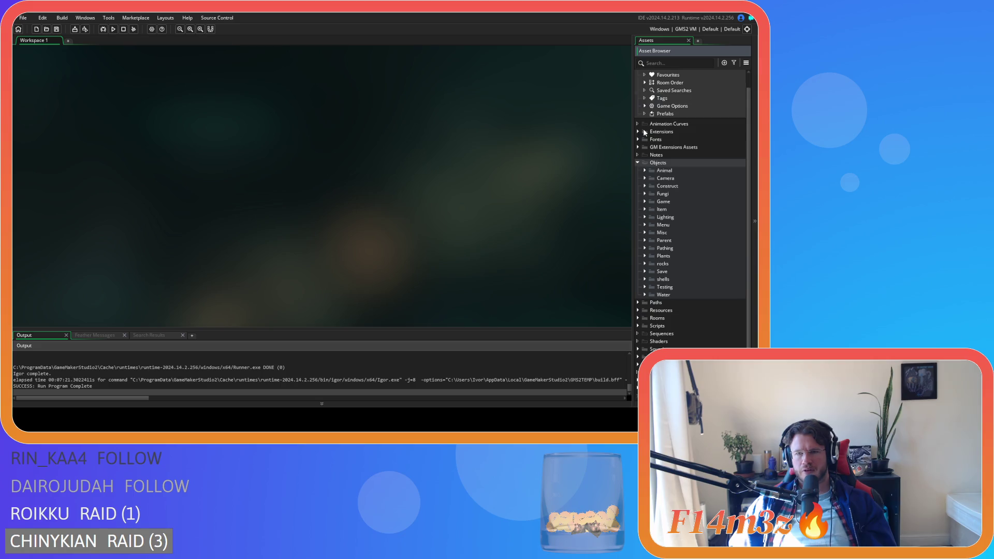
click(638, 163)
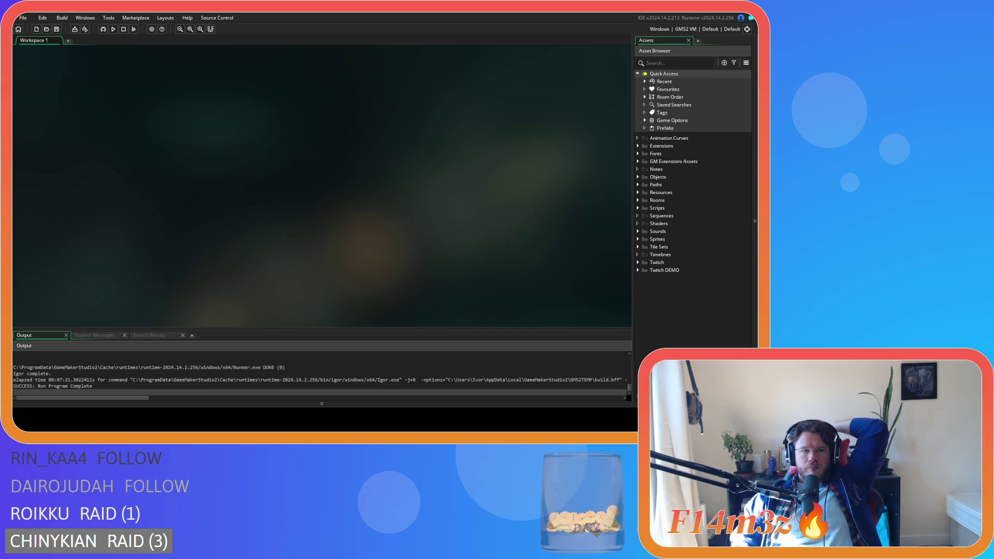
click(58, 31)
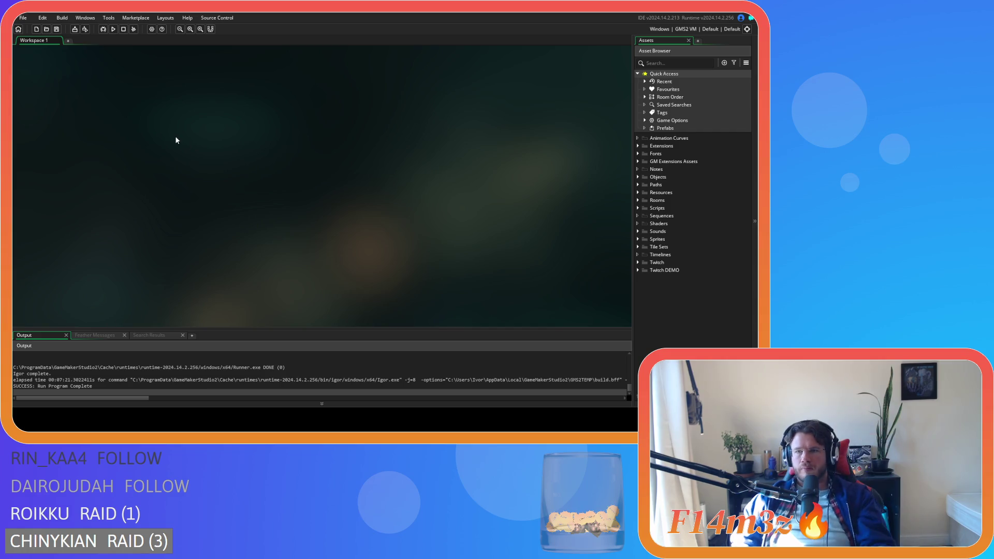
key(F5)
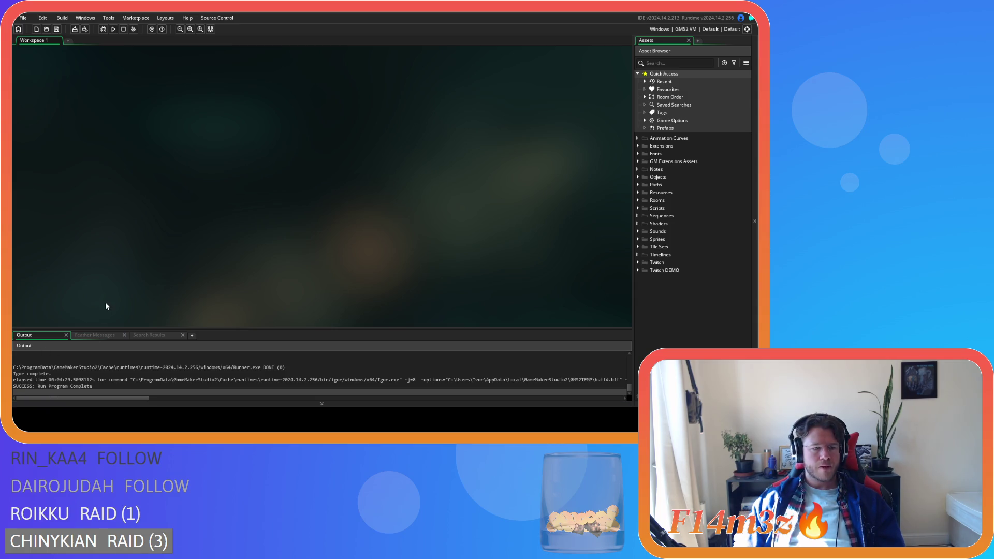
Expand the Objects folder in the Asset Browser.
click(637, 177)
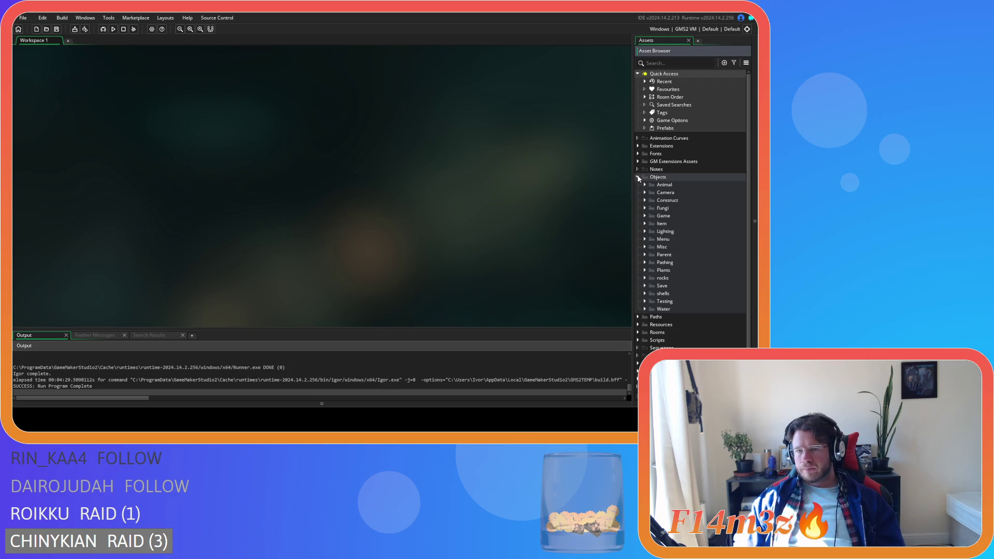
Open ob_lighting from Objects > Lighting and scroll through its Step code to the sunlight and season logic.
click(644, 231)
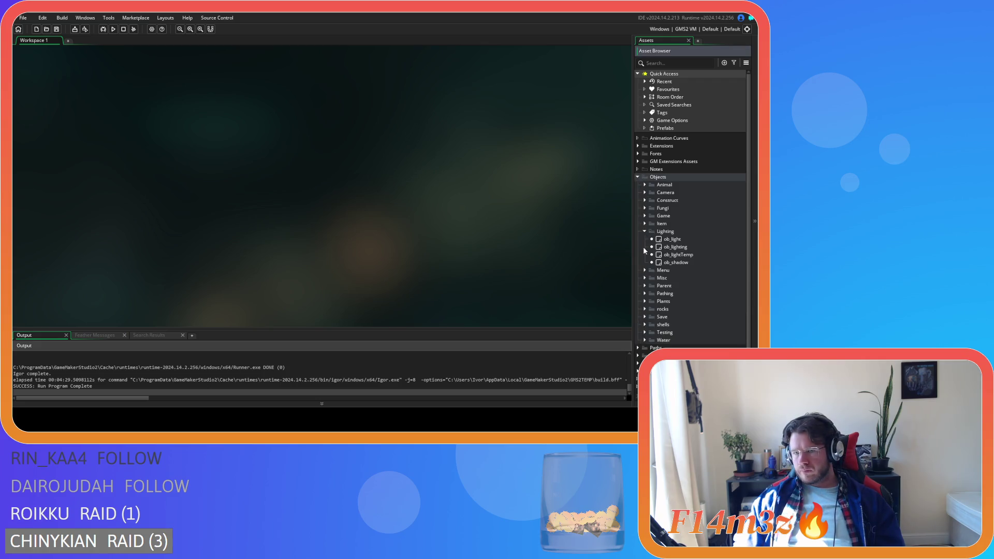
click(690, 249)
double_click(676, 247)
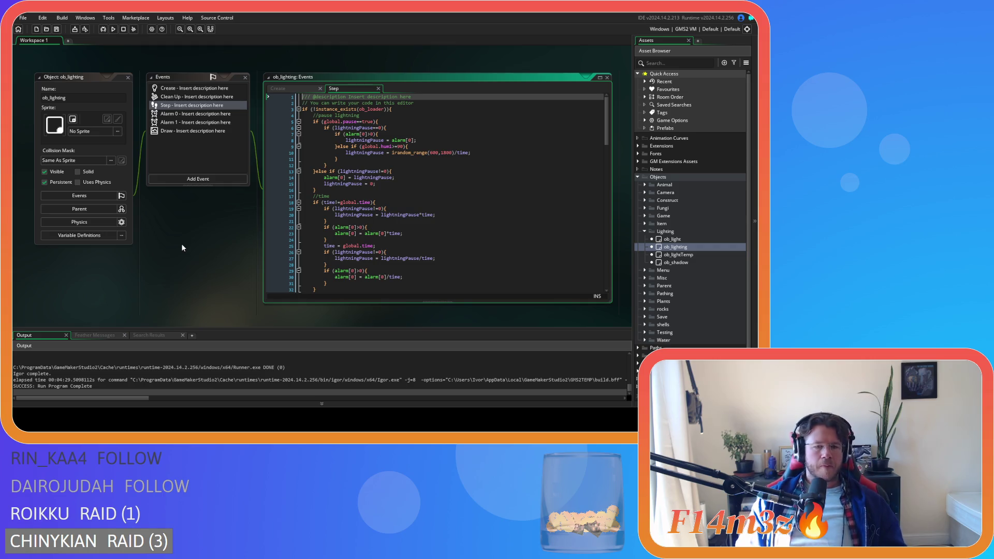
click(269, 126)
scroll(475, 212, down, 12)
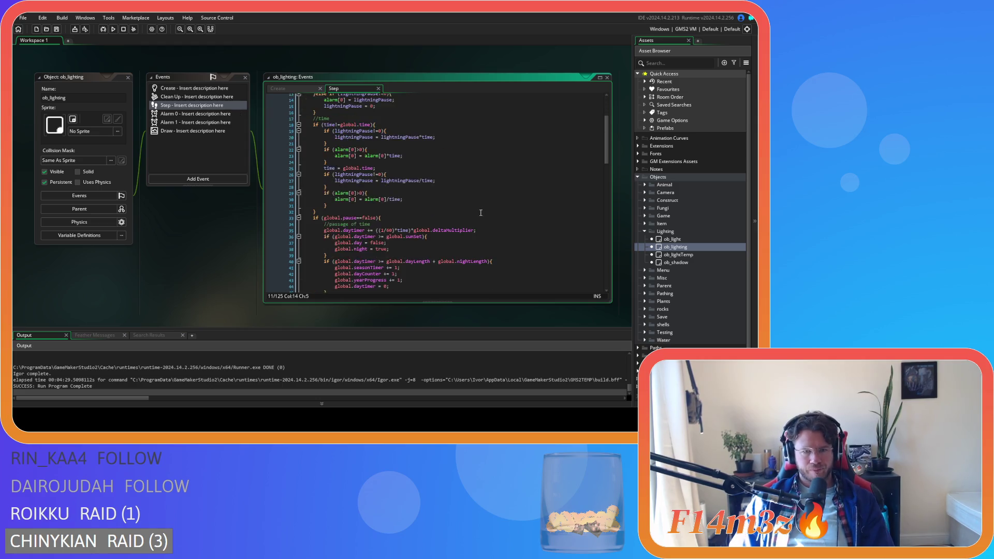
scroll(475, 212, down, 11)
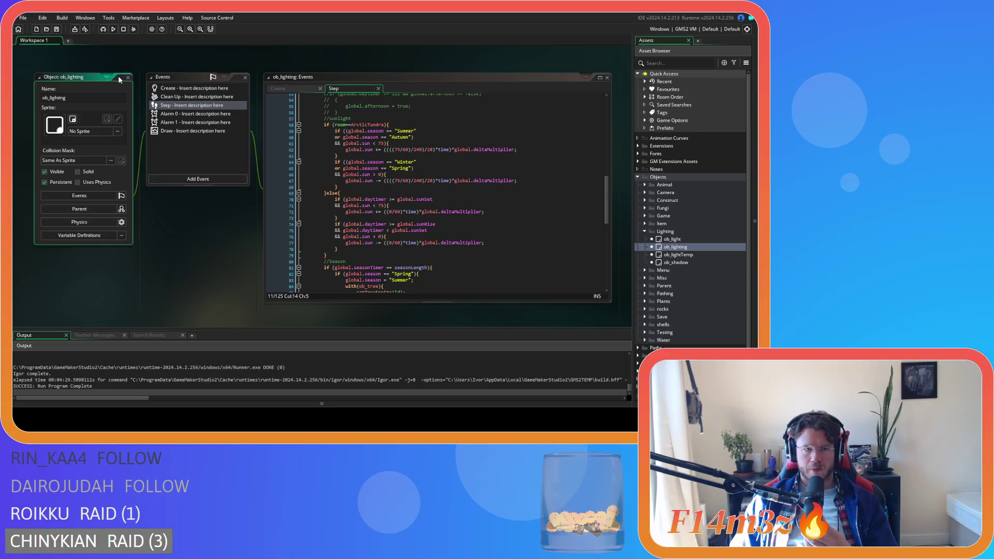
double_click(78, 77)
Open ob_shadow and display its Step and Draw event code.
double_click(691, 263)
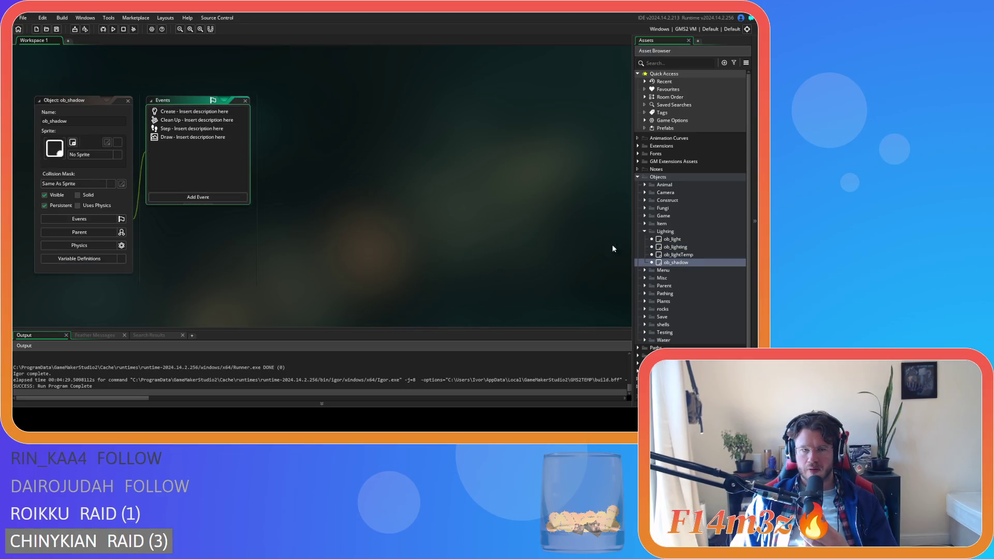
double_click(167, 111)
double_click(171, 129)
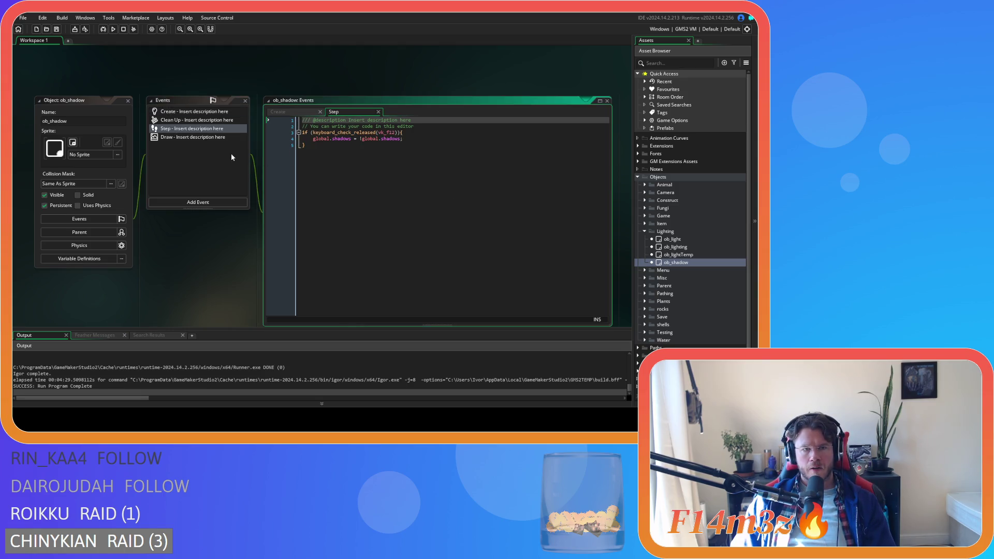
double_click(186, 137)
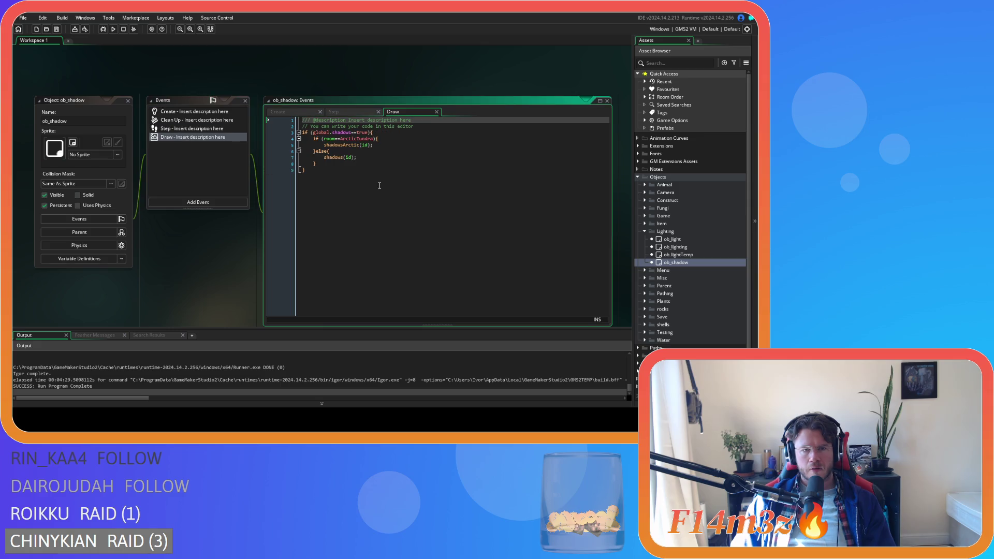
Open sc_shadows from the Draw code's shadows() call and read through it.
middle_click(338, 159)
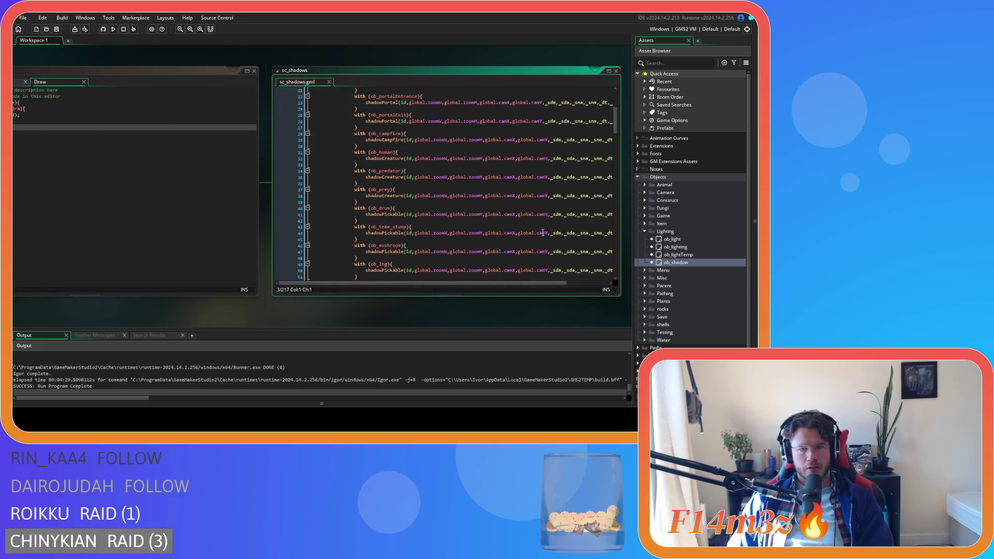
drag(471, 284, 500, 272)
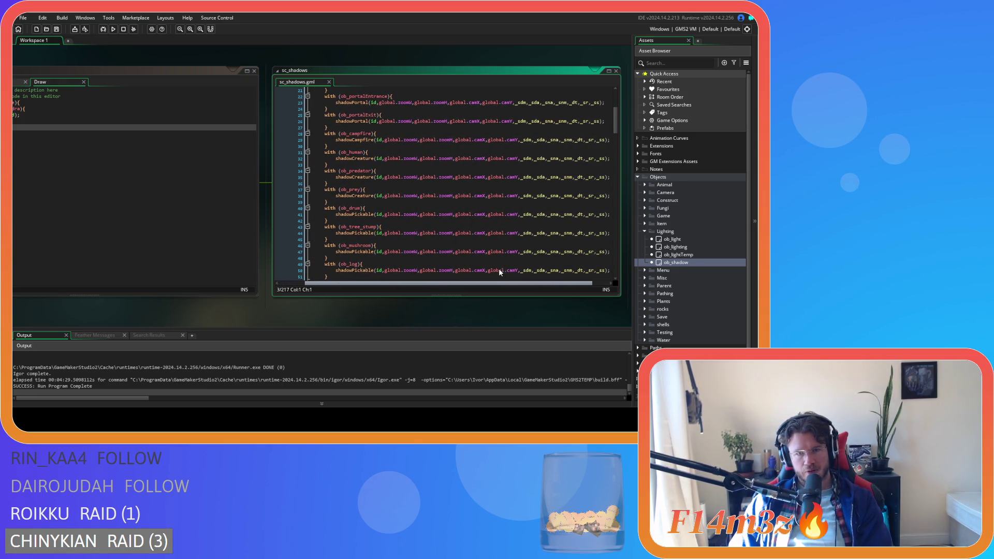
scroll(498, 268, up, 3)
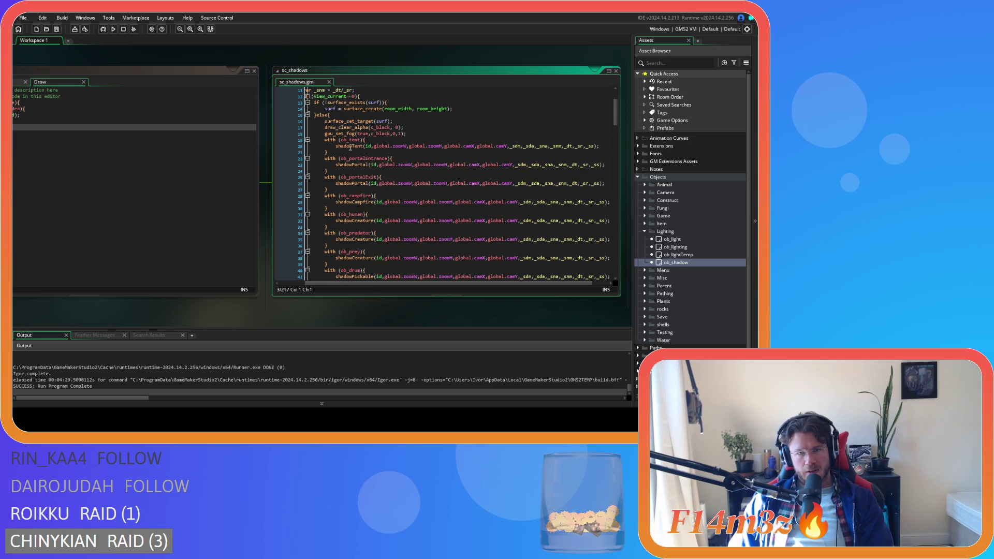
scroll(367, 182, down, 8)
scroll(368, 182, down, 2)
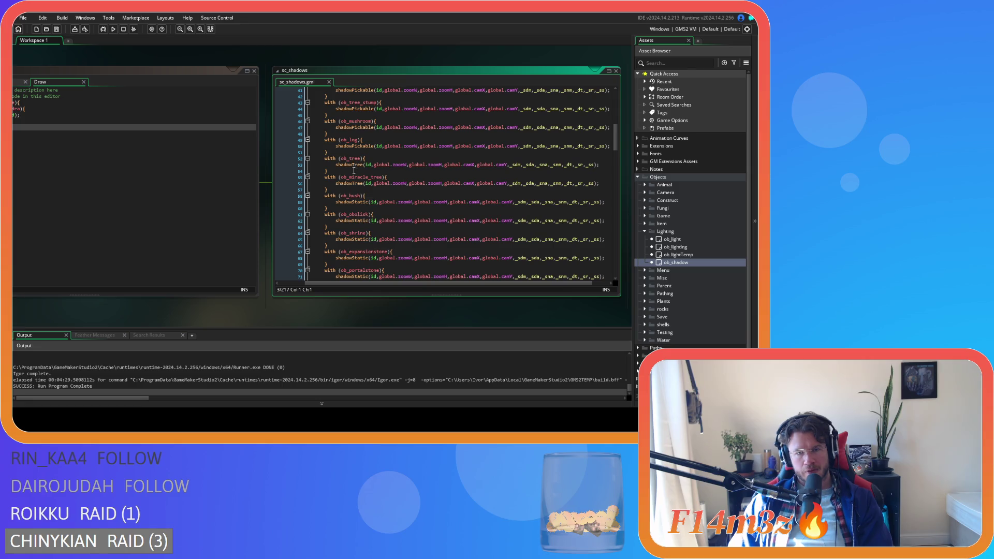
scroll(397, 177, down, 3)
scroll(396, 176, up, 5)
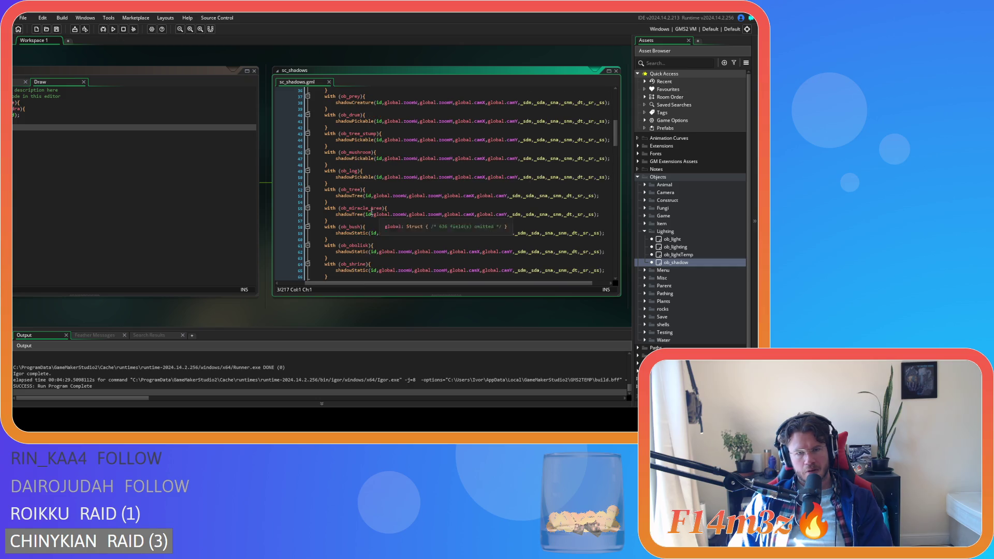
middle_click(355, 195)
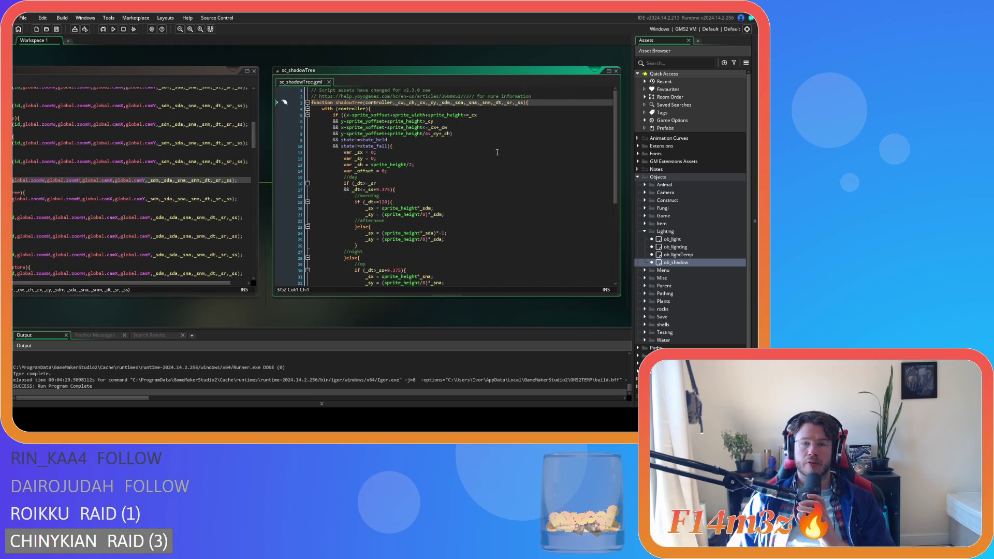
Read through sc_shadowTree's bounds check and draw_sprite_pos corner offsets.
mouse_move(616, 150)
mouse_down()
mouse_move(616, 165)
mouse_move(612, 150)
mouse_up()
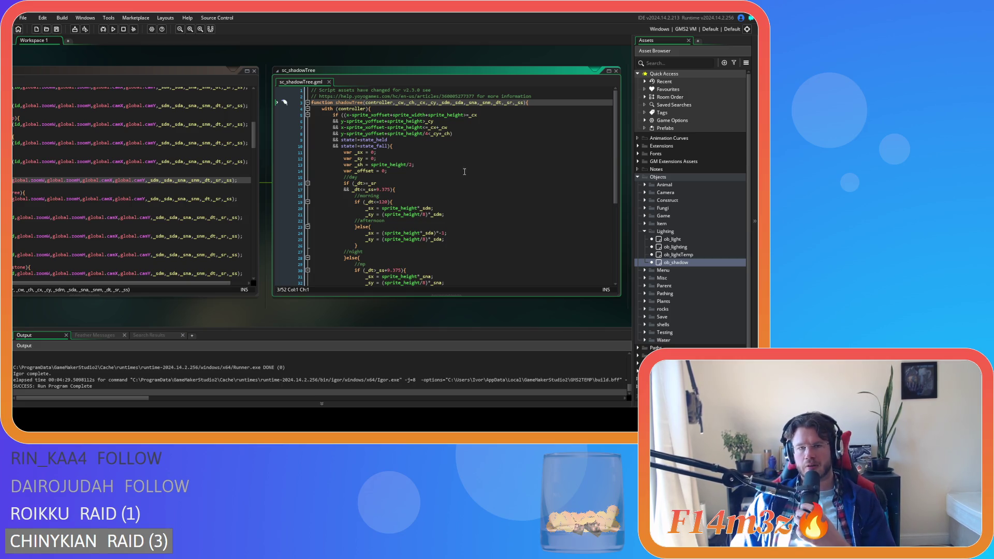
click(458, 135)
drag(615, 175, 612, 249)
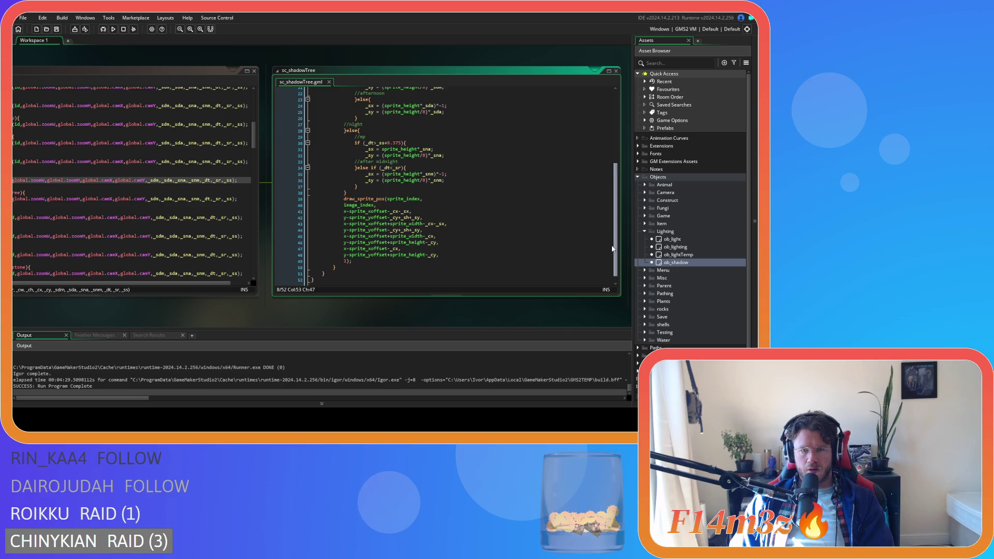
scroll(601, 235, up, 7)
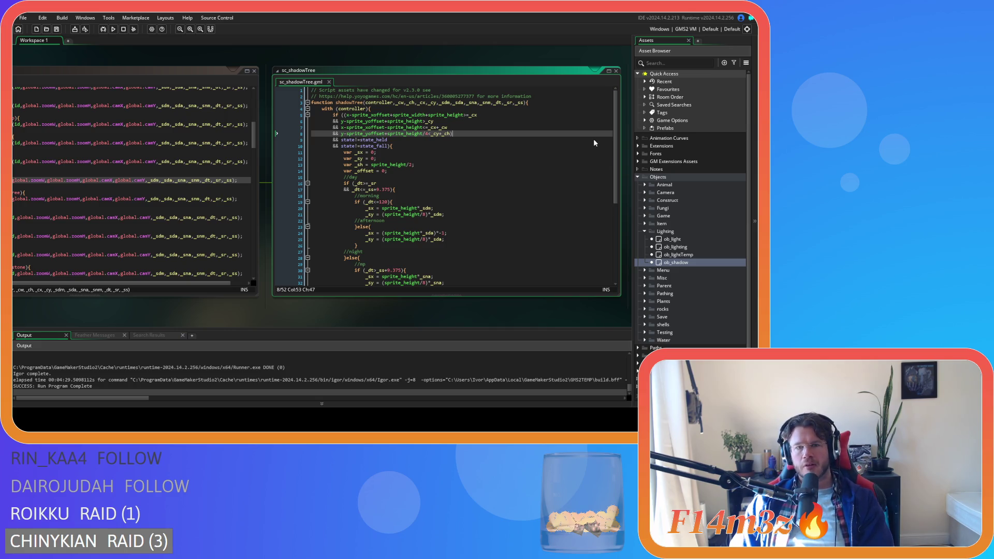
drag(616, 162, 617, 264)
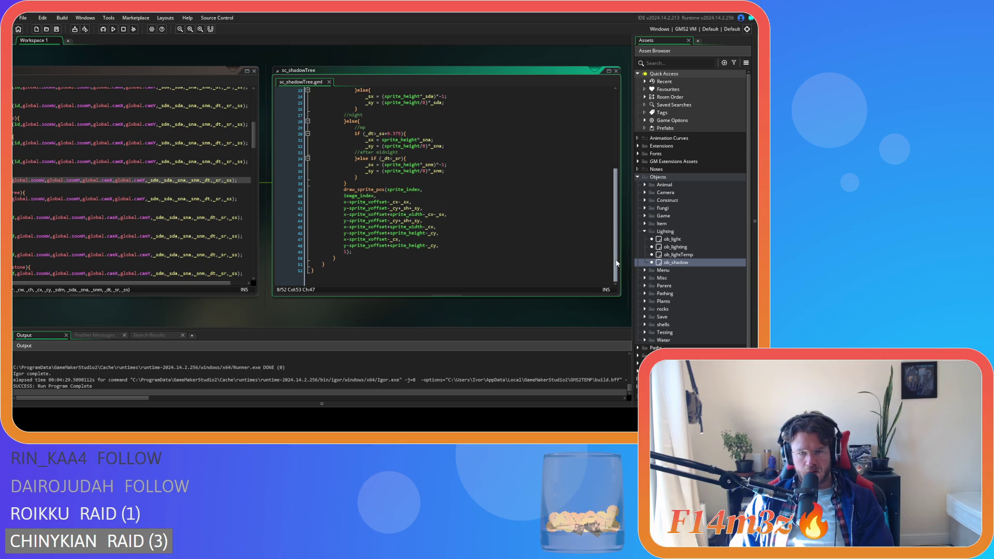
click(382, 203)
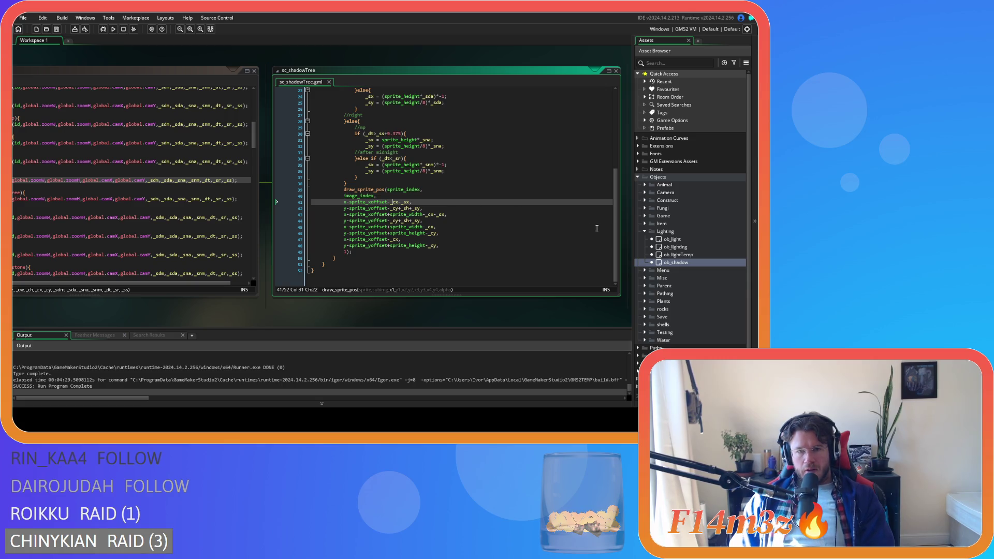
scroll(609, 113, up, 7)
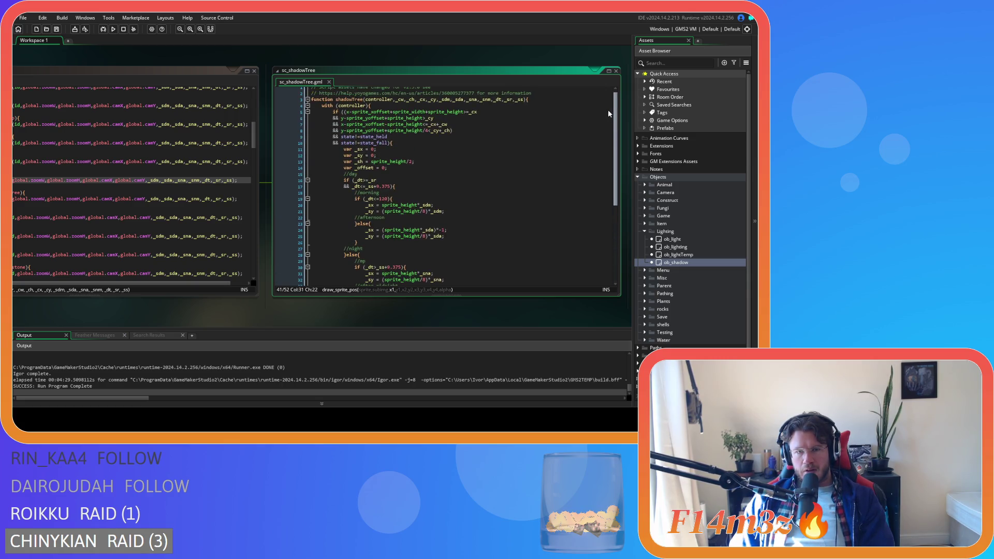
scroll(609, 113, down, 7)
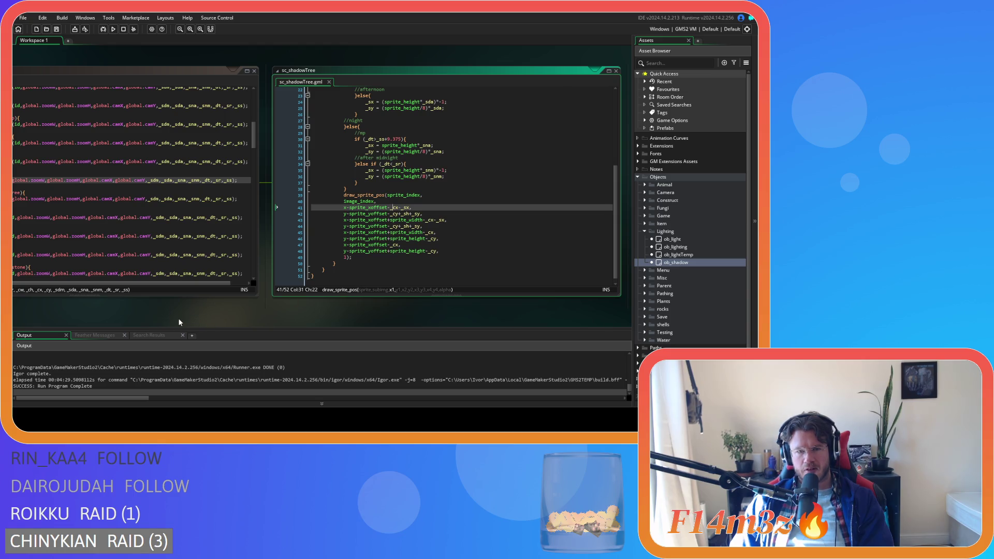
key(Down)
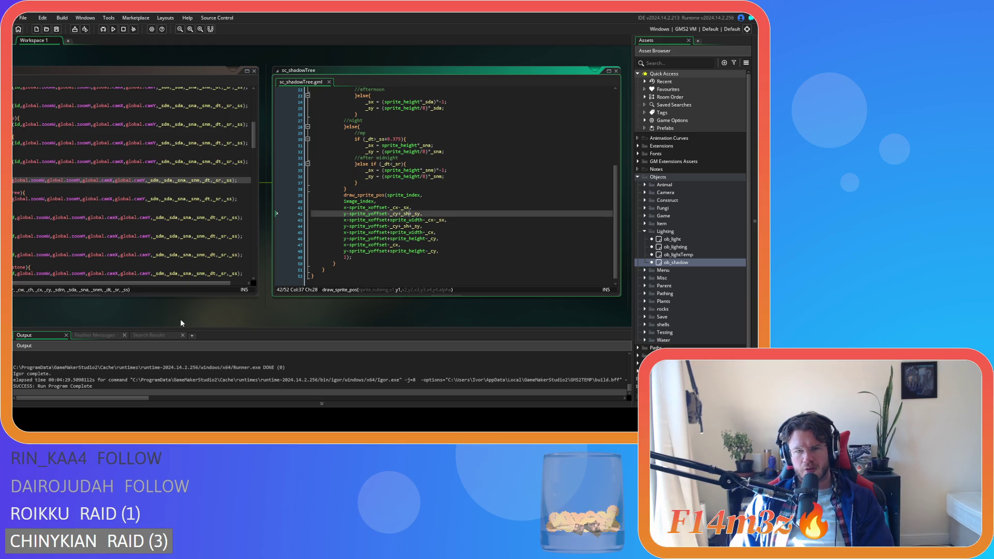
key(Right)
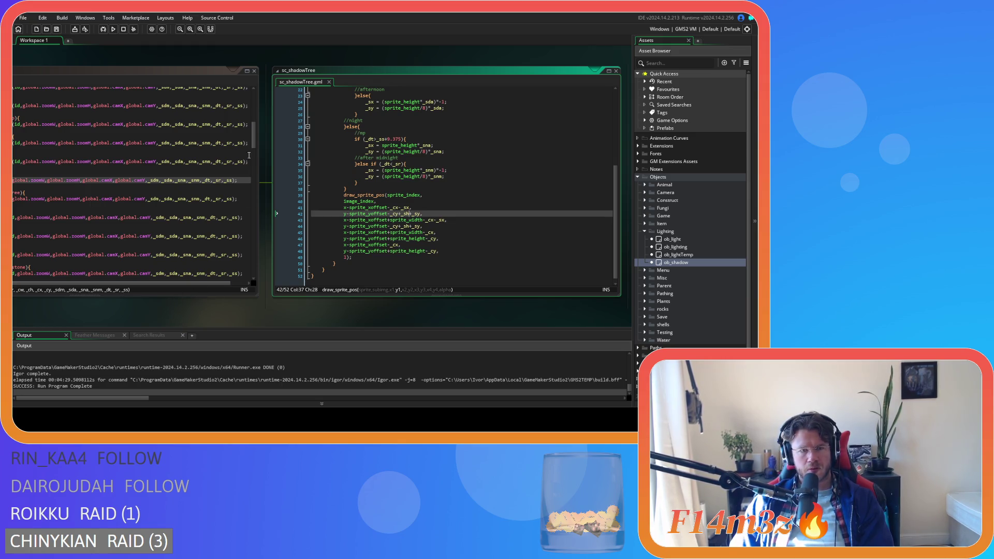
Pan the workspace so sc_shadows sits fully in view beside sc_shadowTree.
drag(253, 144, 254, 104)
drag(127, 283, 103, 285)
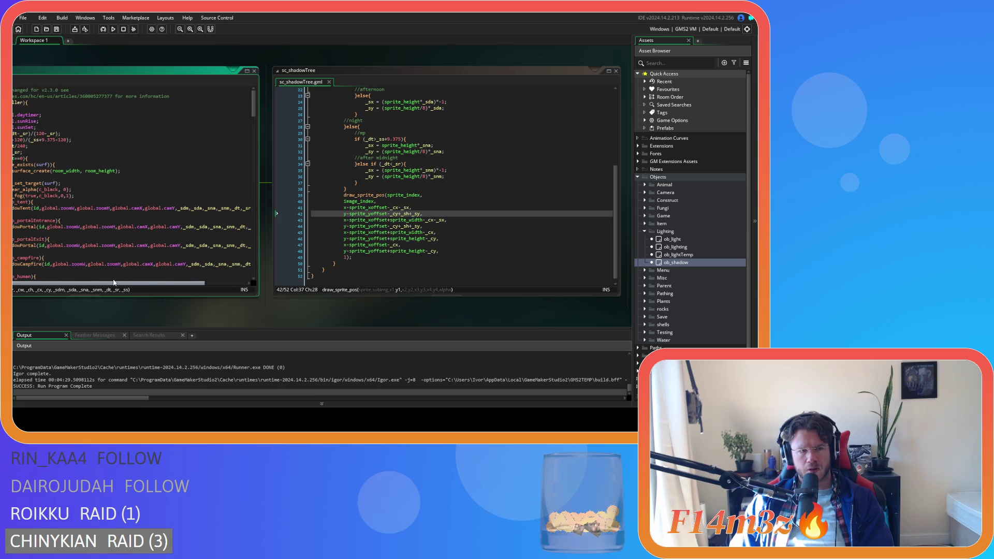
drag(186, 320, 348, 326)
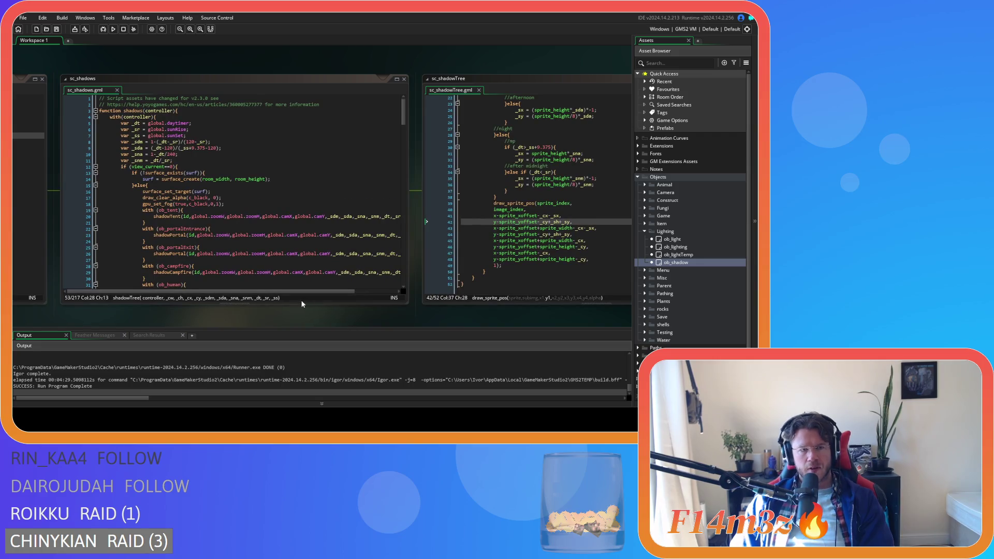
scroll(299, 303, down, 1)
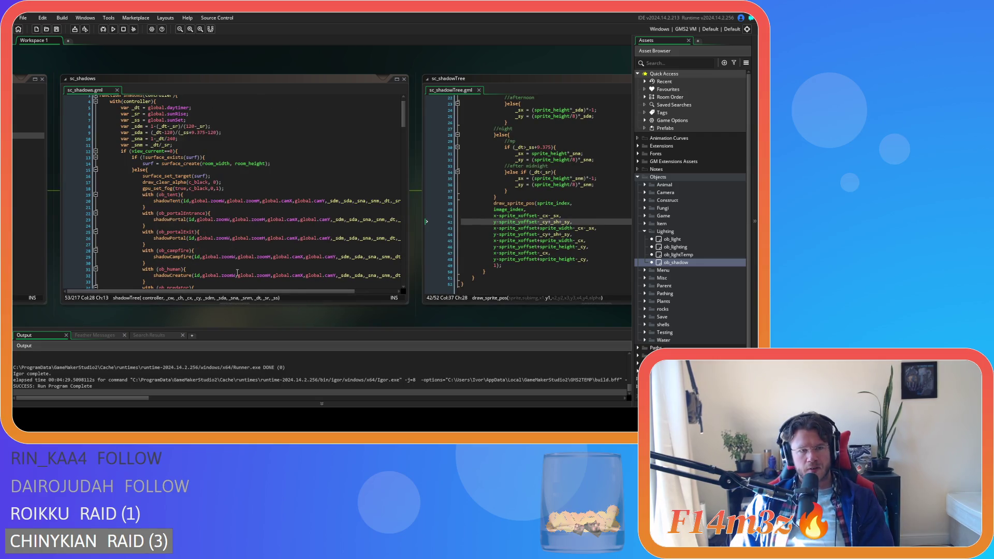
scroll(249, 270, down, 4)
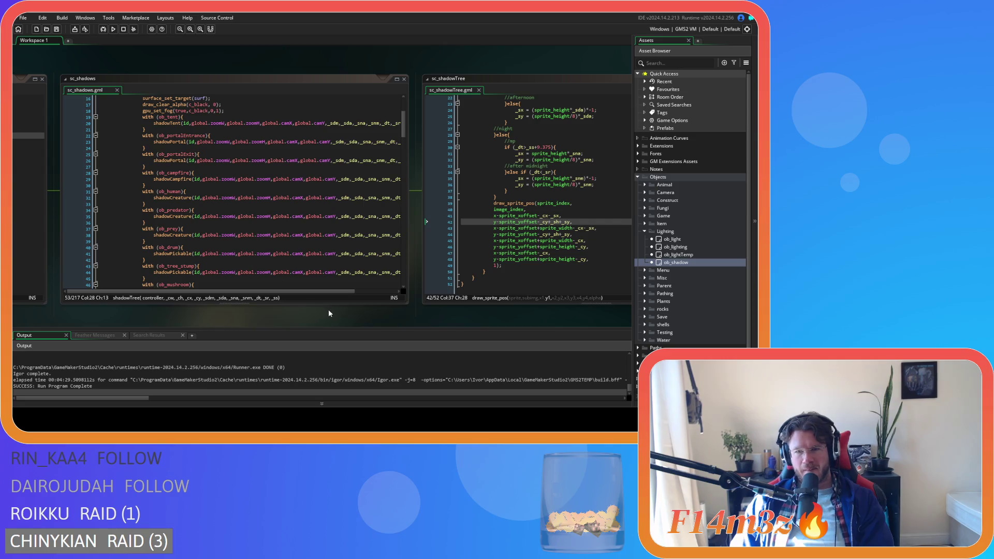
scroll(324, 272, down, 5)
mouse_move(462, 311)
mouse_down()
mouse_move(402, 320)
mouse_move(195, 305)
mouse_up()
scroll(349, 240, up, 7)
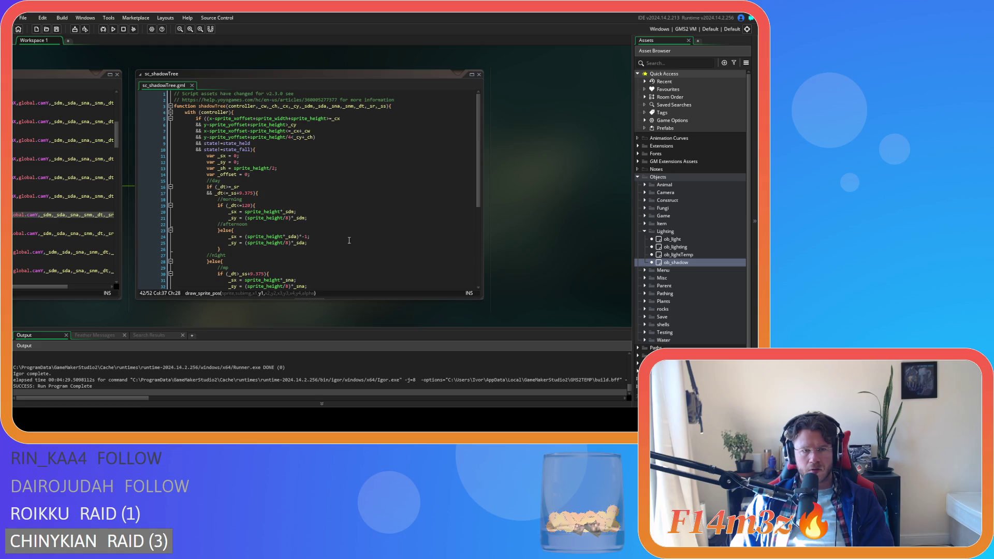
click(261, 162)
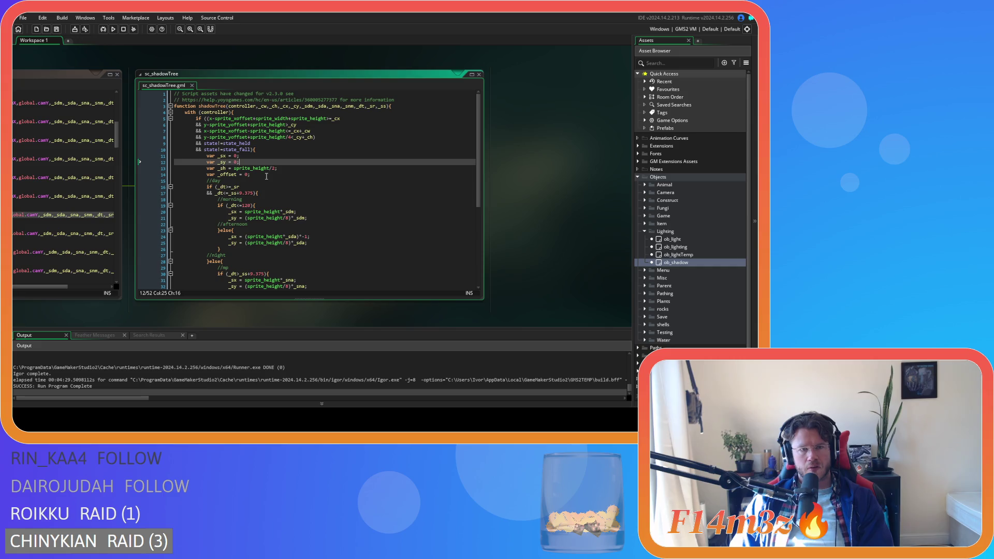
key(Down)
key(Down)
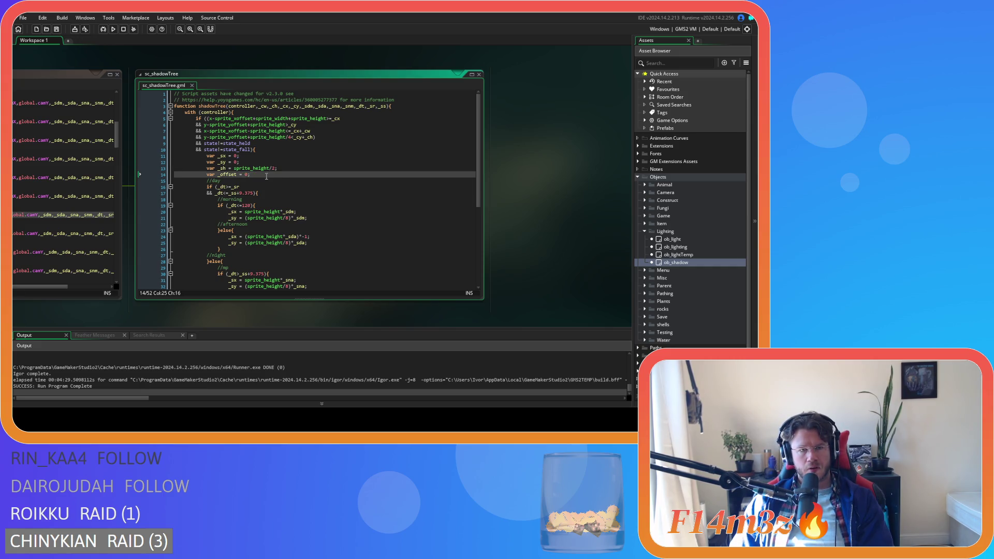
key(Up)
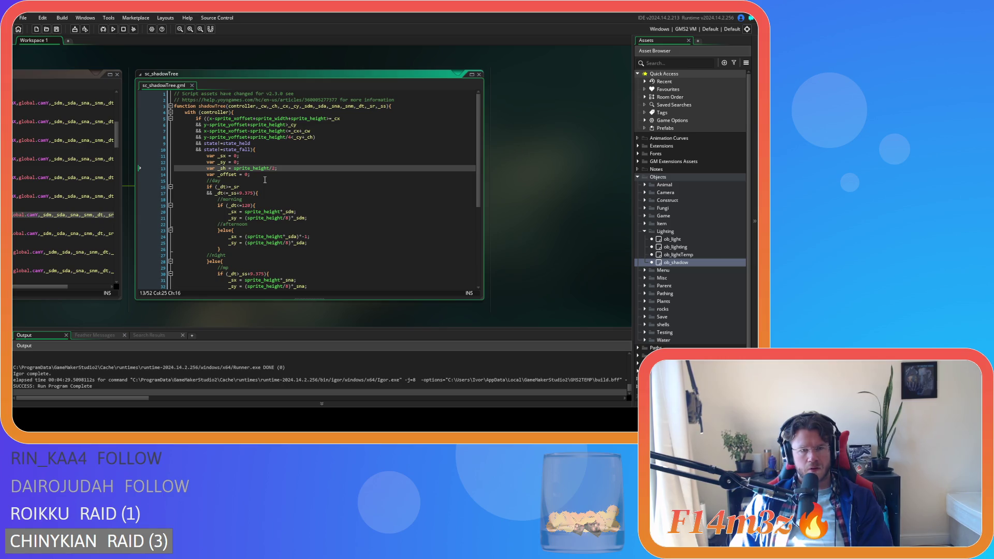
click(231, 218)
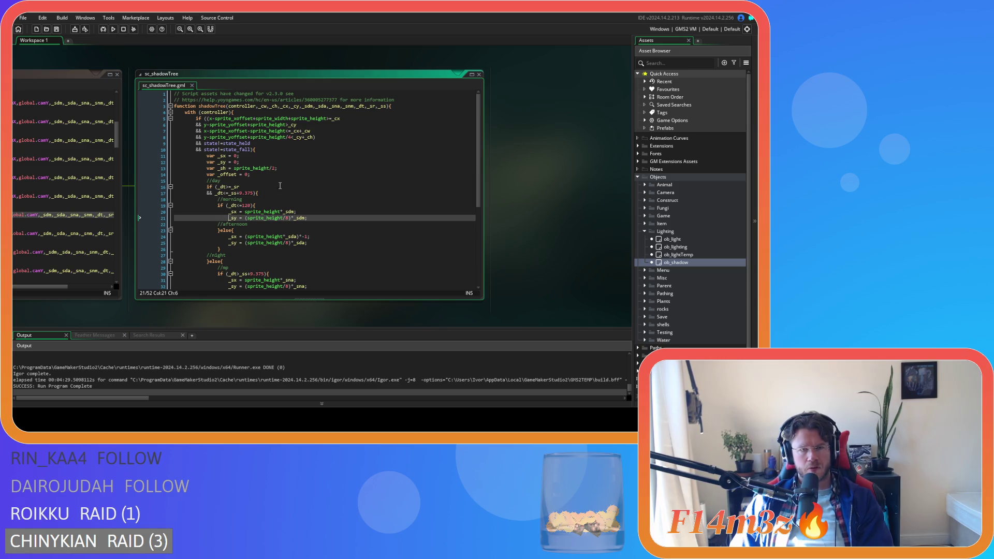
click(304, 125)
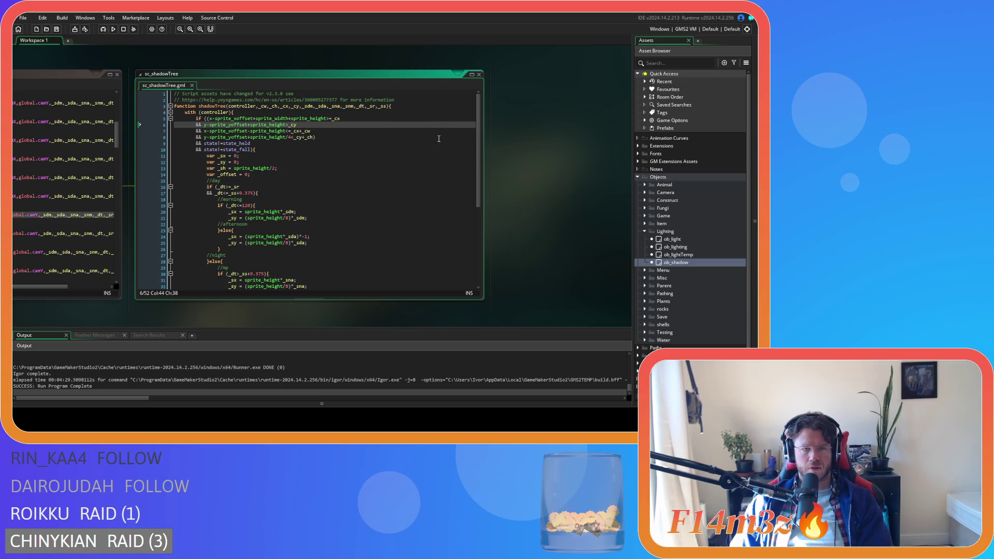
drag(479, 151, 481, 229)
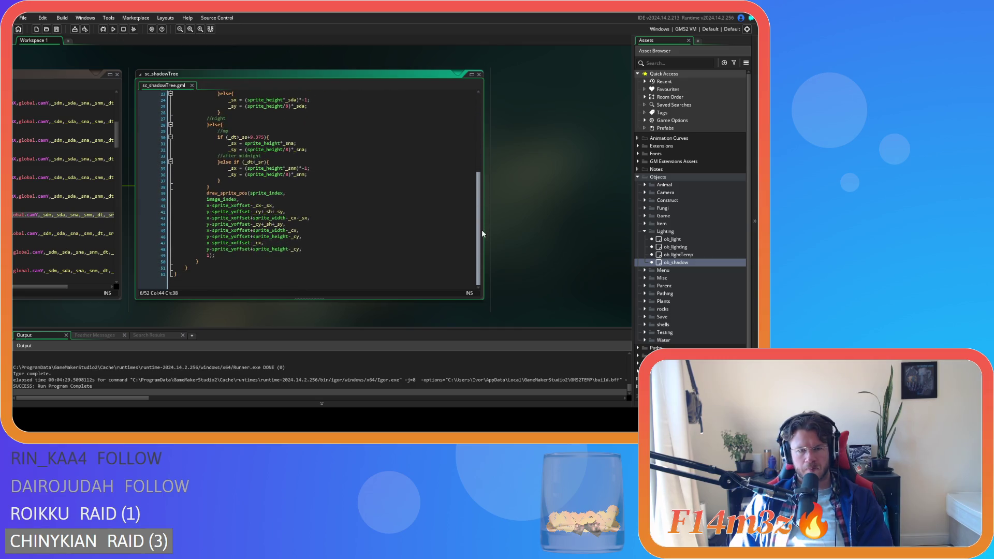
click(256, 212)
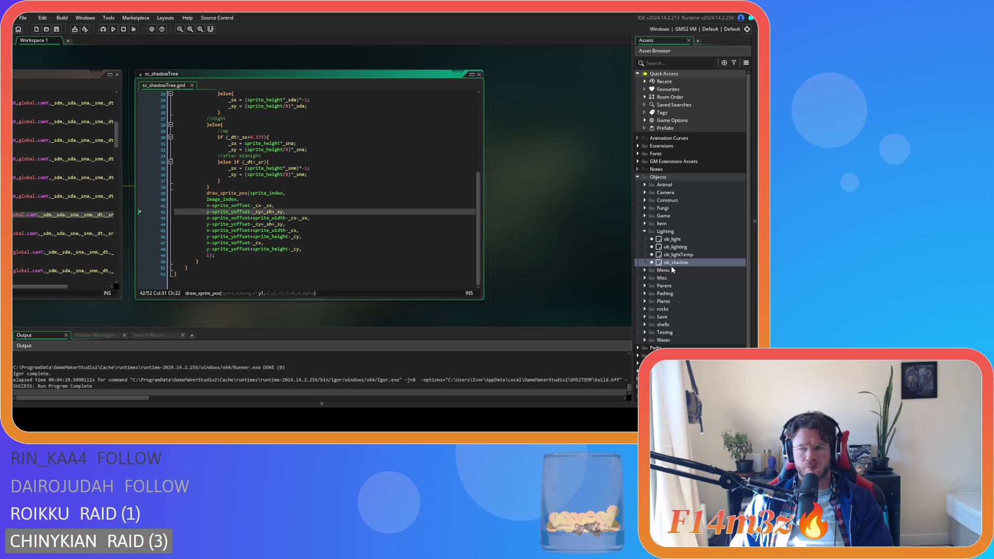
click(644, 231)
Expand Scripts, then Sprites > Plants > Isometric > Deciduous in the Asset Browser.
scroll(641, 286, down, 1)
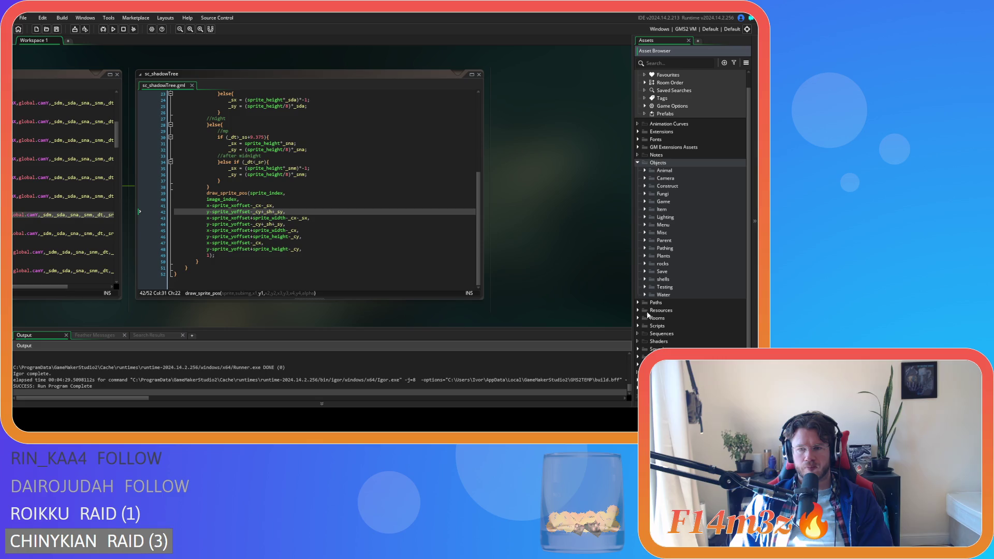
click(639, 325)
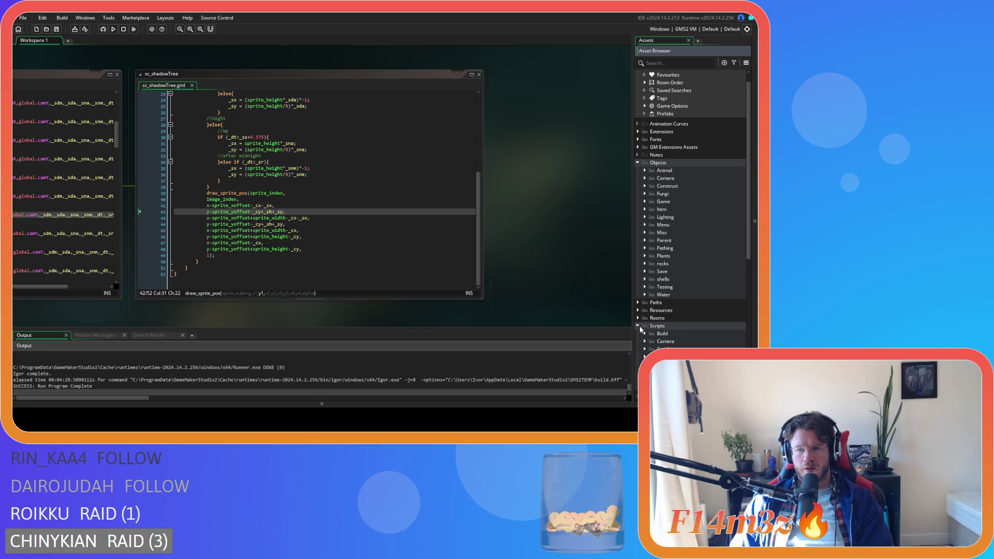
scroll(639, 311, down, 3)
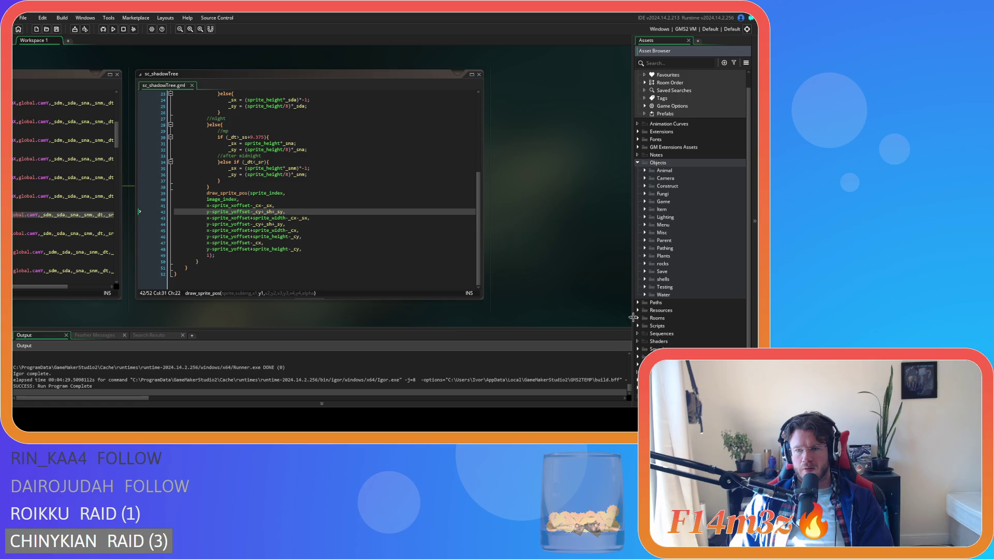
click(638, 357)
scroll(642, 341, down, 5)
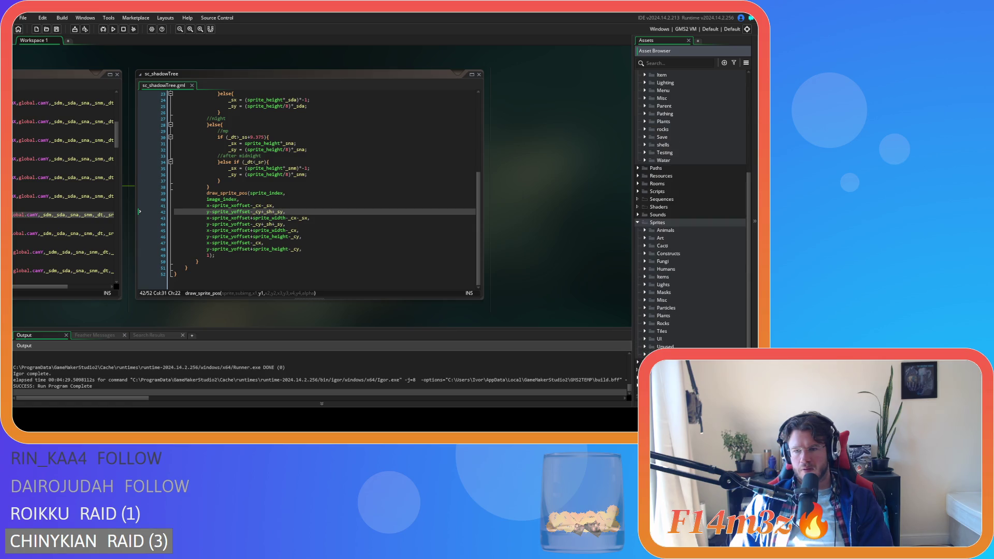
click(645, 315)
click(651, 331)
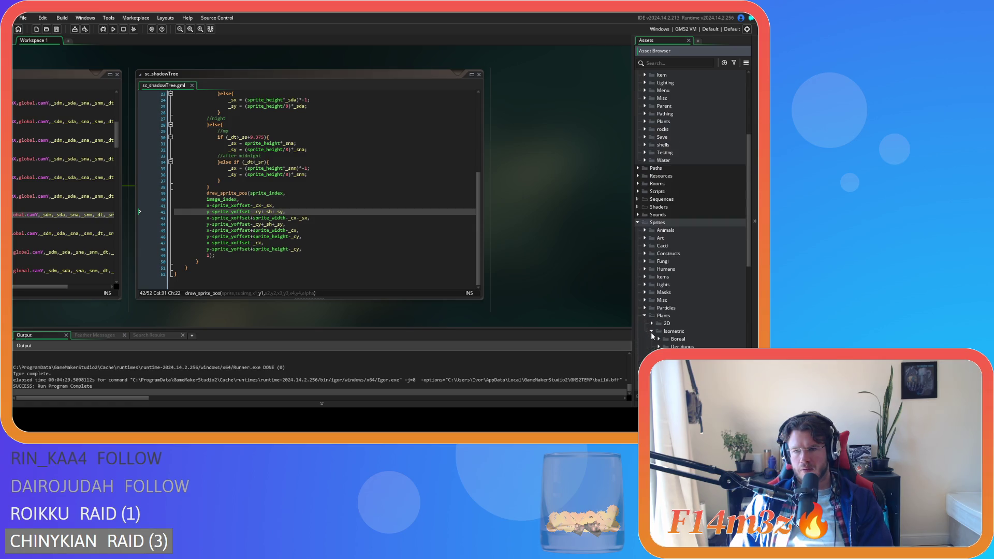
click(658, 344)
Select and open sp_tree_deciduous_large_autumn from the Deciduous sprite list.
scroll(659, 343, down, 8)
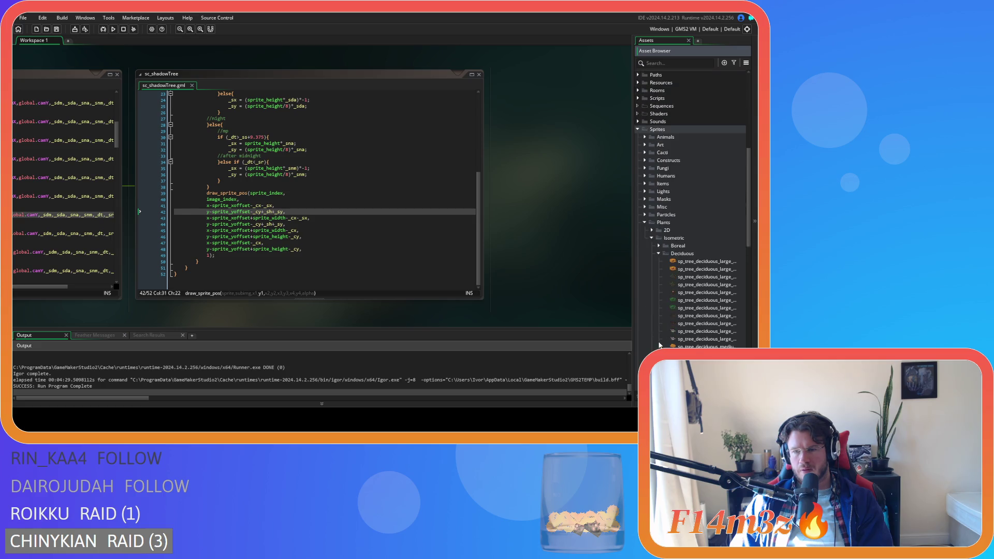
scroll(660, 342, down, 1)
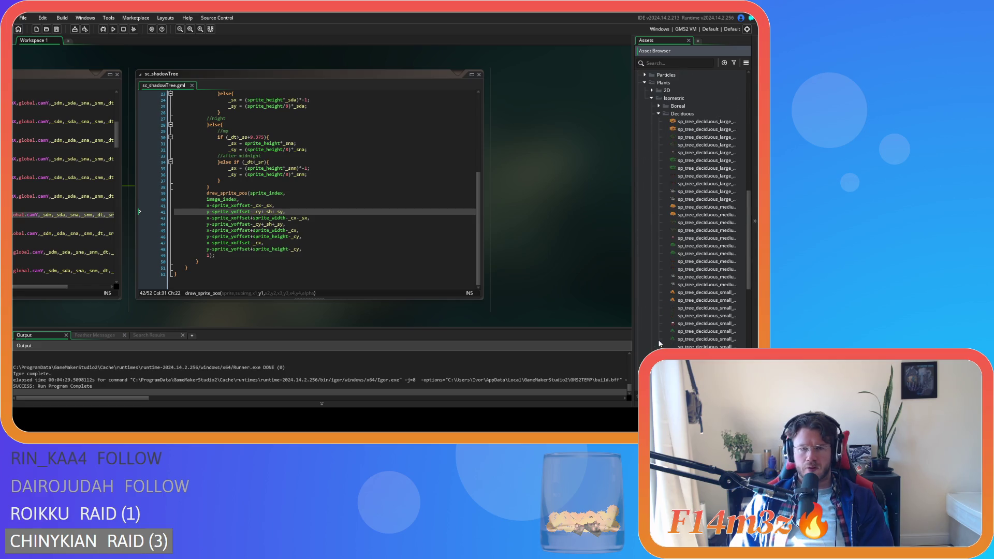
scroll(680, 301, up, 3)
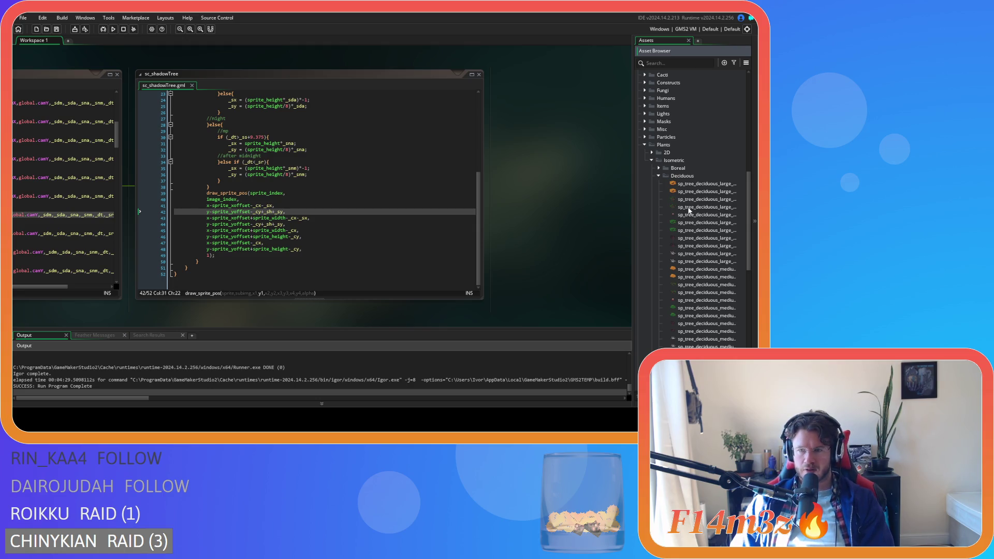
click(689, 208)
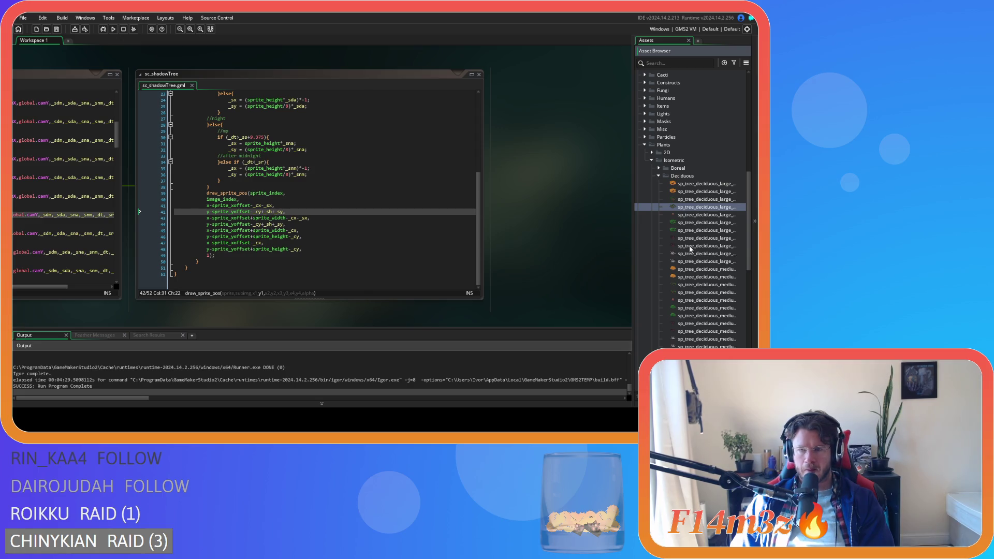
key(Up)
key(Up)
key(Up)
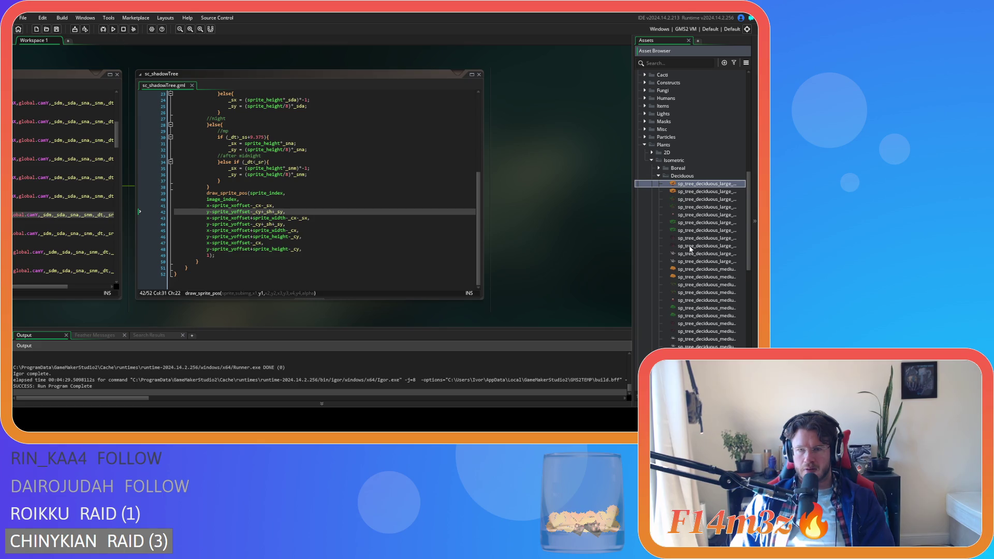
key(Return)
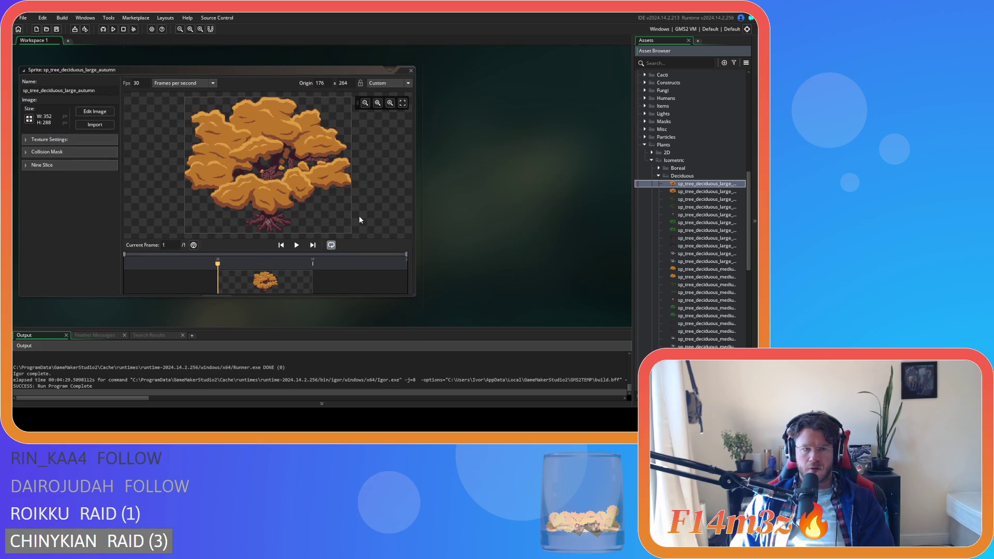
Close the autumn sprite editor and duplicate sp_tree_deciduous_large_autumn with Ctrl+D.
click(411, 70)
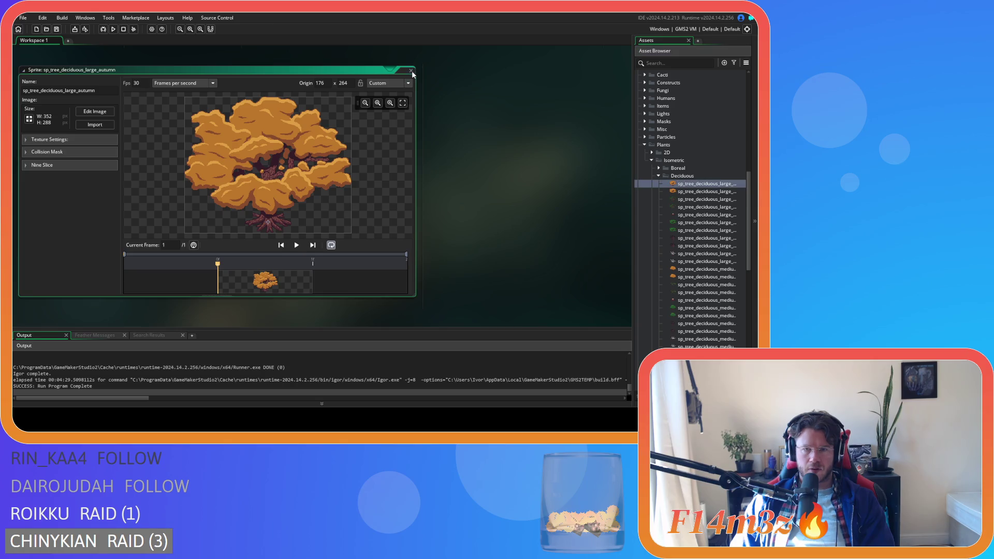
click(708, 182)
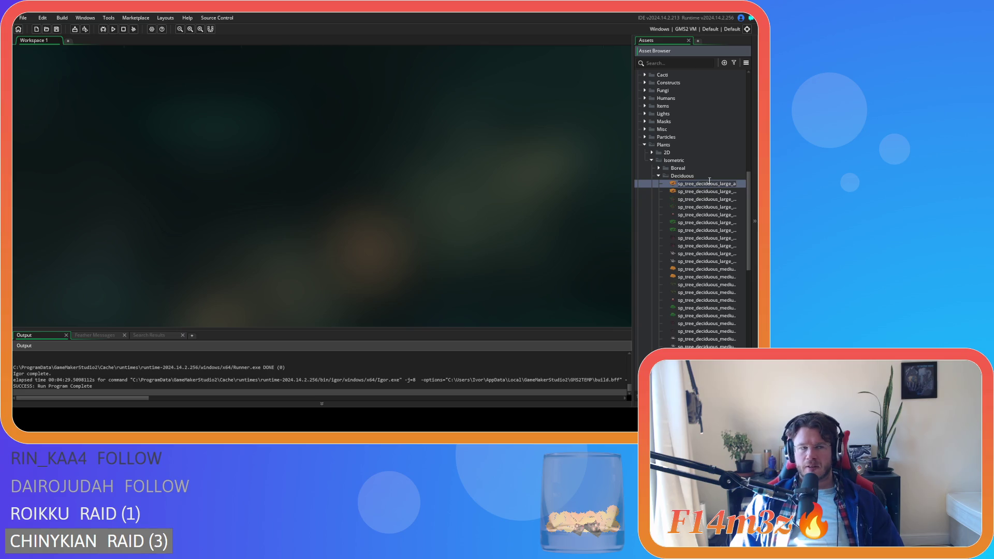
key(ctrl+d)
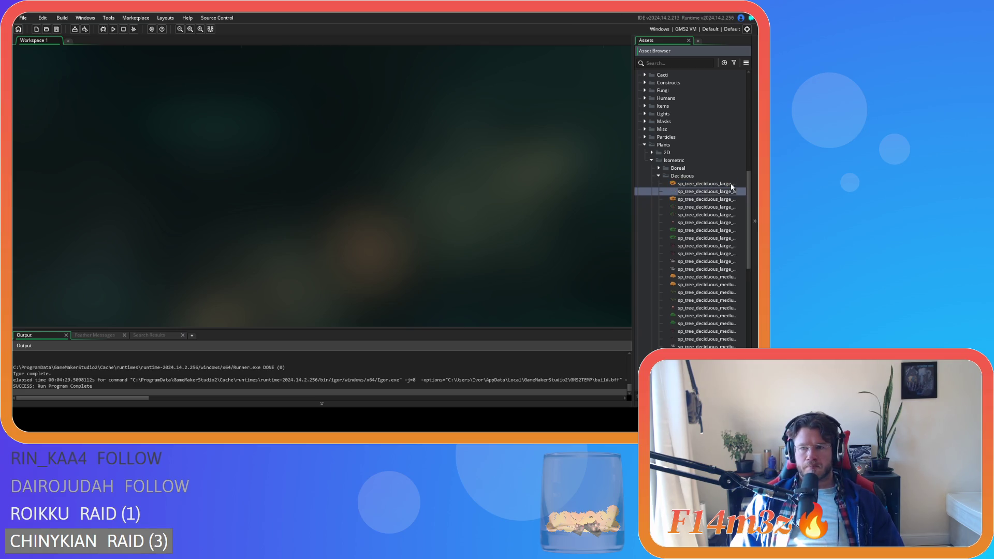
Open the autumn copy and rename it sp_shadow_tree_deciduous_large_leafy.
key(Return)
double_click(709, 191)
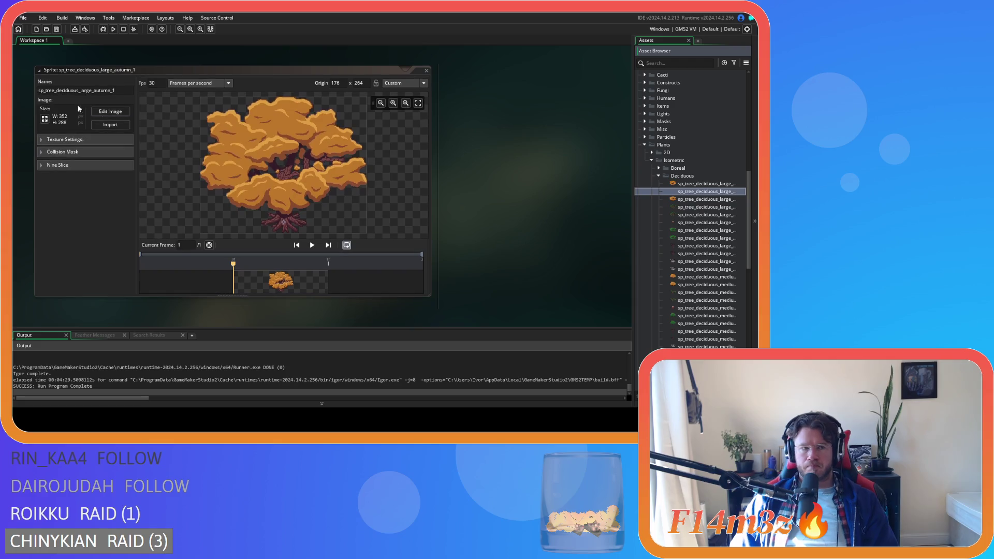
click(47, 91)
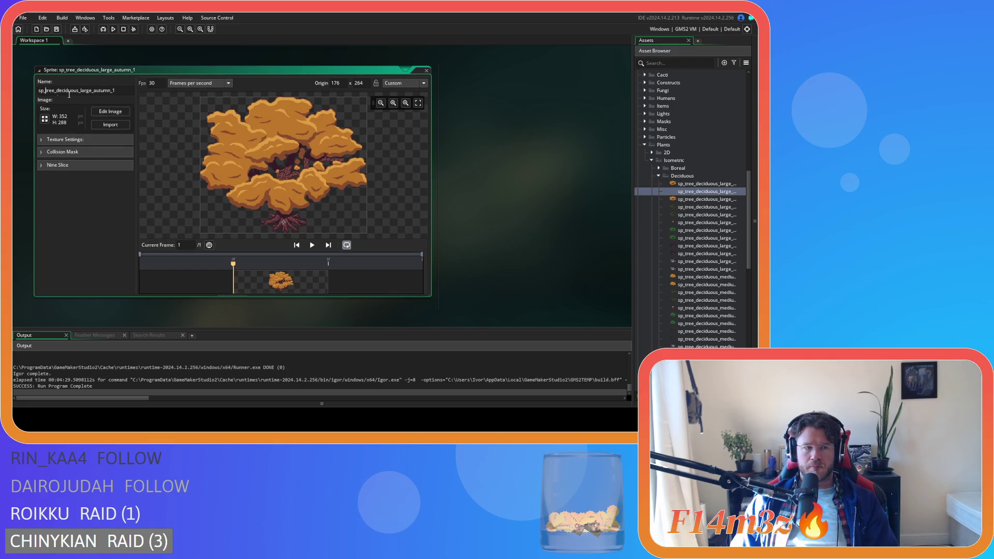
text(shadow_)
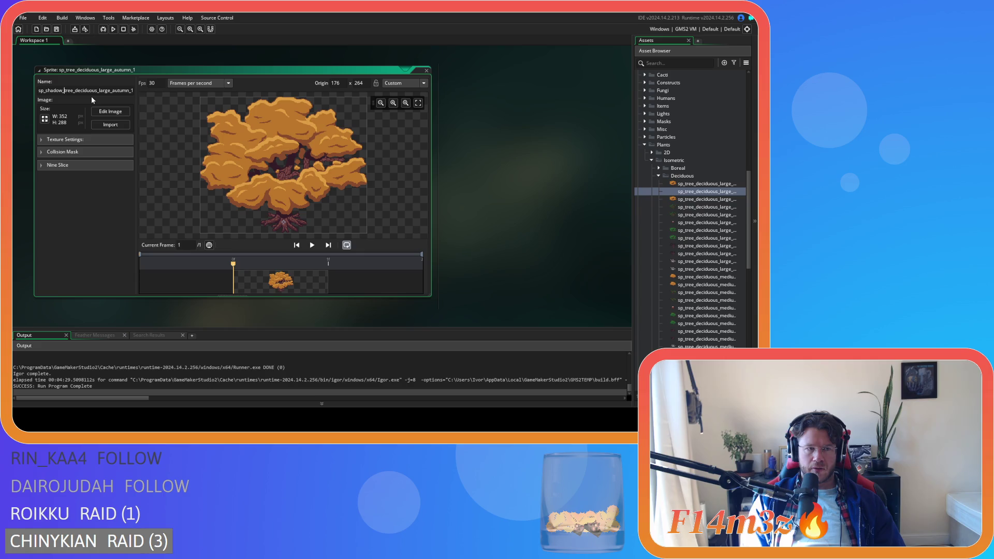
click(131, 92)
key(BackSpace)
text(leafy)
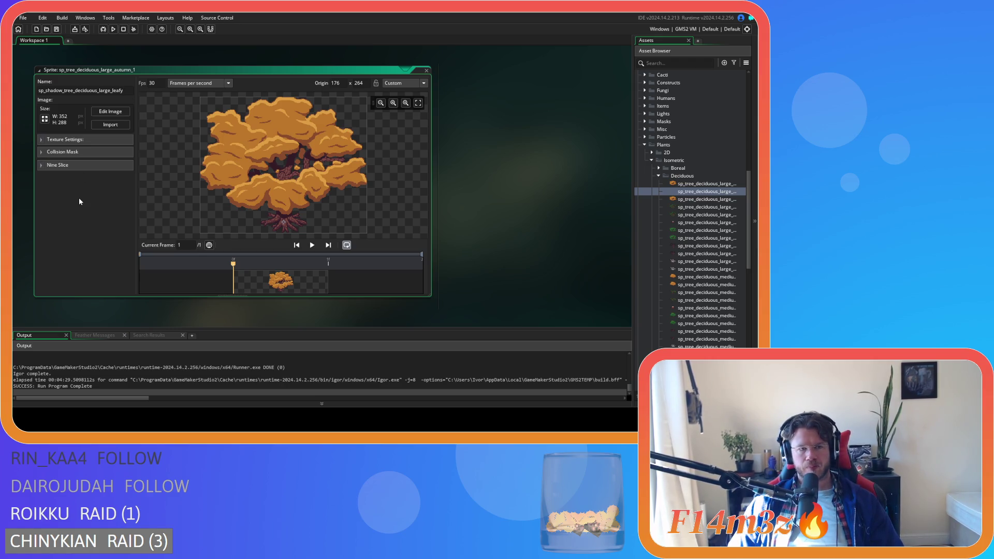
key(Return)
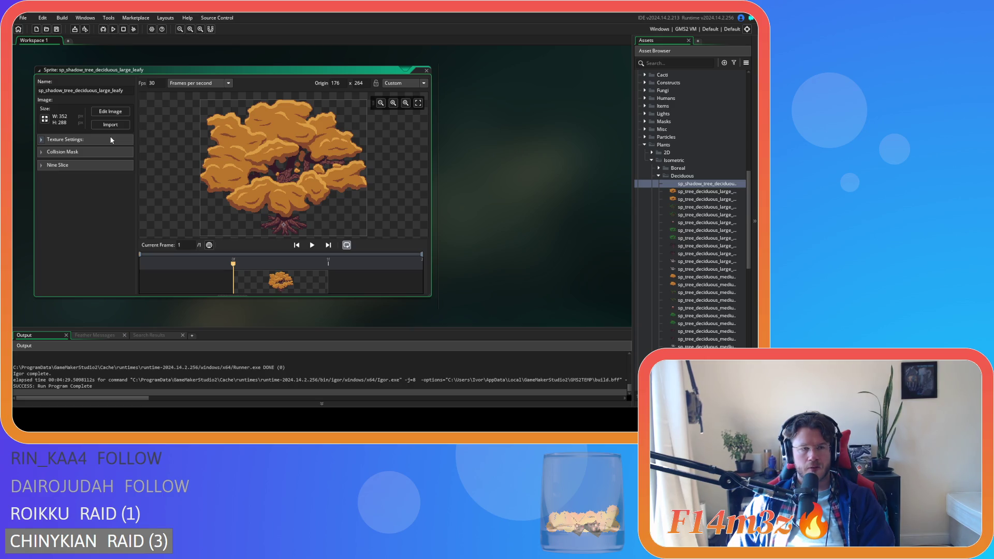
click(44, 119)
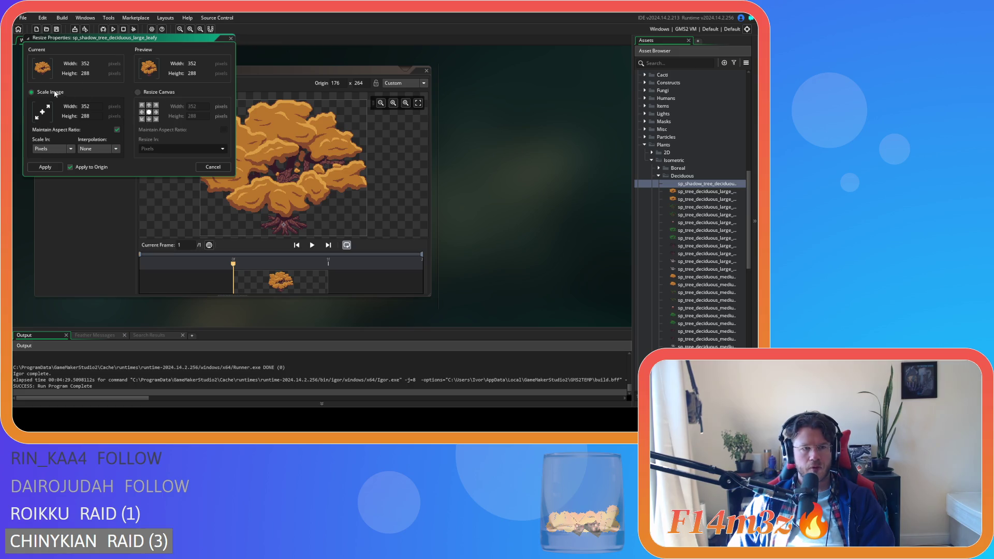
Crop the leafy shadow sprite's canvas to 264 pixels high, anchored at the top.
click(152, 93)
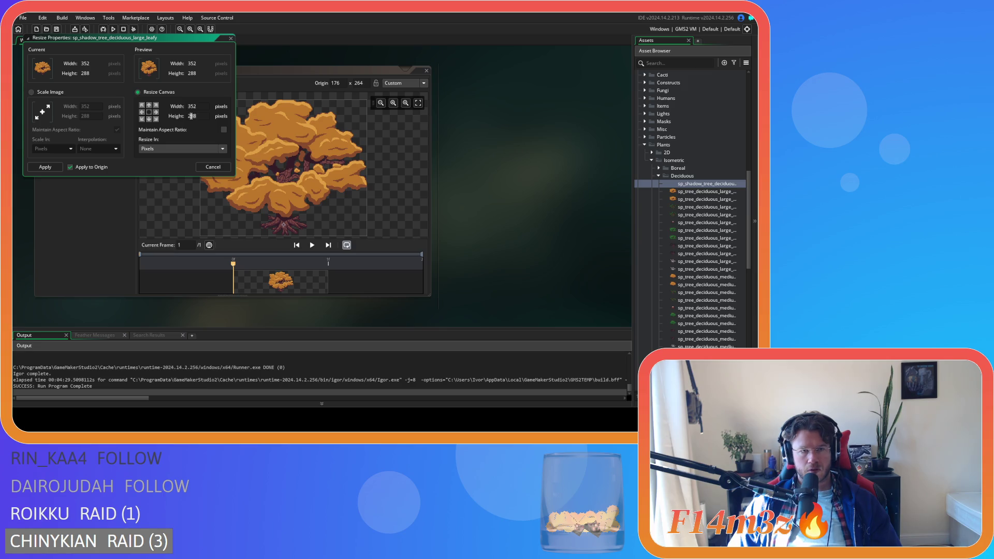
double_click(190, 116)
text(264)
click(149, 119)
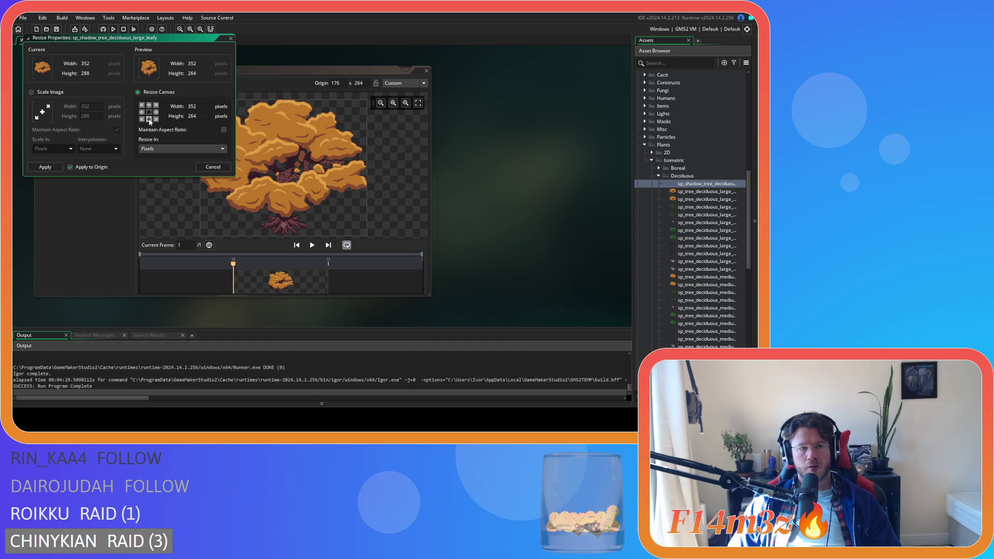
click(150, 106)
click(45, 167)
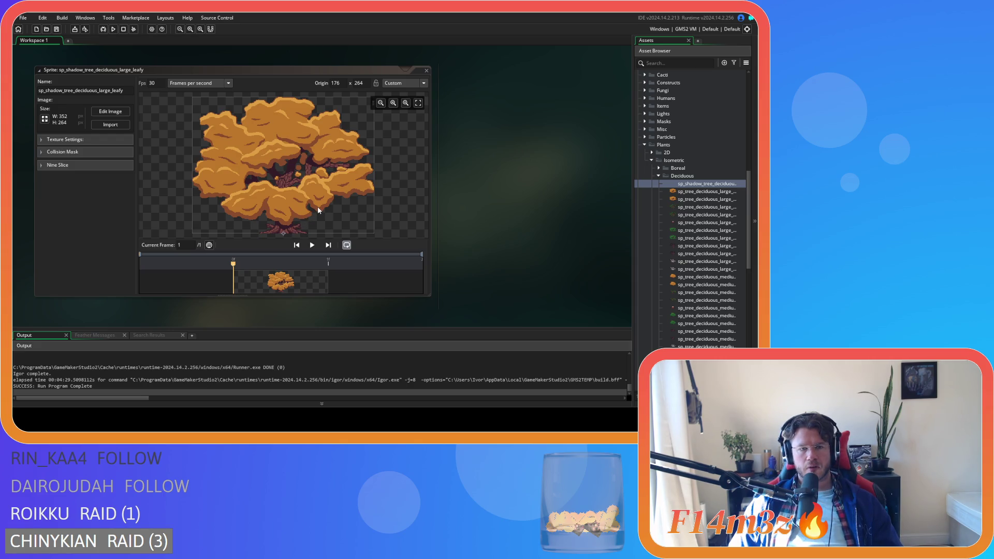
Close the leafy shadow sprite and briefly inspect the large summer tree sprite.
click(291, 117)
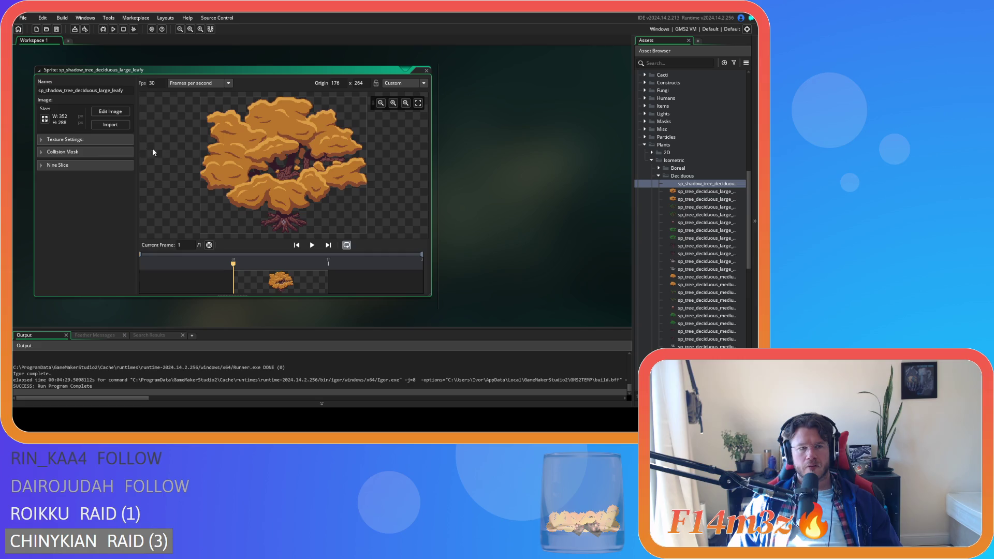
key(ctrl+d)
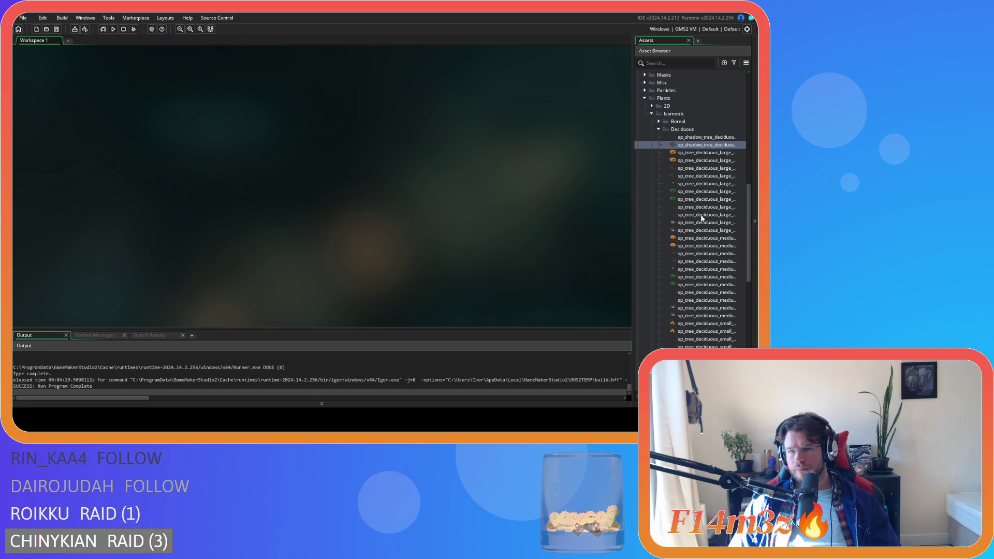
double_click(703, 192)
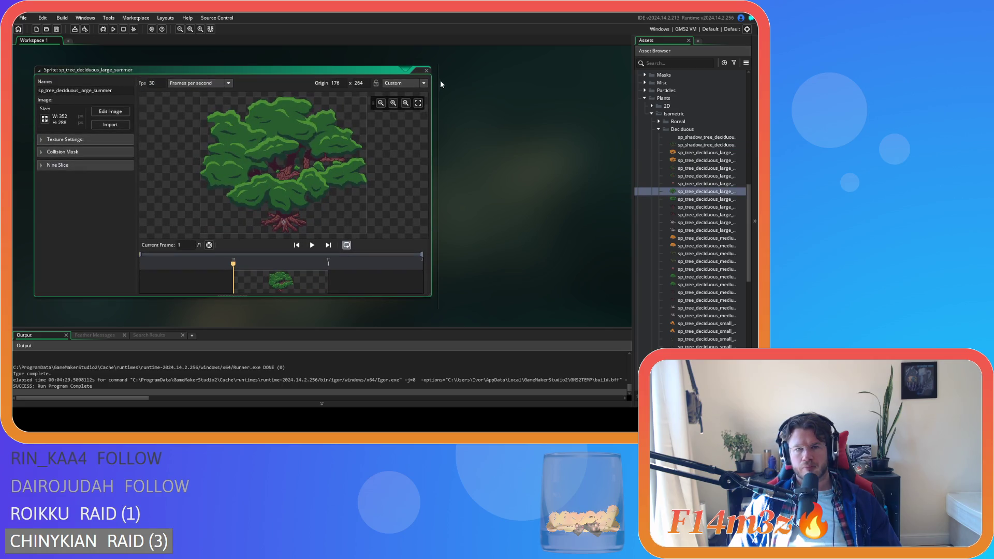
click(426, 71)
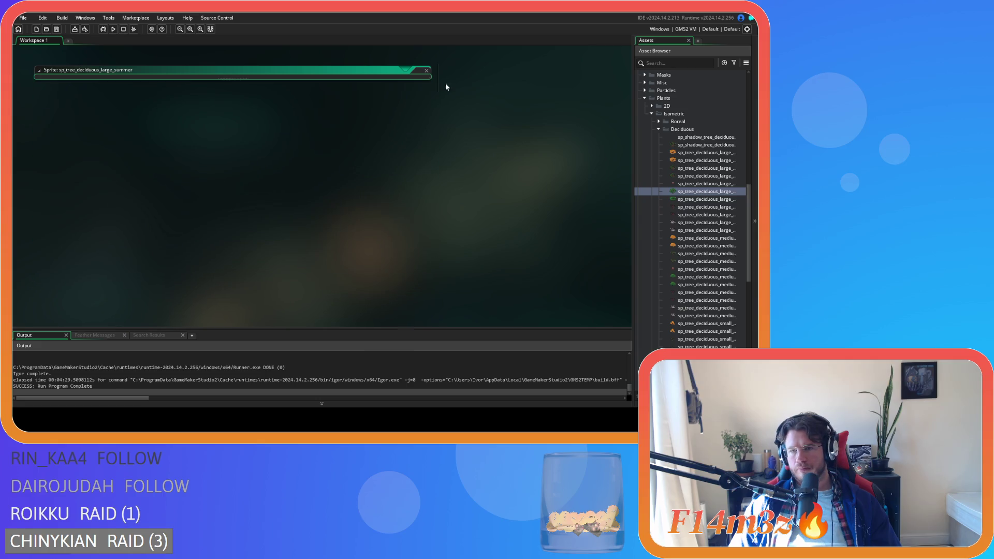
click(703, 208)
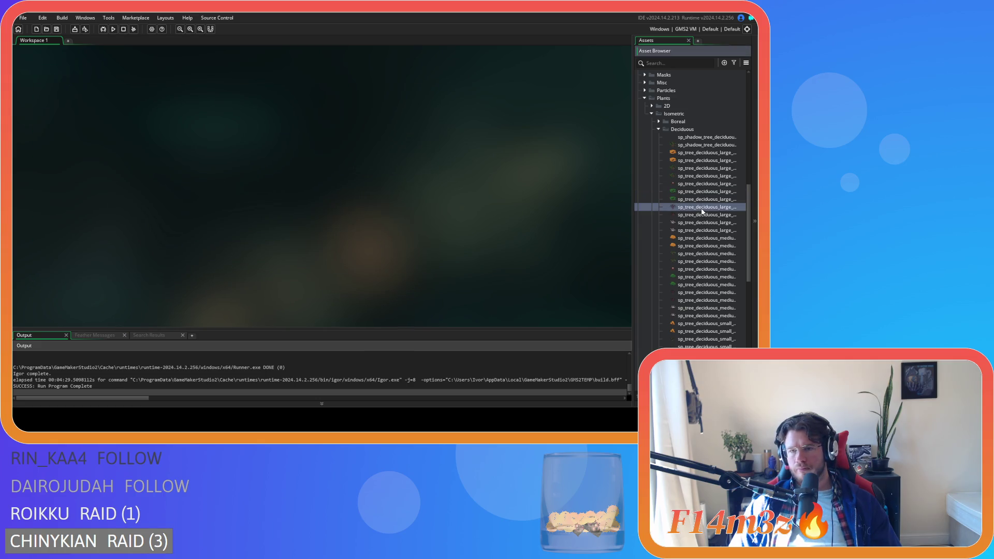
Rename the winter tree copy to sp_shadow_tree_deciduous_large_winter.
double_click(703, 214)
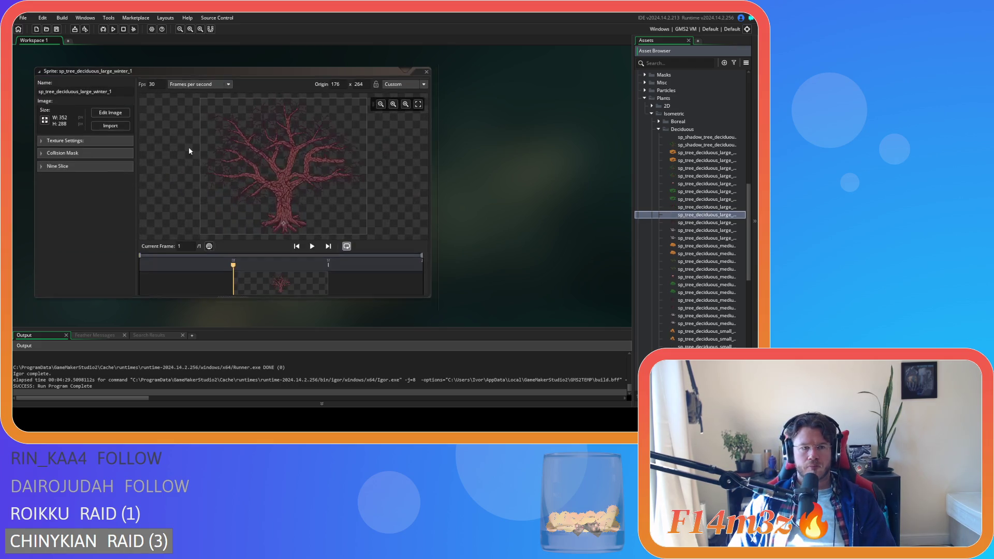
click(112, 91)
key(BackSpace)
key(BackSpace)
click(46, 90)
text(shadow_)
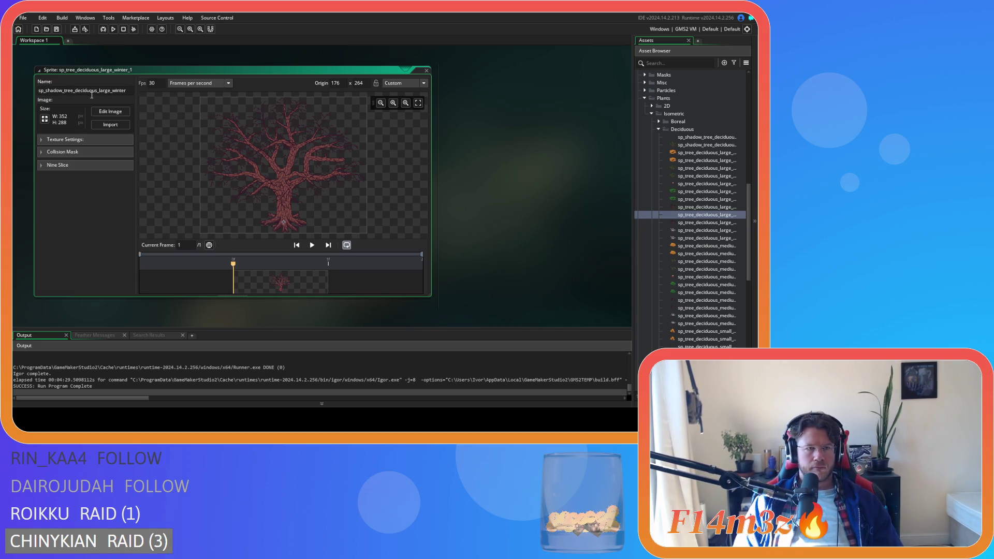
key(Return)
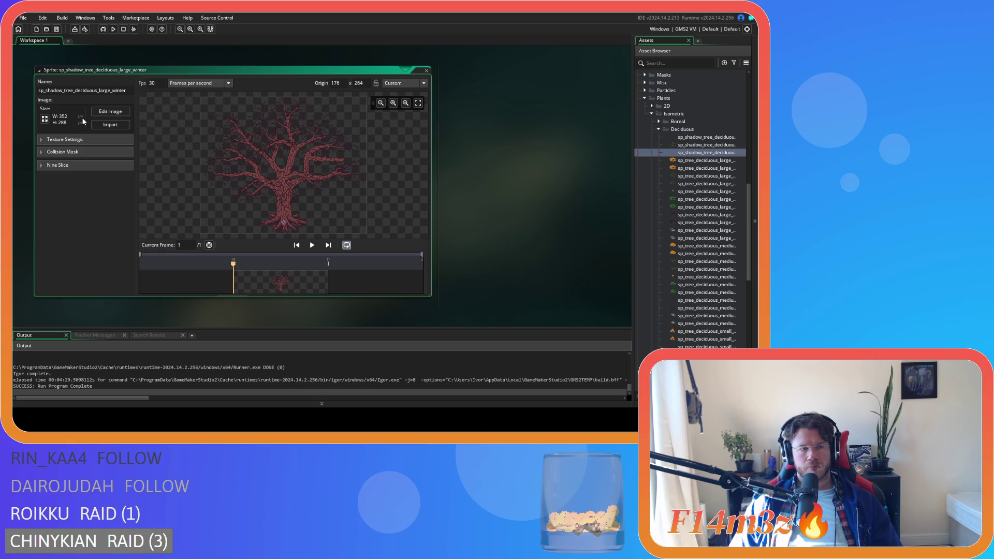
Crop the winter shadow sprite's canvas to 352×264 and close it.
click(45, 118)
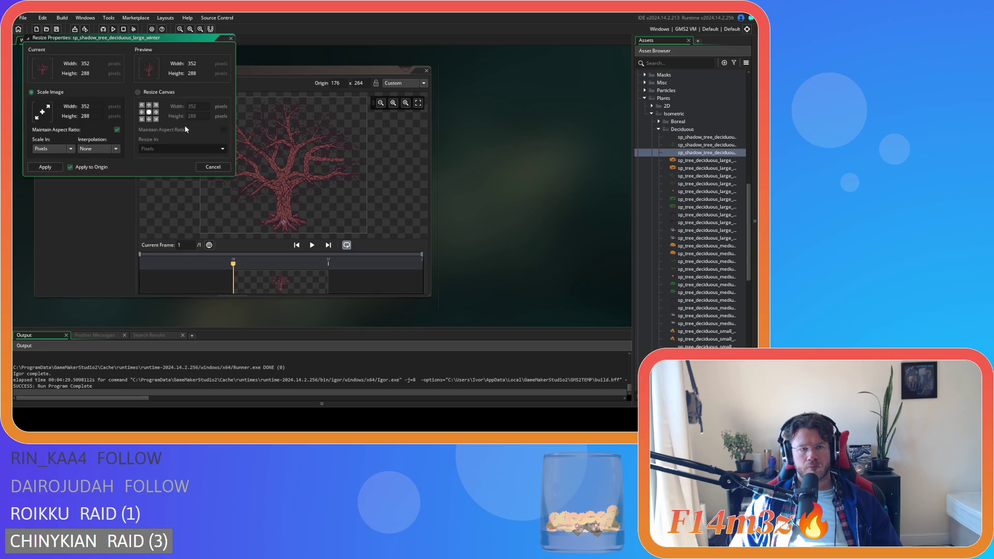
click(155, 93)
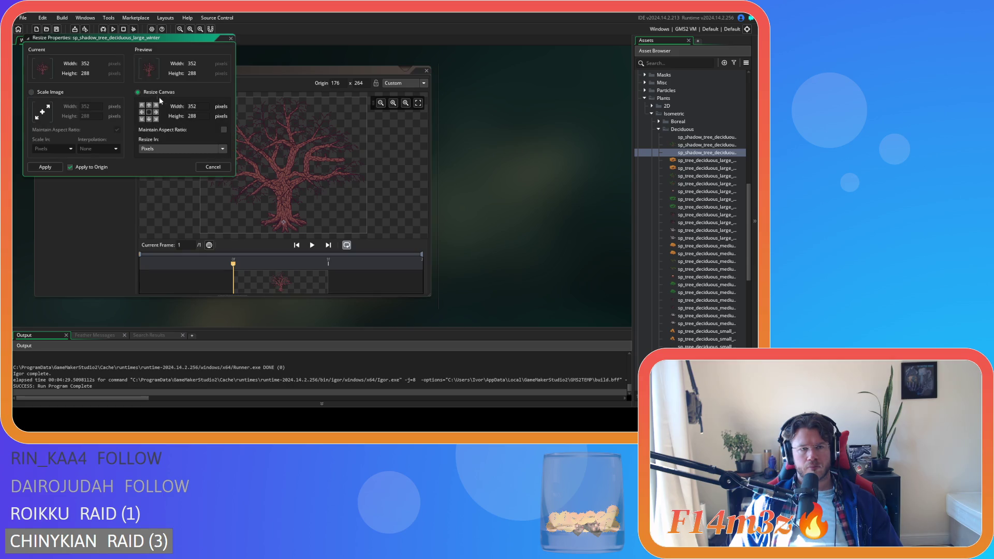
double_click(192, 115)
text(264)
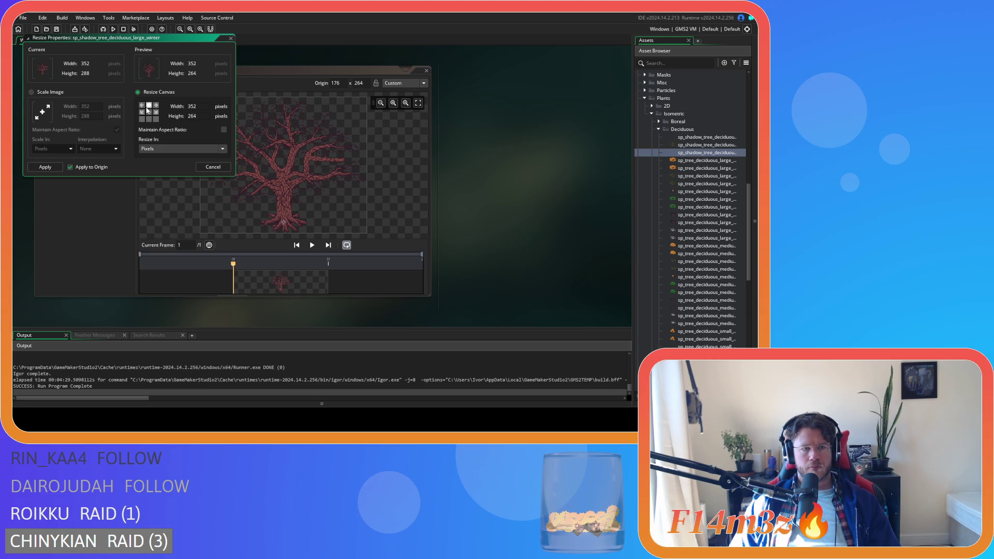
click(36, 167)
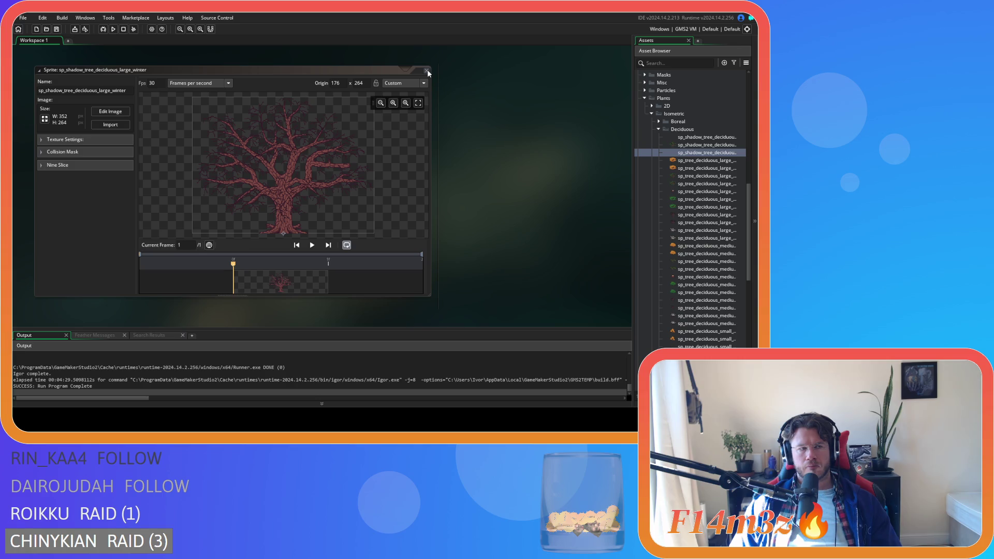
click(427, 71)
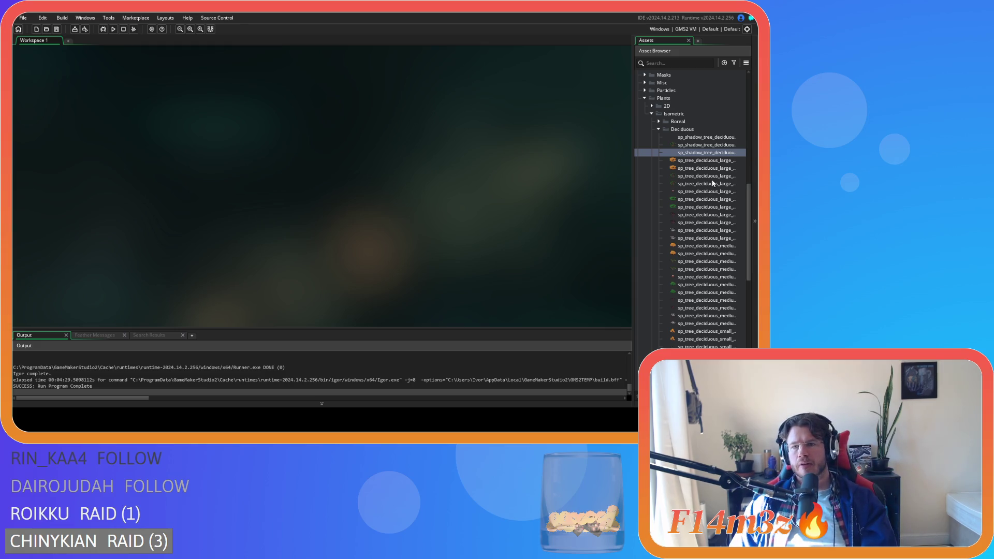
Duplicate the snowy large winter tree and rename the copy sp_shadow_tree_deciduous_large_winter_snow.
scroll(694, 171, down, 1)
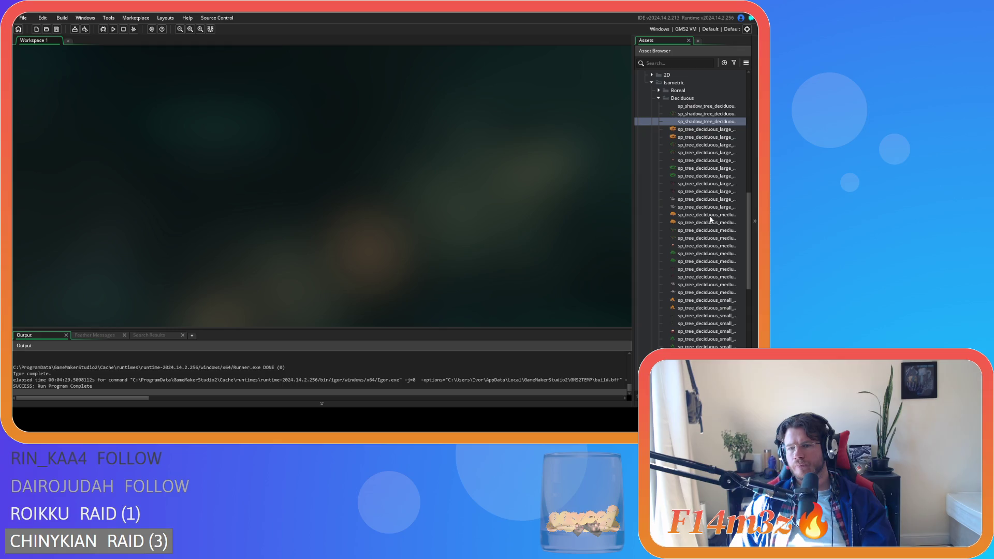
click(699, 200)
key(ctrl+d)
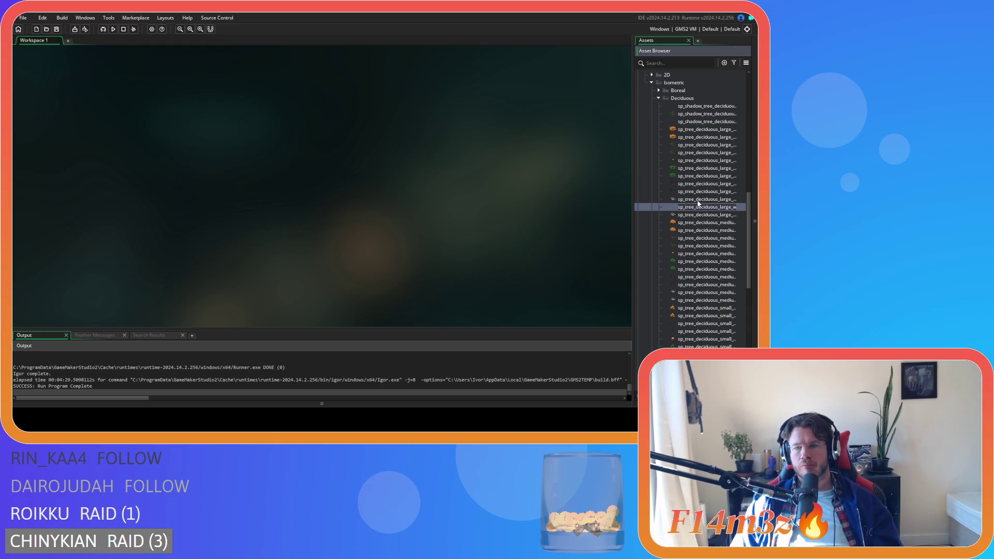
double_click(699, 210)
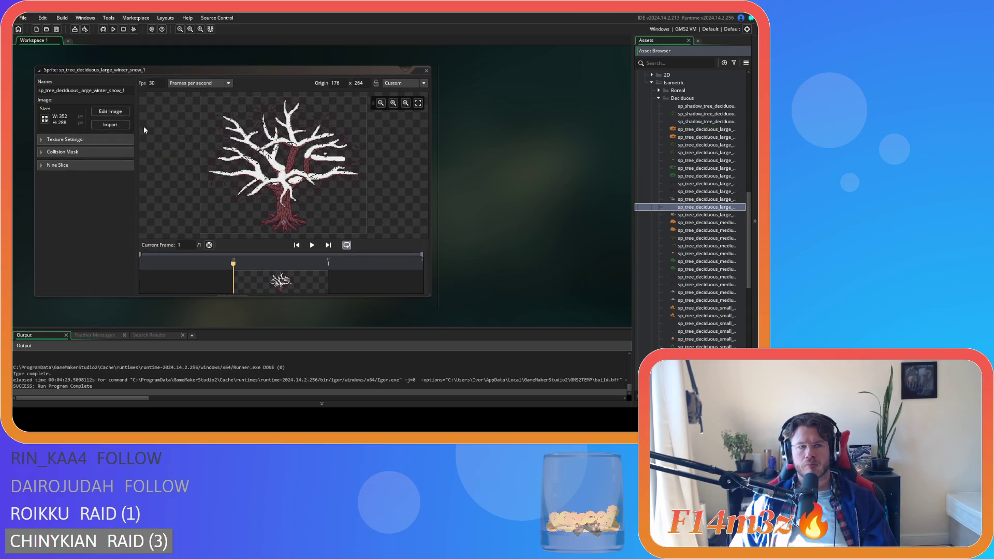
click(128, 90)
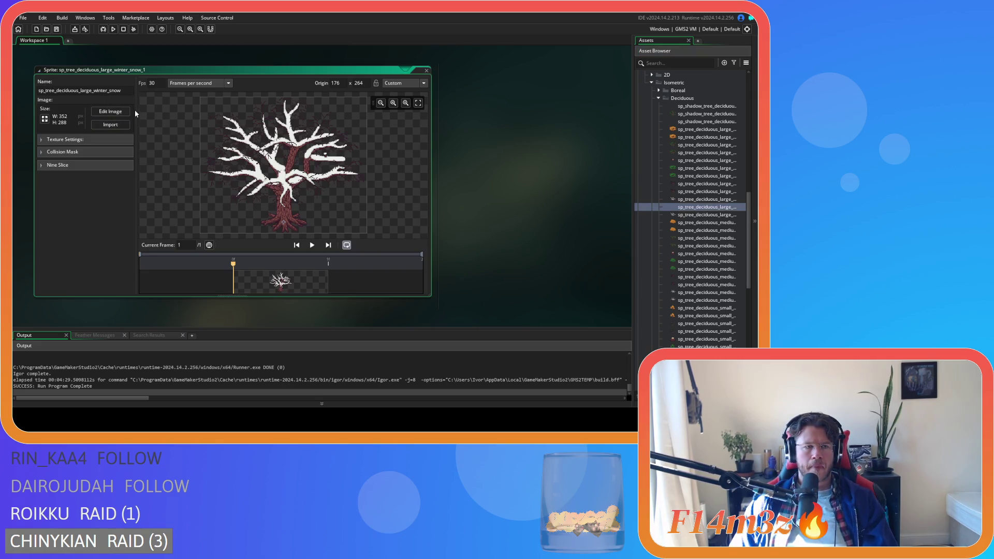
text(shadow_)
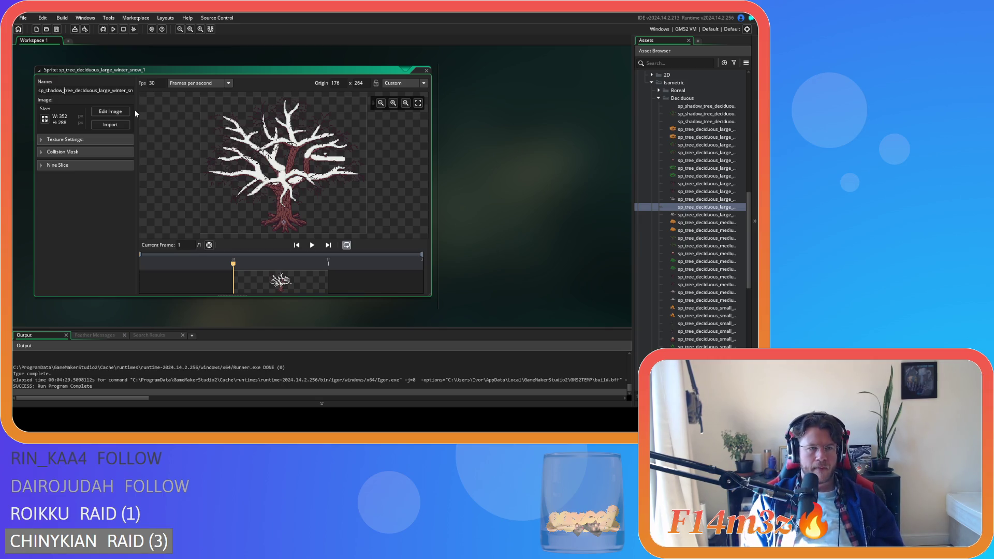
key(Return)
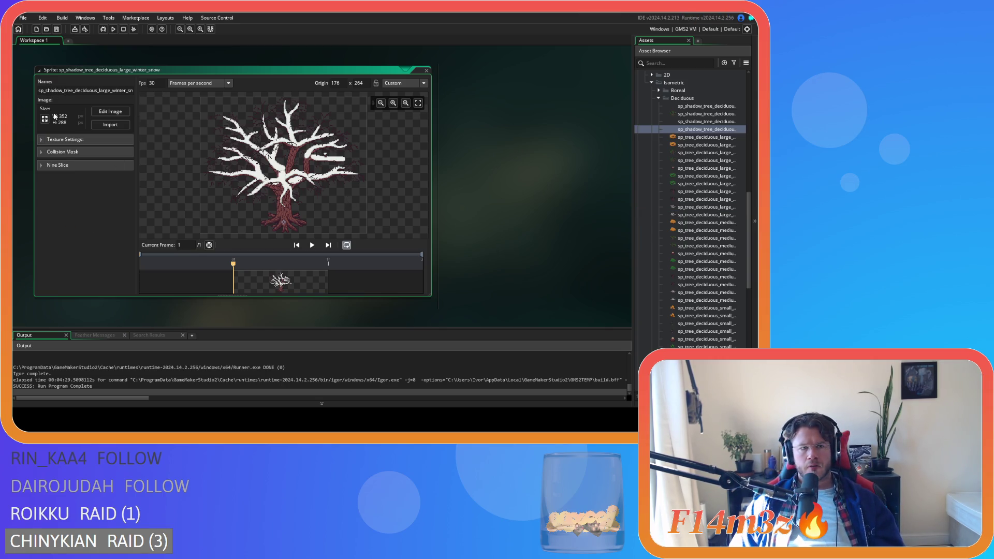
Crop the snow shadow sprite's canvas to 352×264 and close it.
click(44, 119)
click(144, 93)
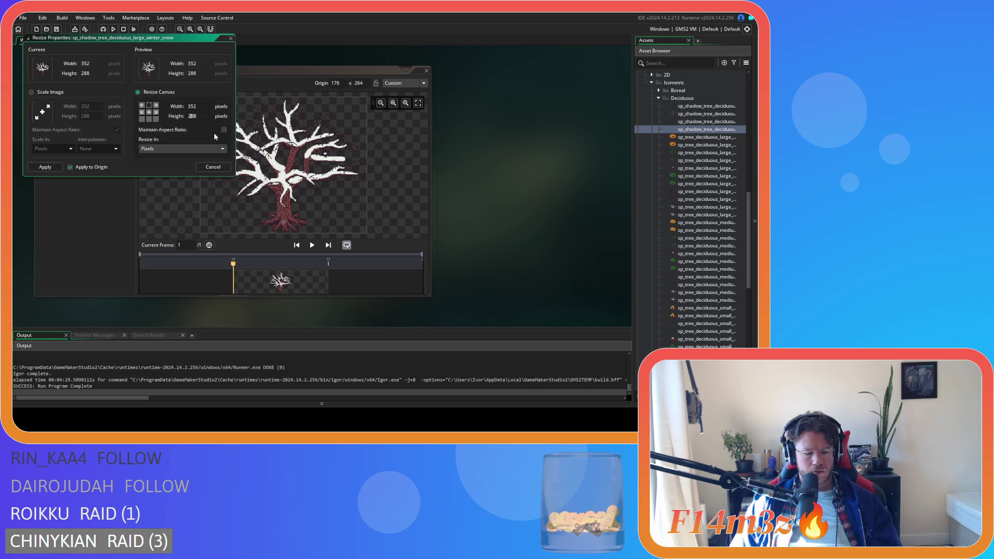
text(264)
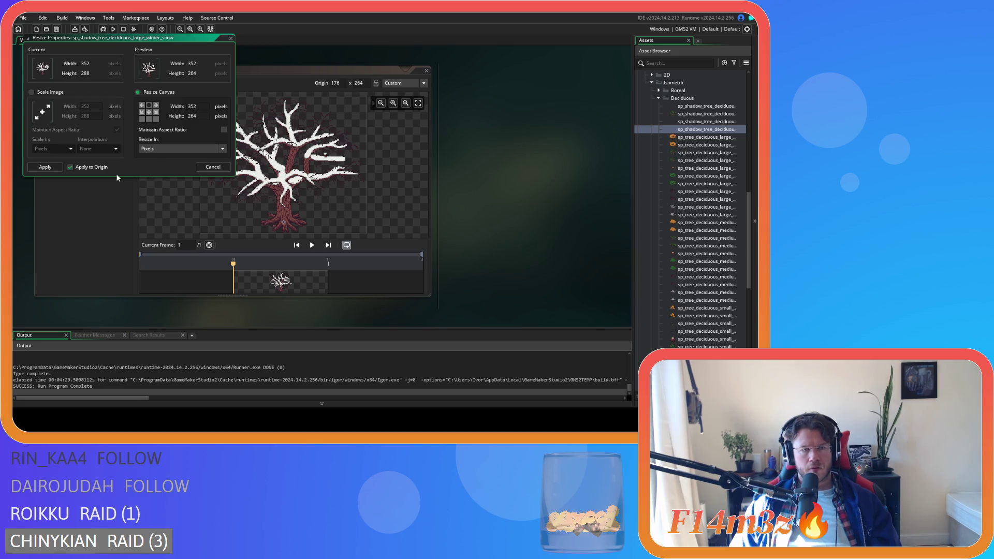
click(43, 168)
click(81, 231)
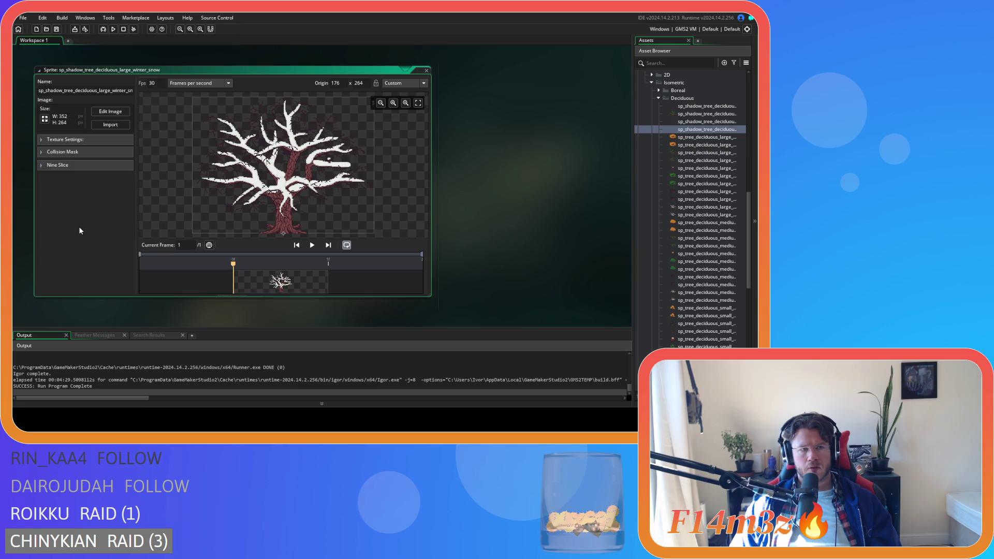
click(428, 70)
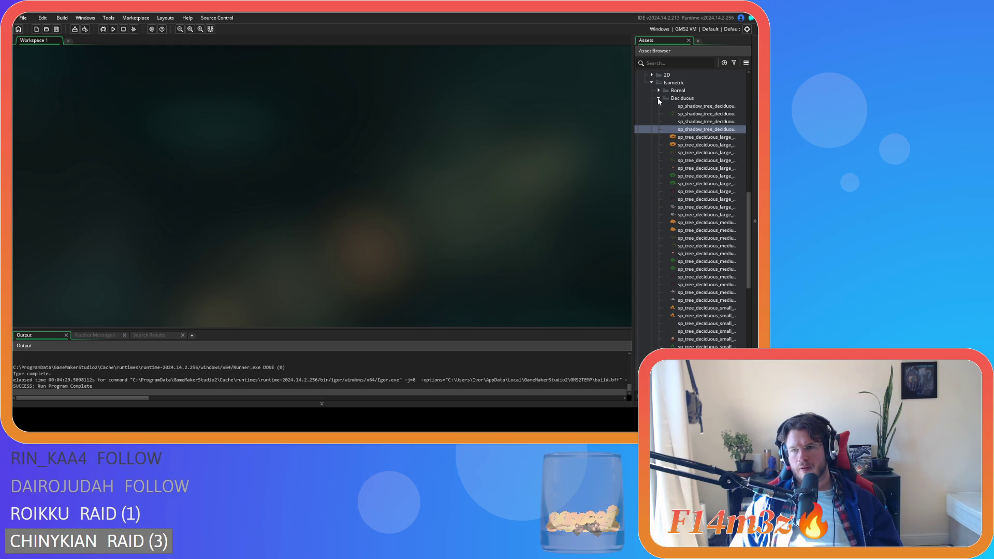
Rename sp_tree_deciduous_medium_autumn_1 to sp_shadow_tree_deciduous_medium_leafy.
scroll(673, 140, down, 2)
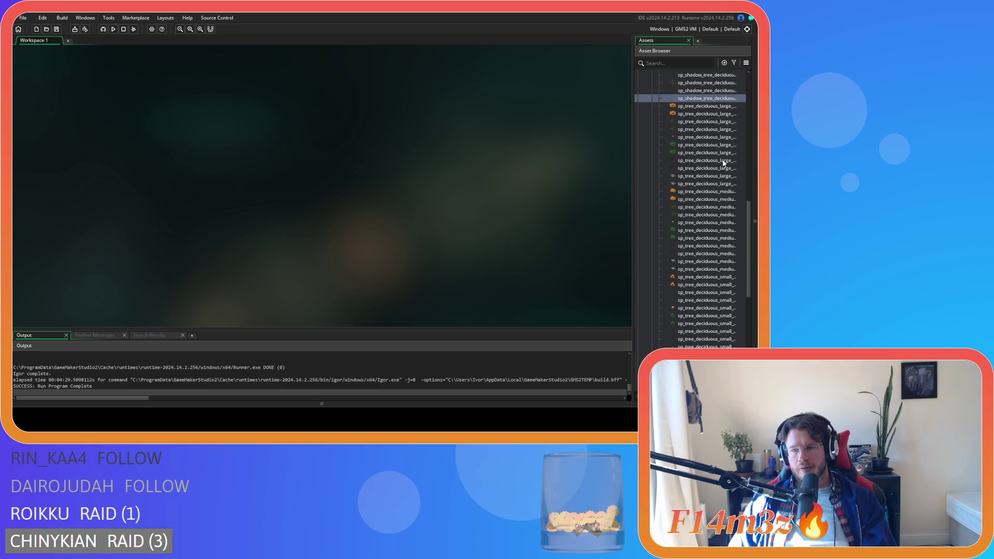
click(708, 192)
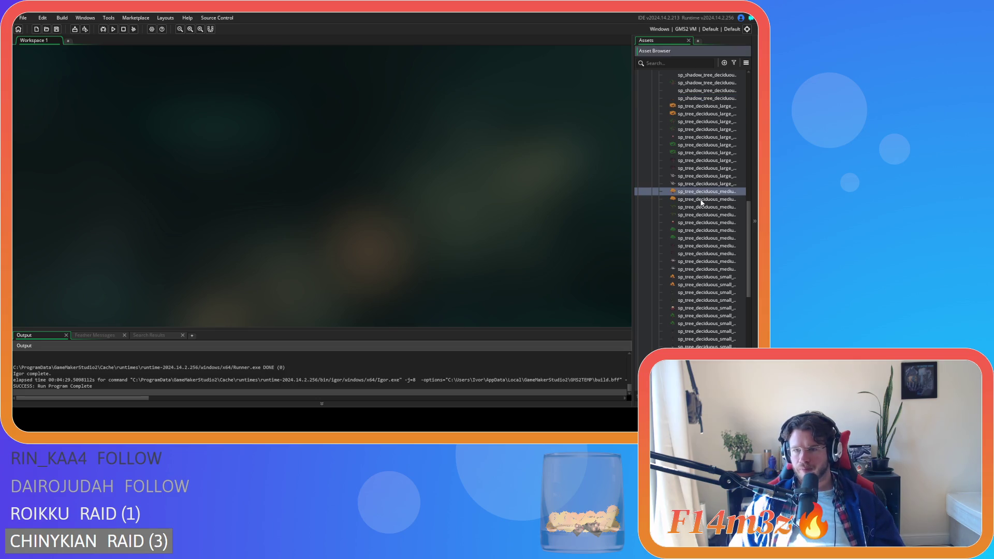
double_click(701, 202)
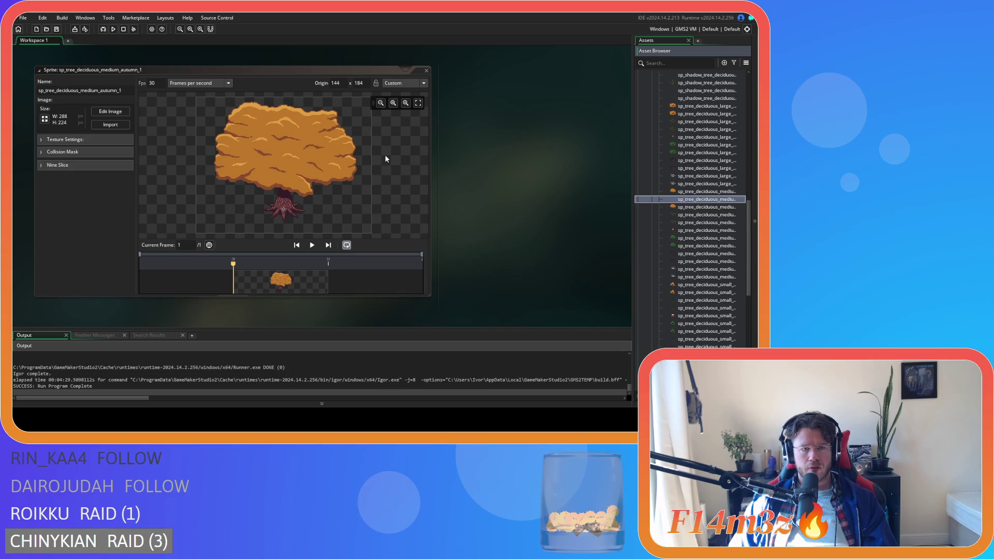
click(113, 91)
key(BackSpace)
key(BackSpace)
click(45, 91)
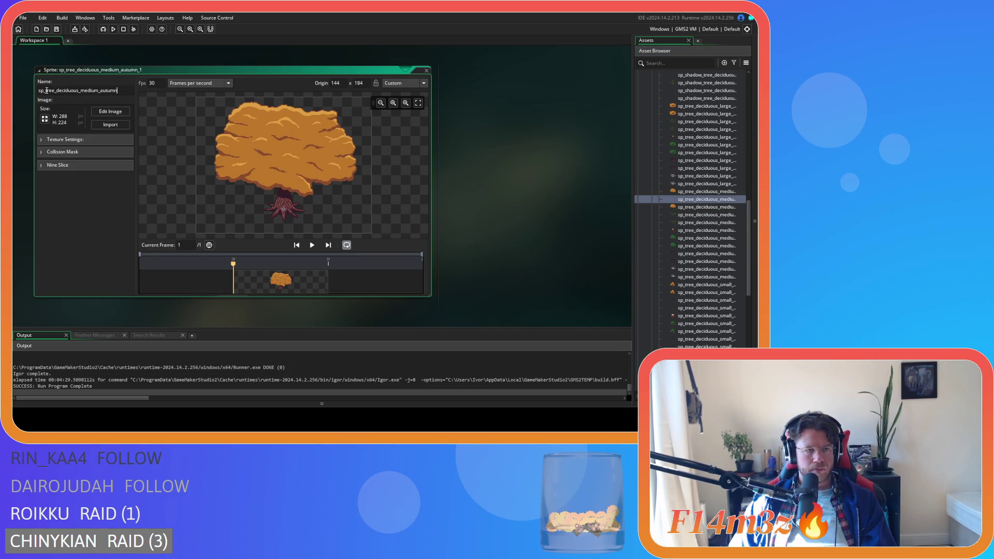
text(shadow_)
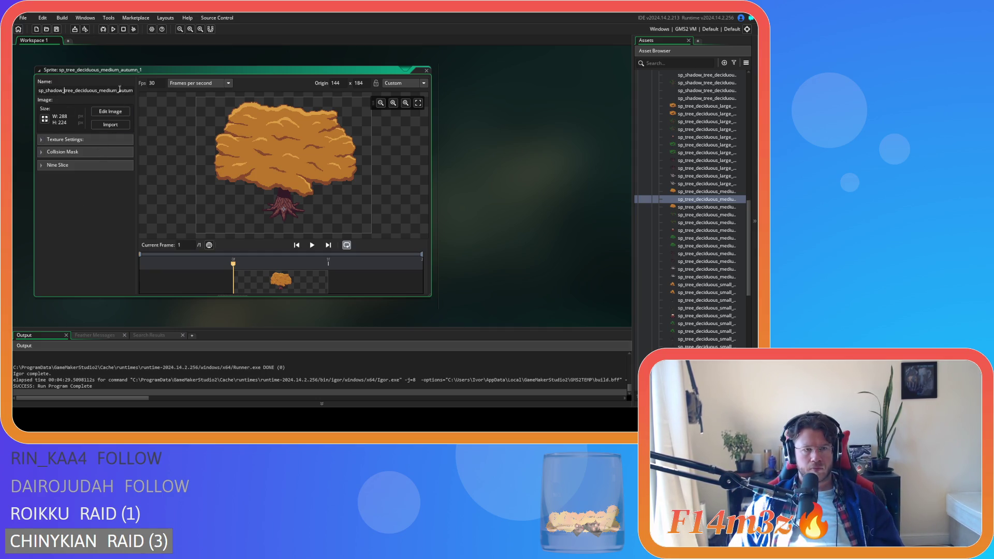
key(End)
key(BackSpace)
key(BackSpace)
key(BackSpace)
text(lea)
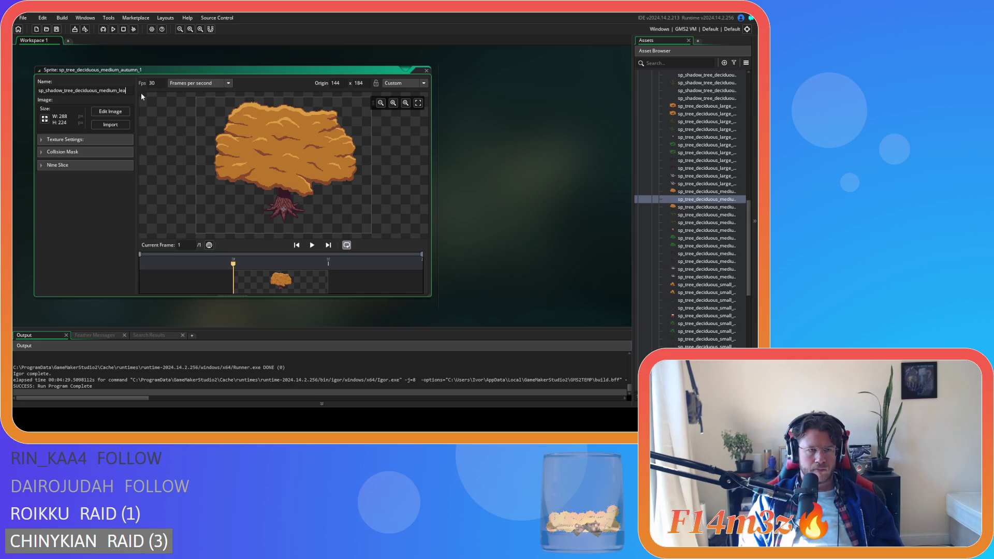
key(Return)
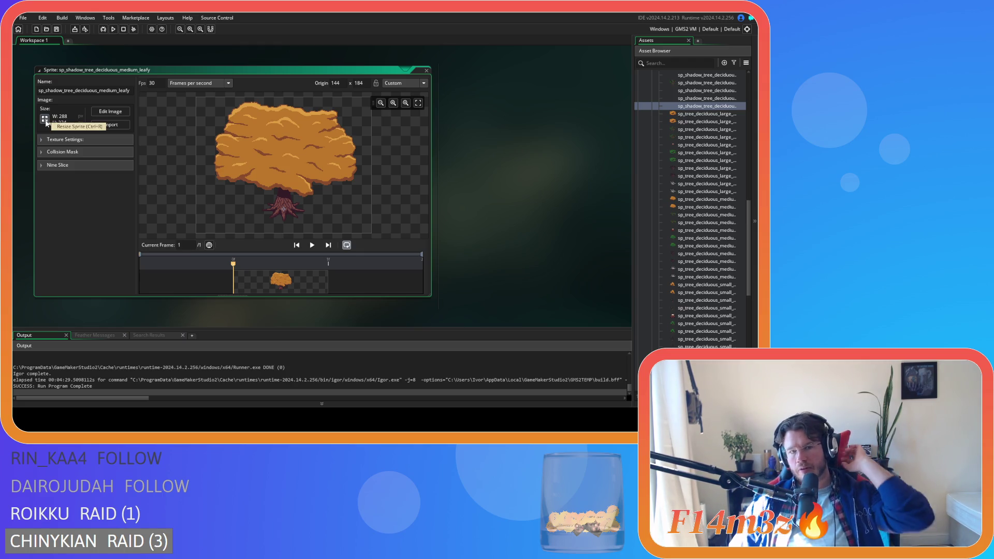
Close the medium leafy shadow sprite's editor.
scroll(304, 217, up, 2)
scroll(304, 216, down, 2)
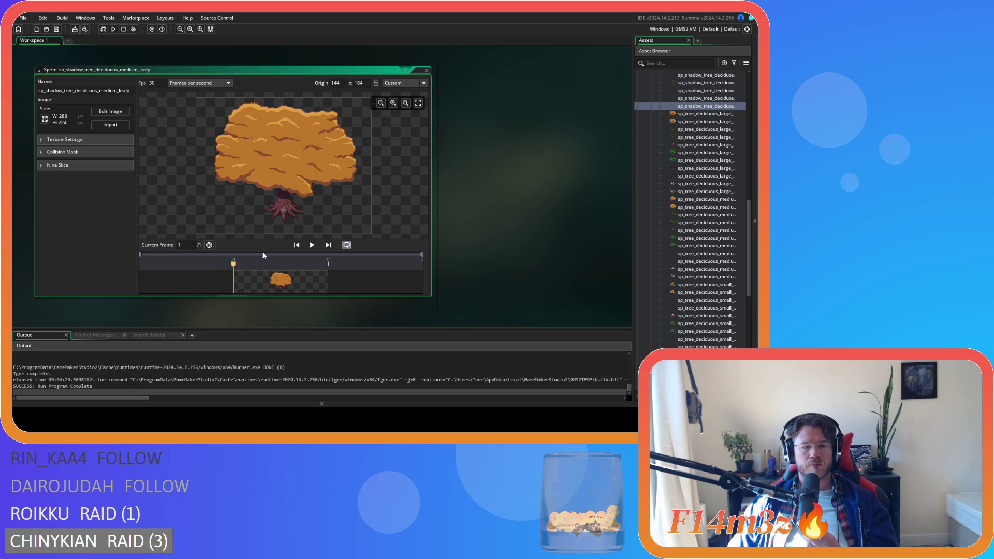
drag(429, 76, 428, 75)
click(427, 73)
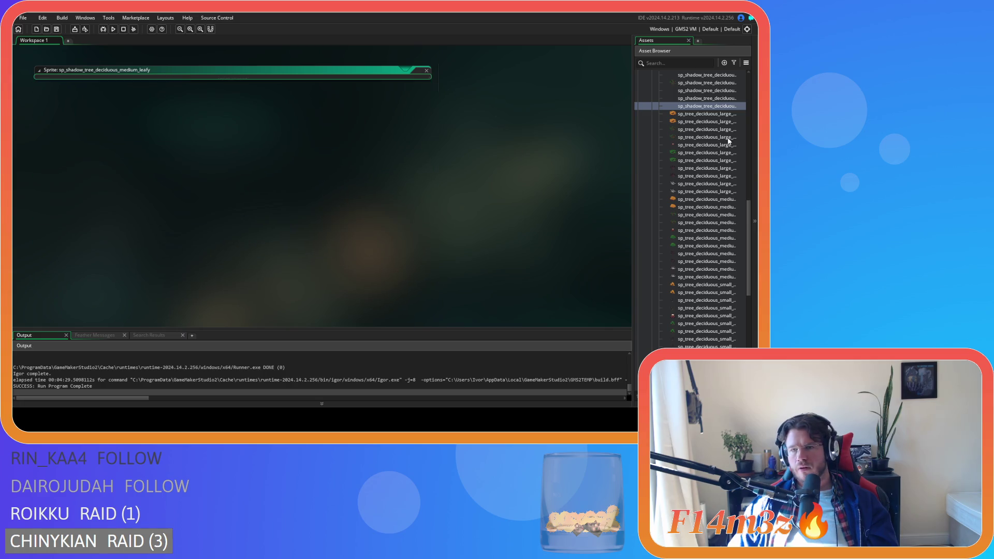
Crop sp_tree_deciduous_medium_autumn's canvas to 288×208 with a top-middle anchor, then close it.
double_click(722, 115)
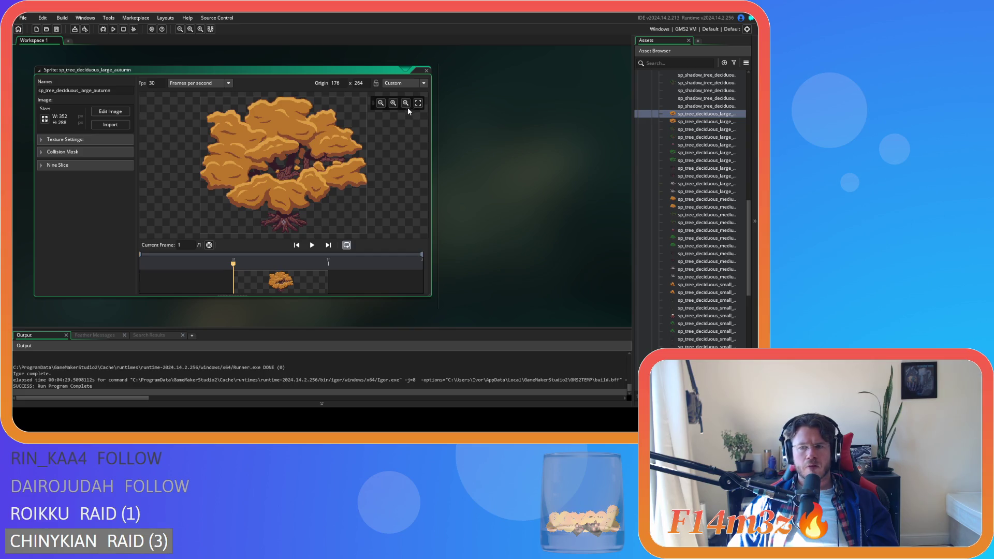
click(425, 71)
double_click(707, 199)
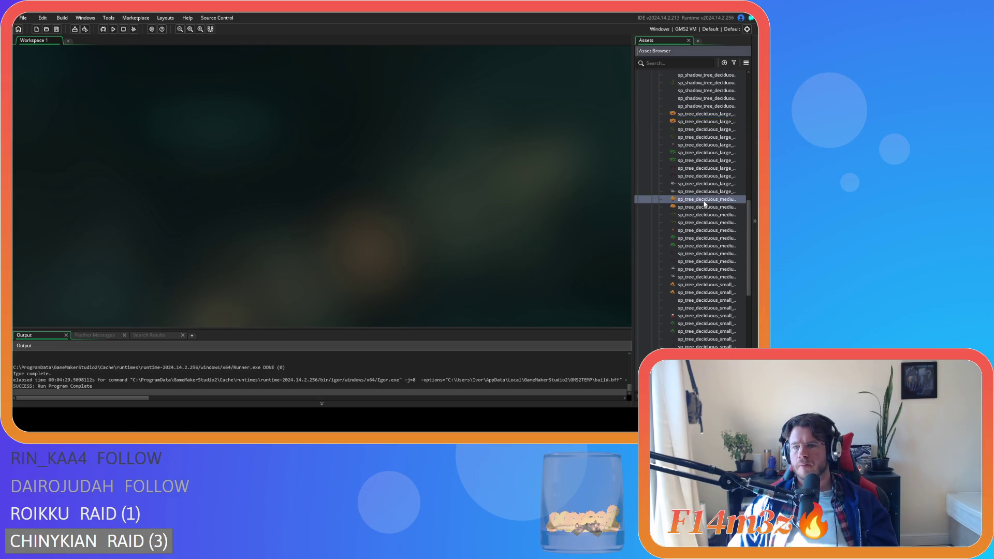
click(44, 119)
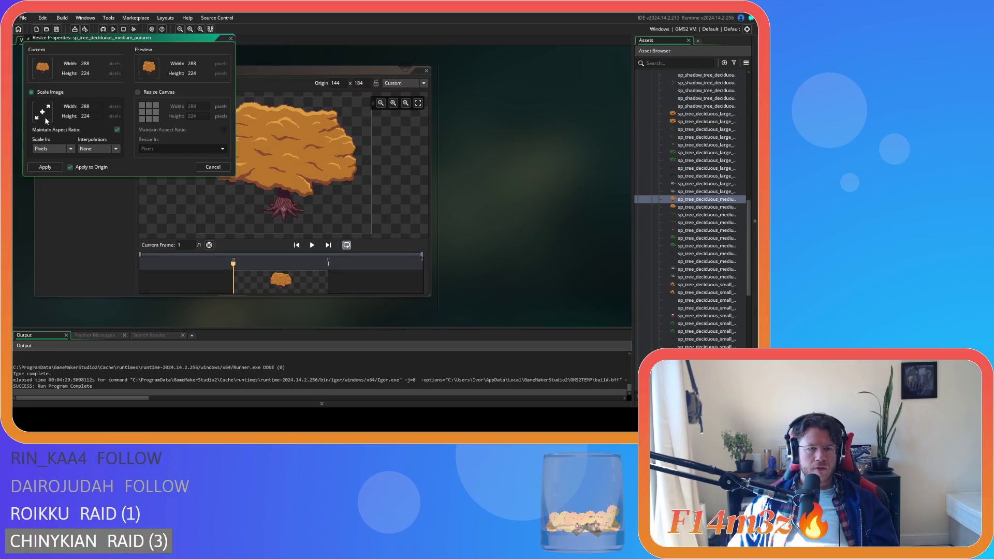
click(137, 93)
click(149, 106)
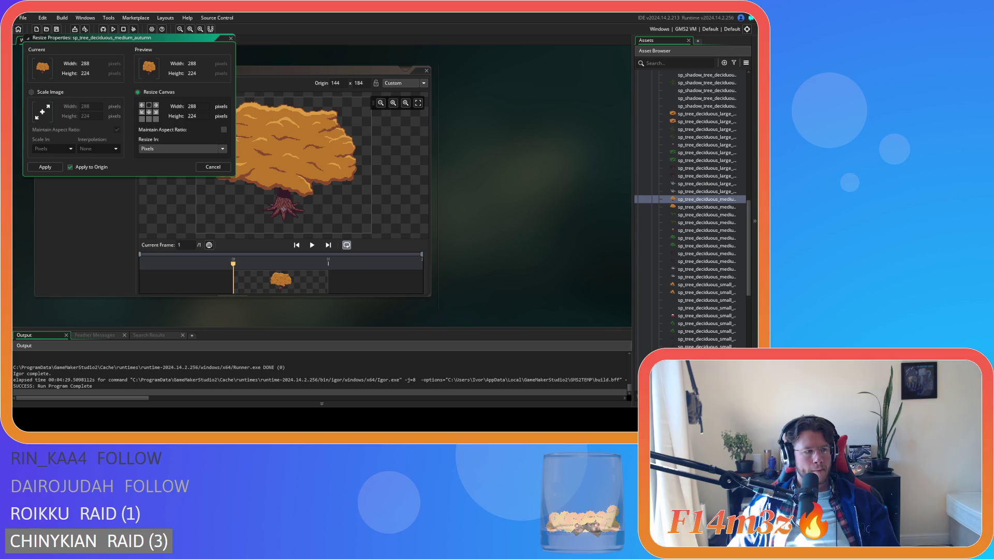
double_click(191, 116)
text(208)
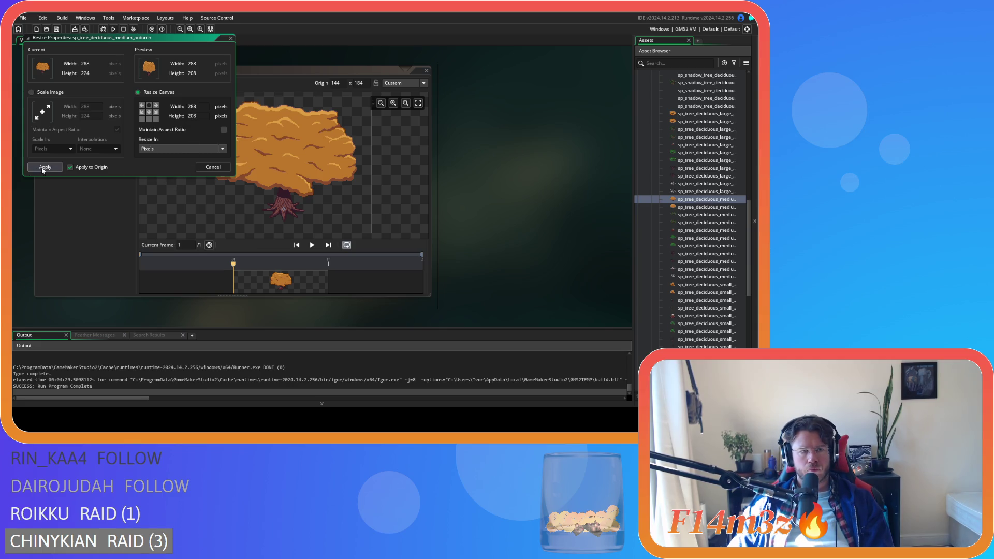
click(45, 167)
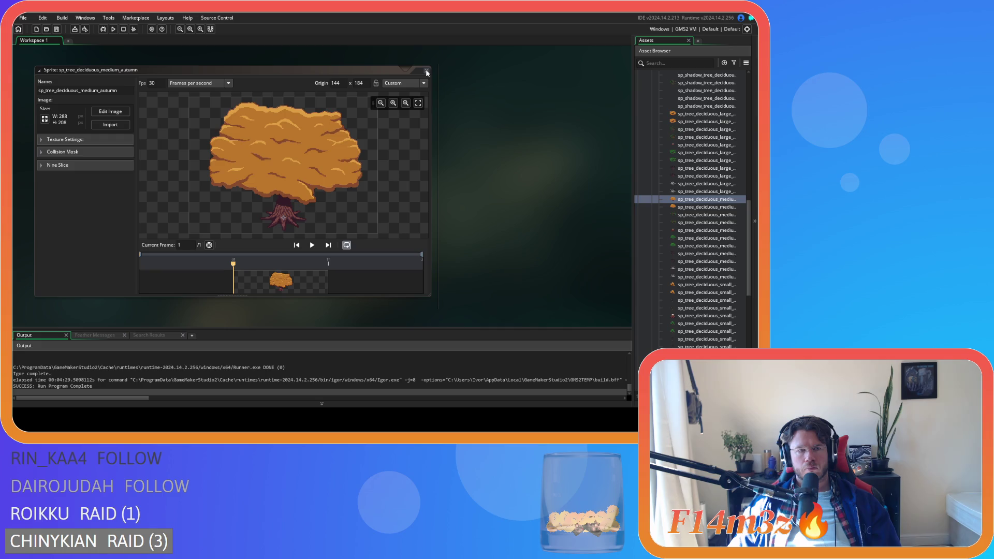
click(426, 71)
Open sp_tree_deciduous_medium_autumn_chopped, resize its canvas height to 208, and close it.
click(703, 207)
double_click(703, 208)
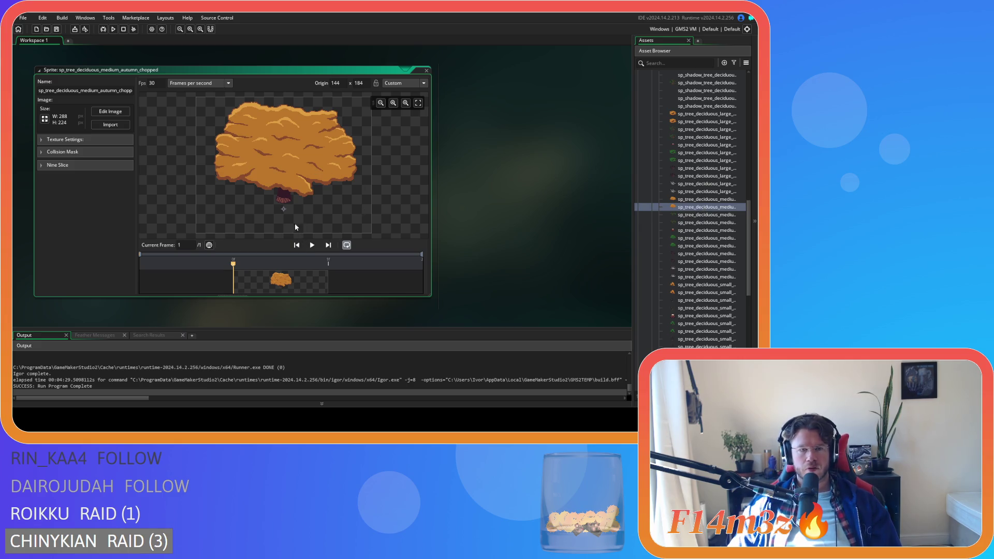
click(45, 120)
click(138, 92)
click(191, 116)
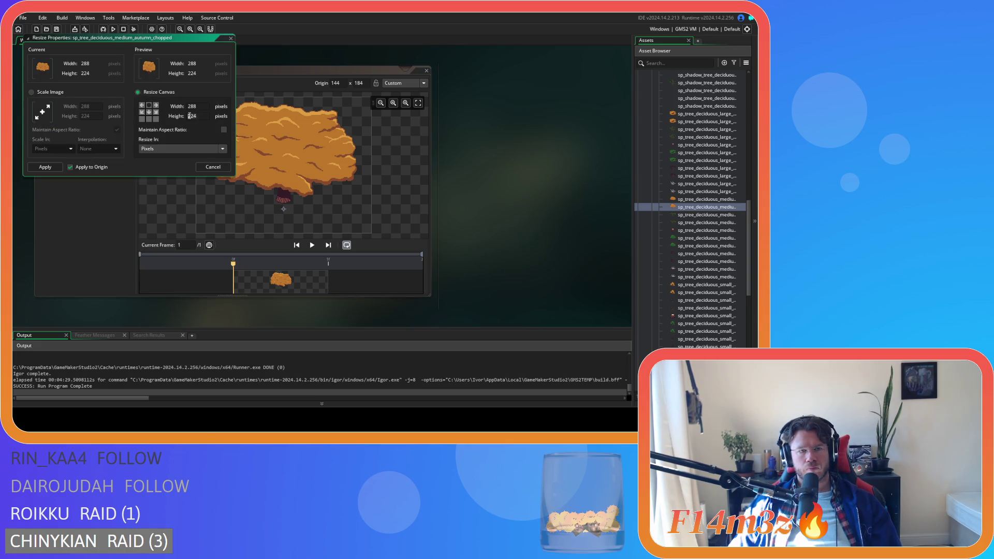
text(208)
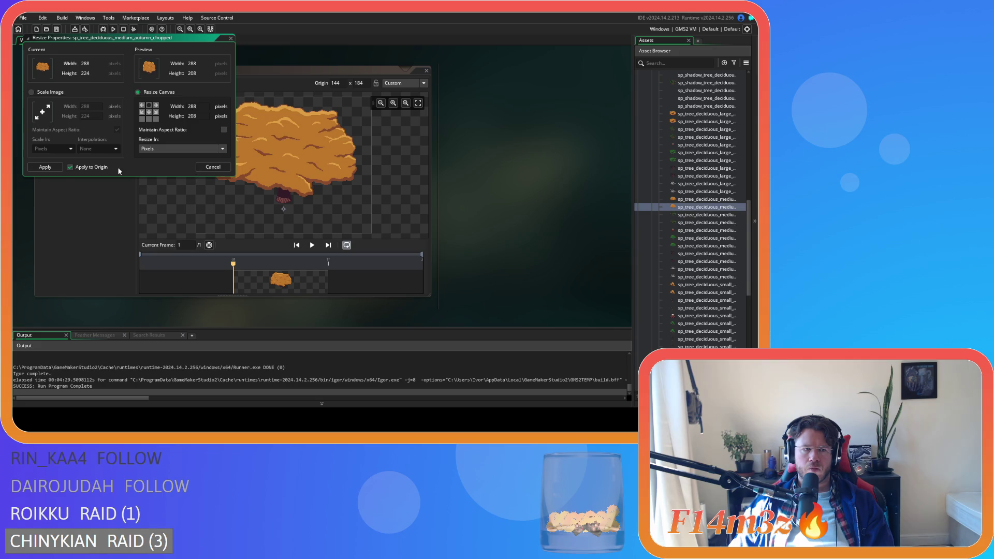
click(46, 167)
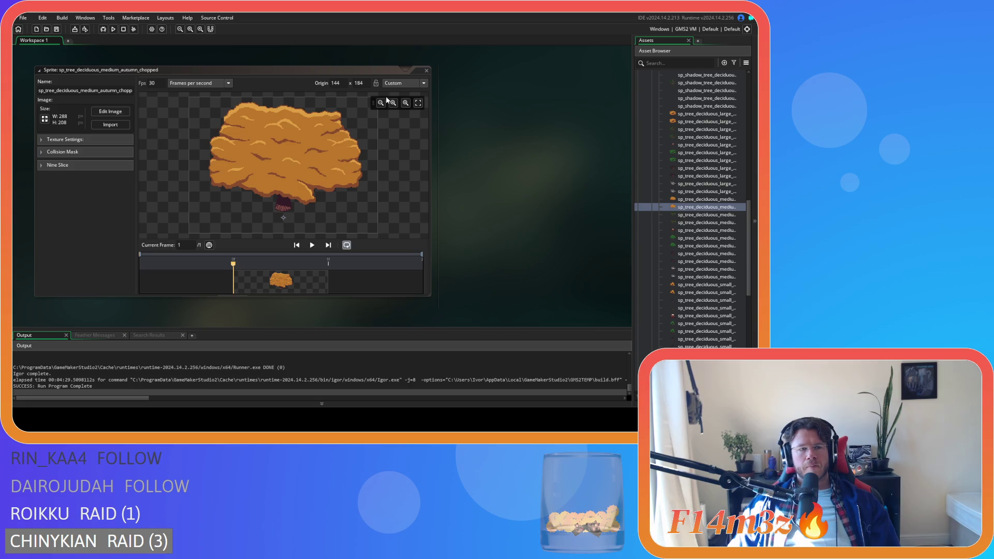
click(426, 70)
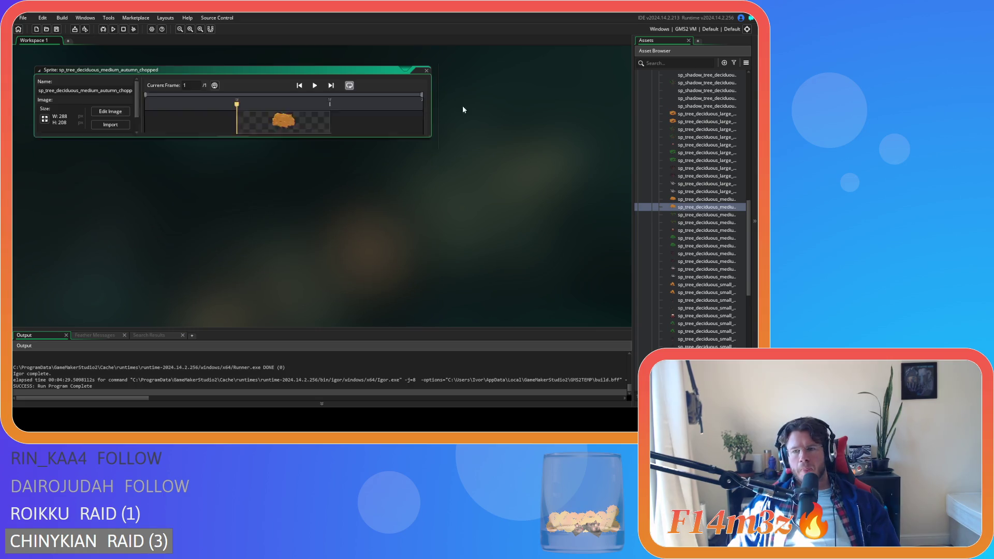
Crop the medium spring tree sprite's canvas to 288×208 and close it.
double_click(702, 214)
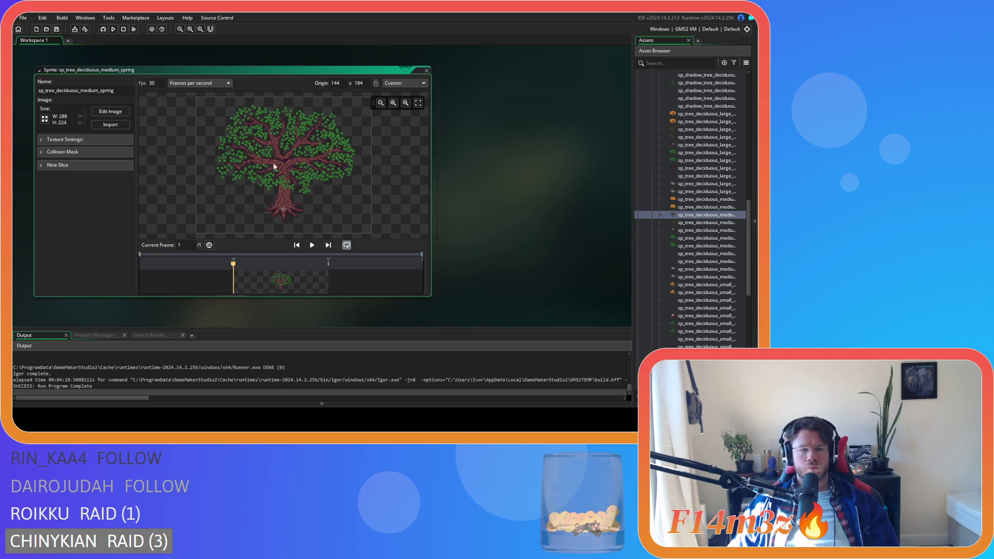
click(45, 119)
click(137, 92)
text(208)
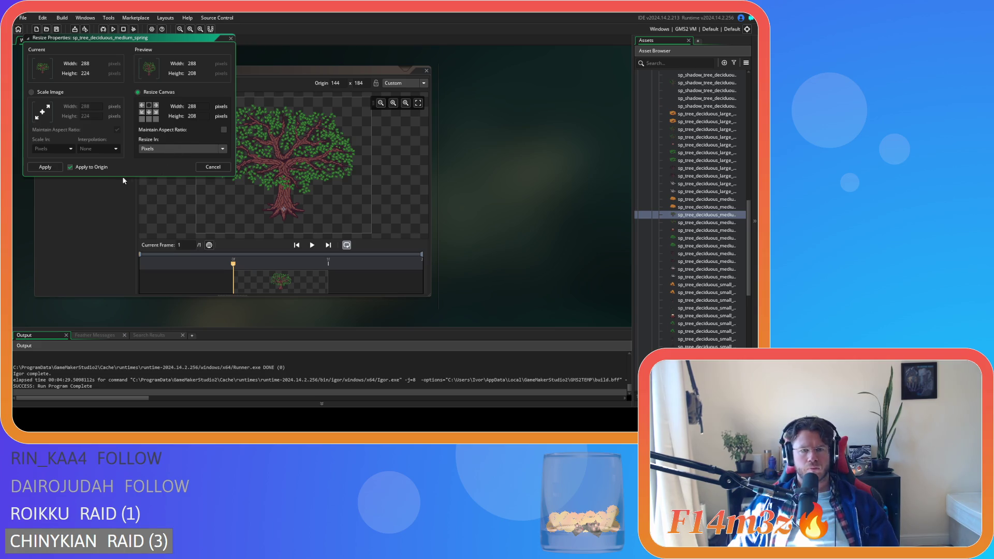
click(37, 166)
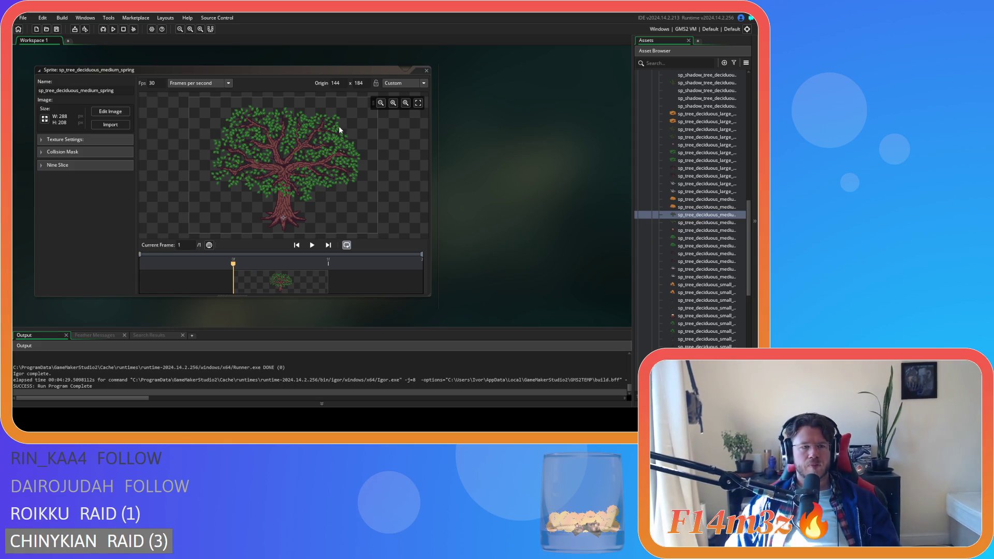
click(426, 70)
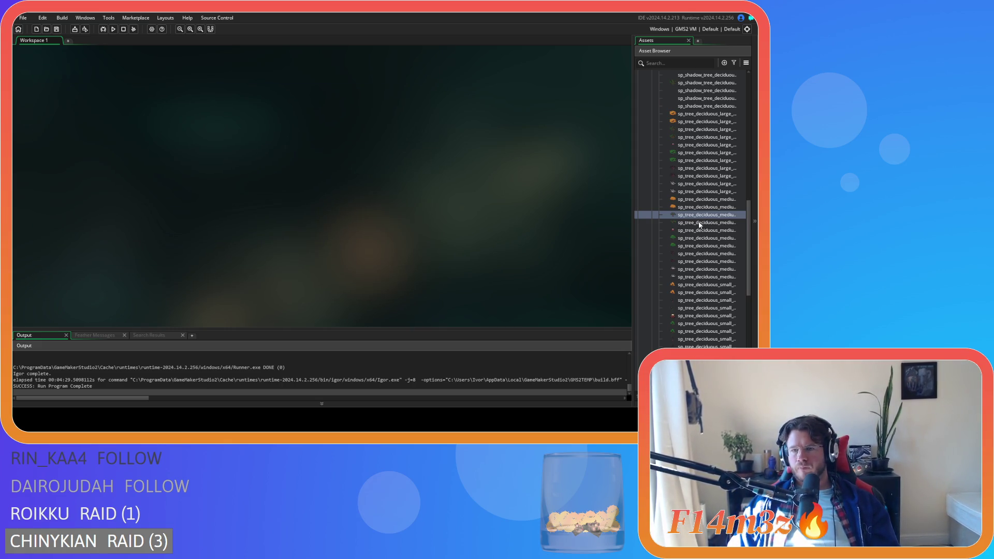
Crop sp_tree_deciduous_medium_spring_chopped's canvas to height 208 and close it.
double_click(701, 223)
click(45, 118)
click(138, 92)
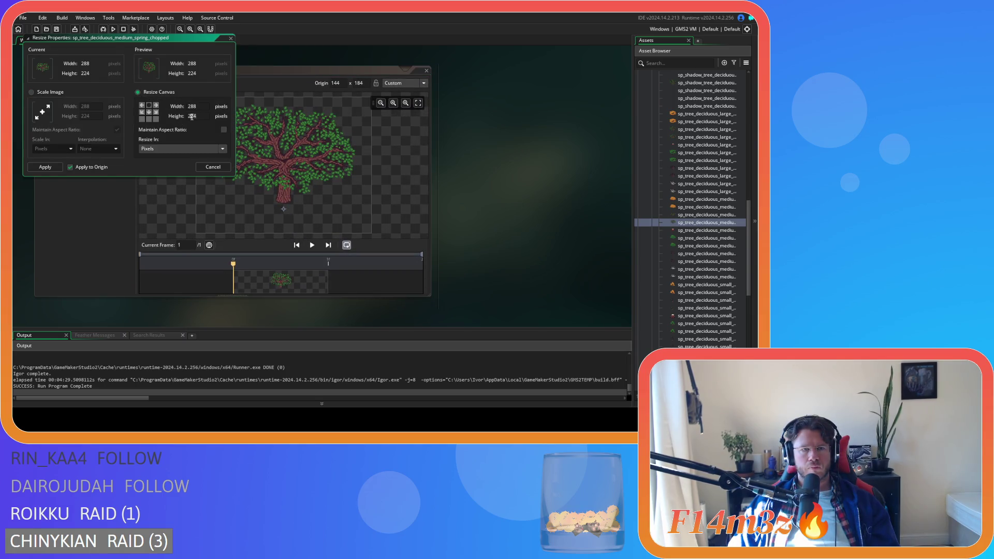
text(208)
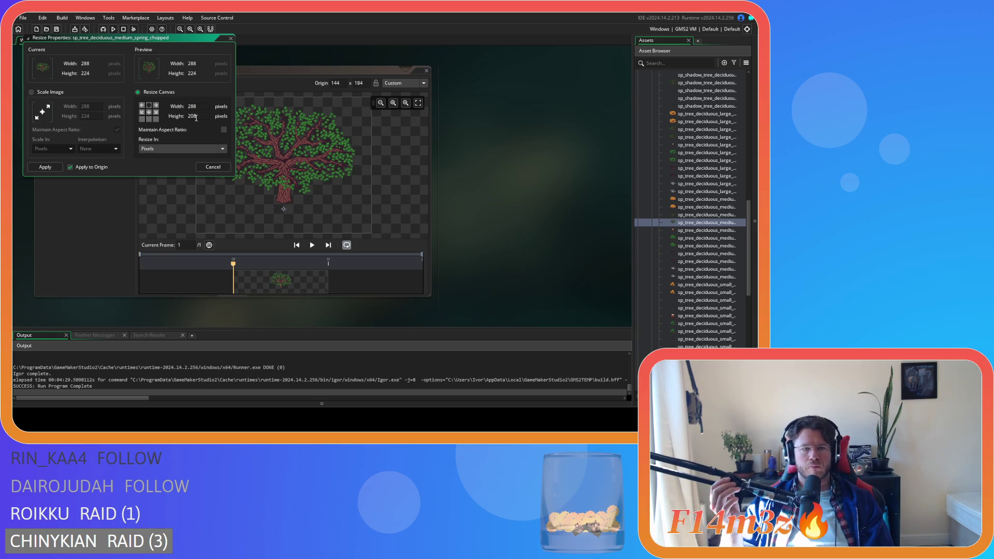
click(139, 168)
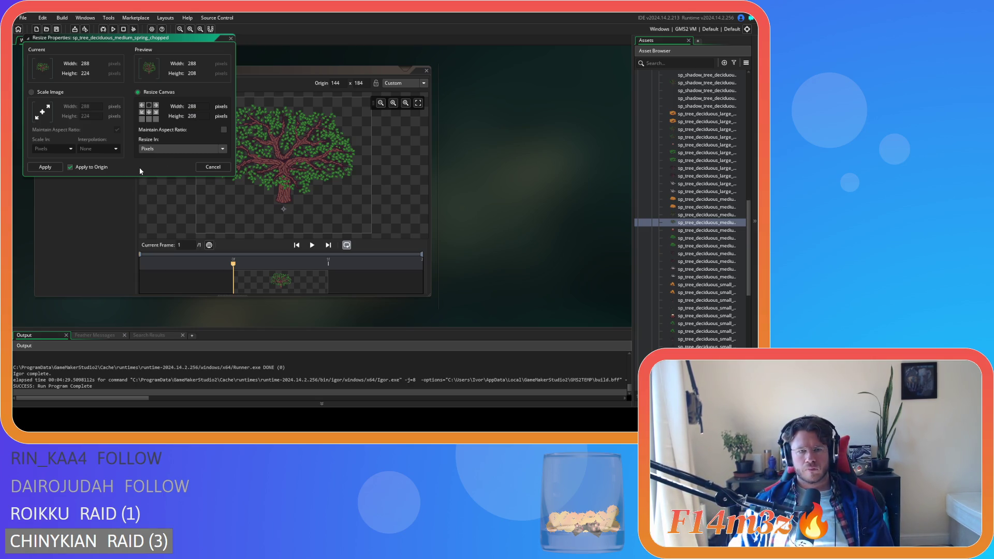
click(39, 167)
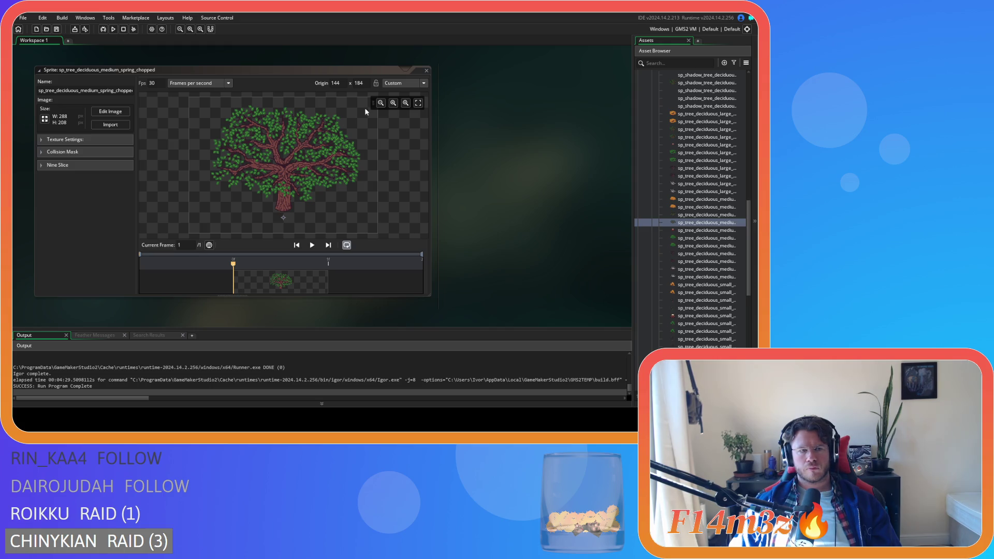
click(426, 71)
click(706, 233)
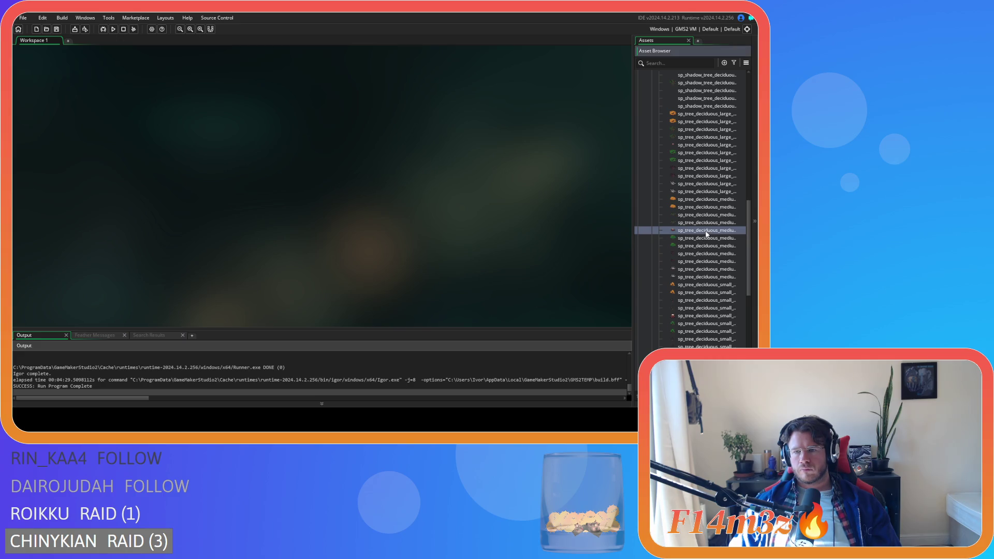
double_click(707, 231)
Close the stump sprite, then crop the medium summer tree sprite's canvas to 288×208, anchored top-centre.
click(426, 70)
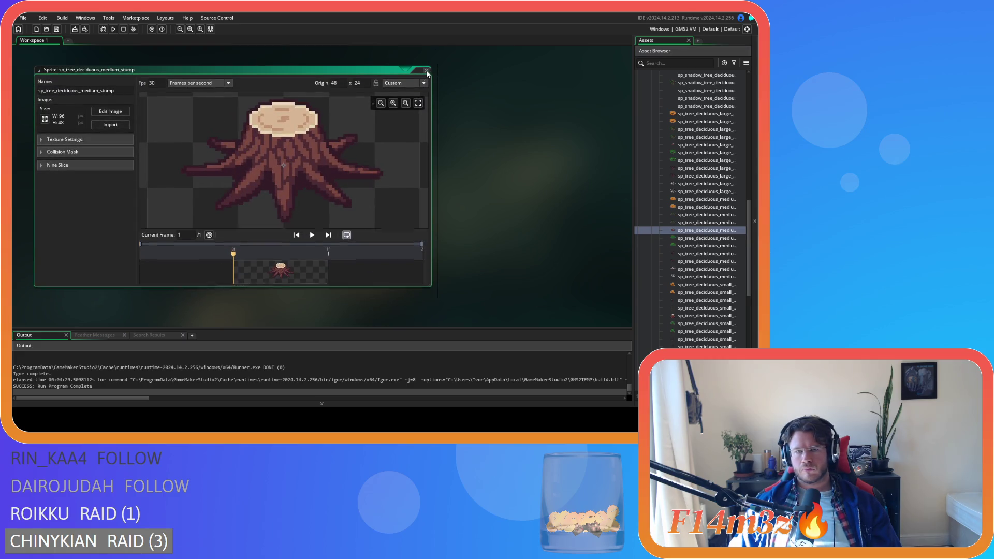
click(704, 239)
double_click(705, 239)
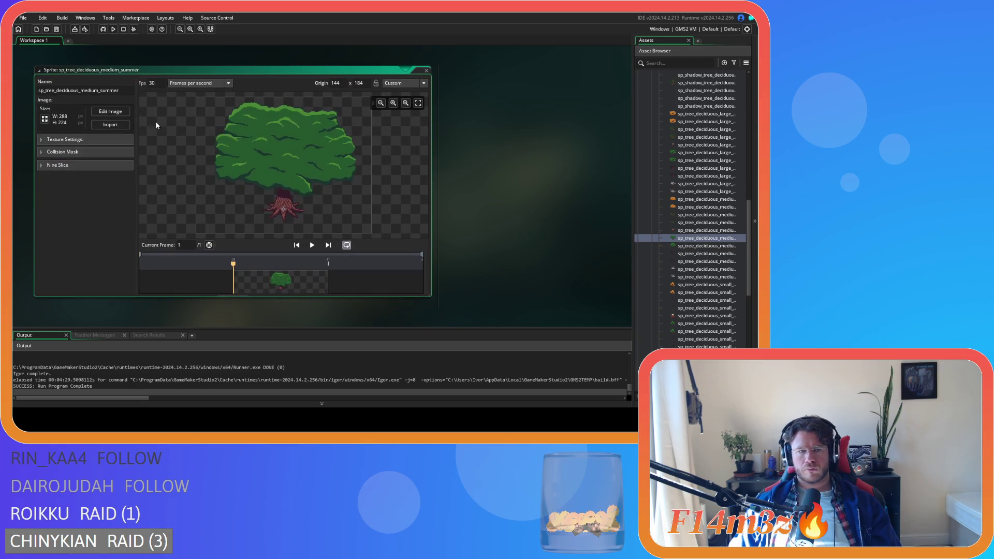
click(44, 119)
click(137, 92)
click(149, 106)
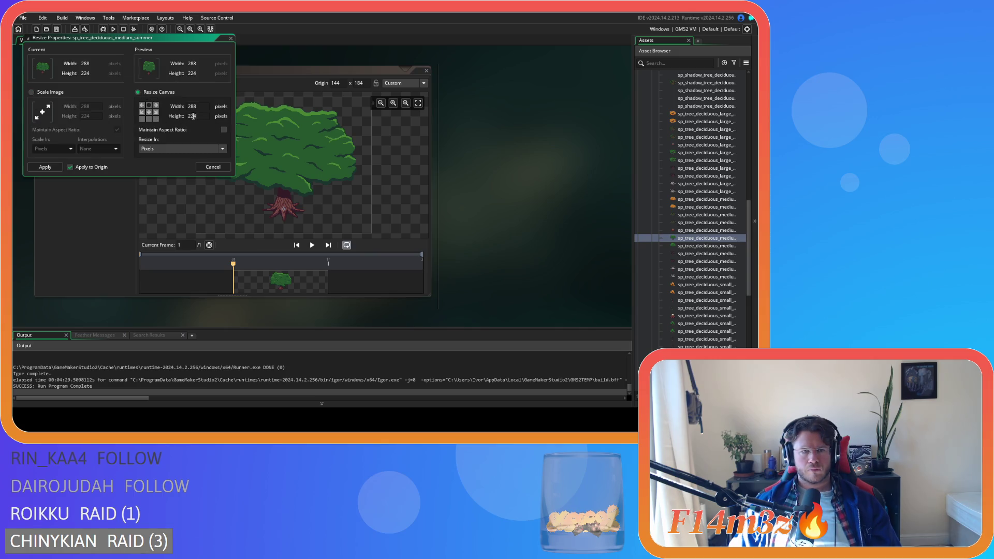
double_click(192, 116)
text(208)
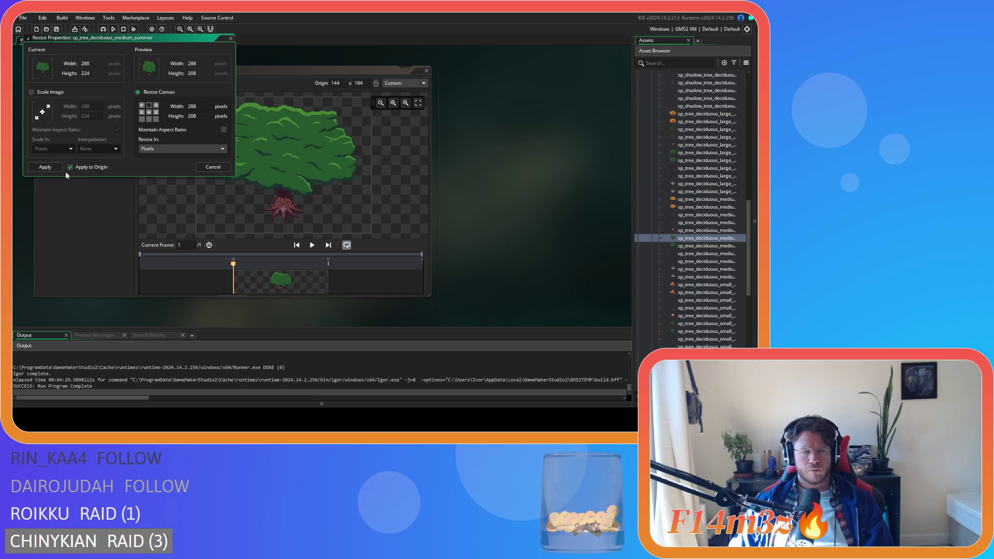
click(52, 167)
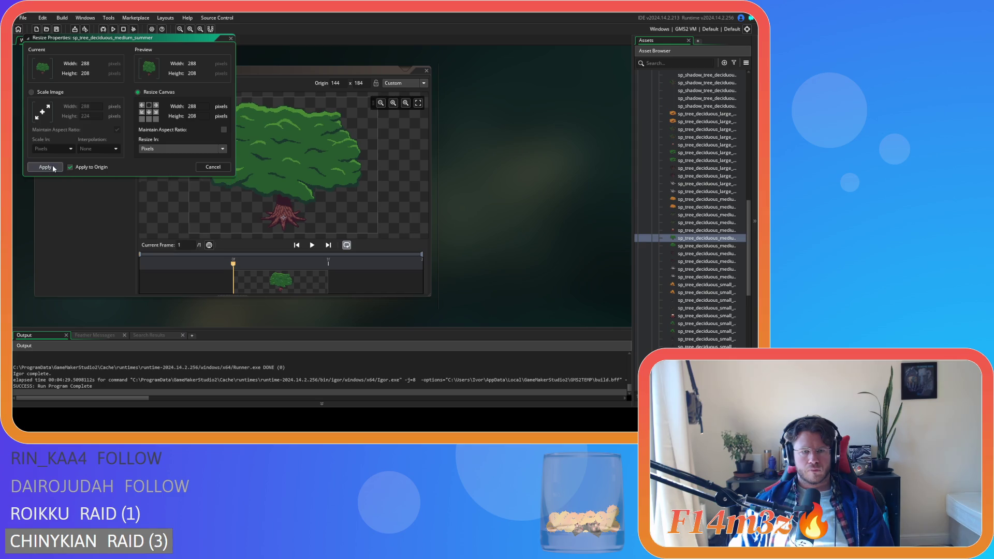
click(427, 70)
Crop sp_tree_deciduous_medium_summer_chopped's canvas to 288×208, anchored top-centre.
double_click(705, 246)
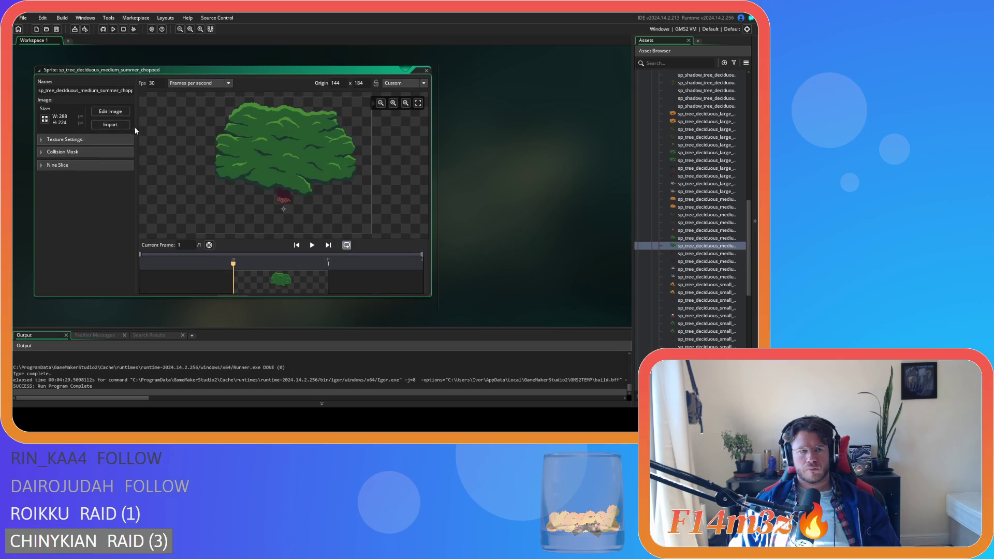
click(45, 120)
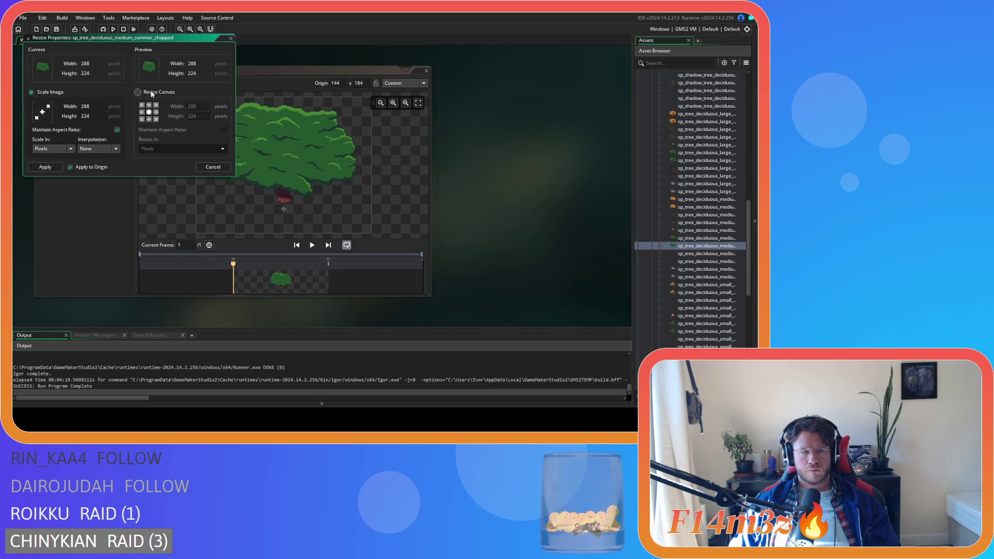
click(152, 94)
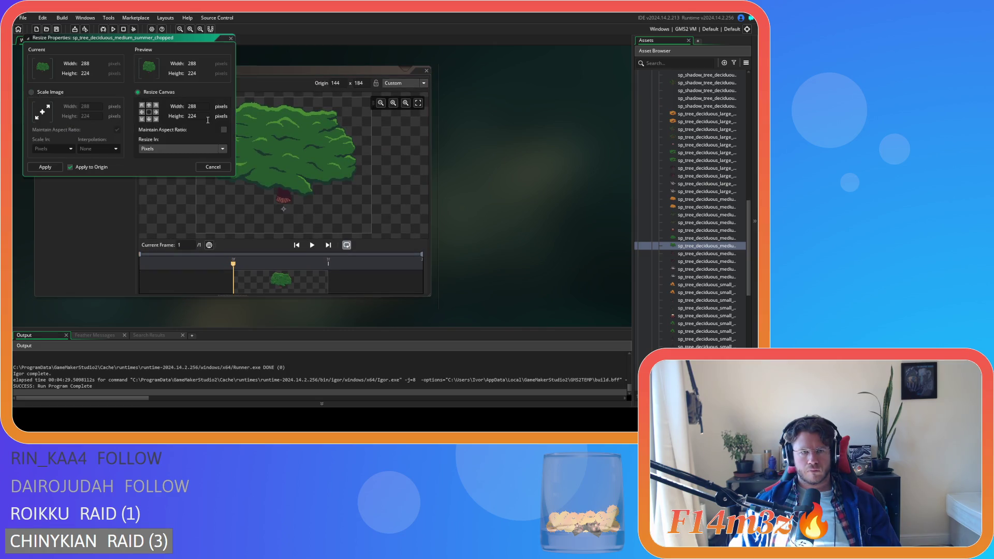
click(149, 105)
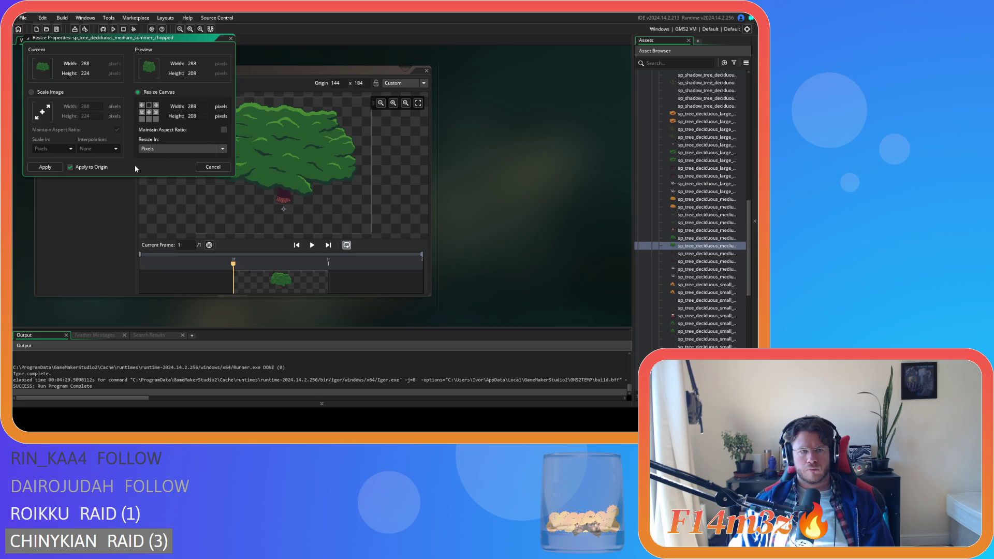
click(58, 168)
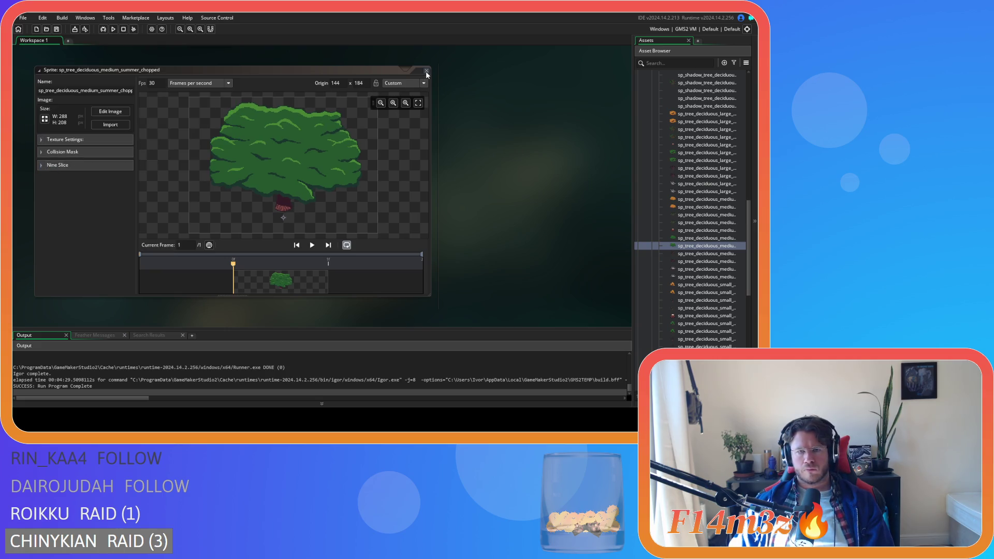
Crop the medium winter tree sprite's canvas to 288×208, anchored top-centre.
double_click(708, 255)
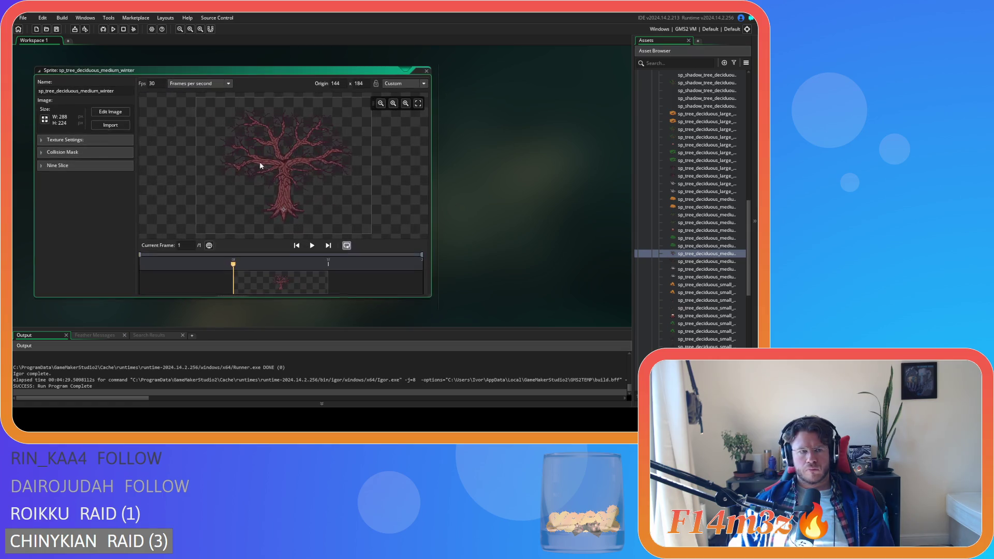
click(44, 119)
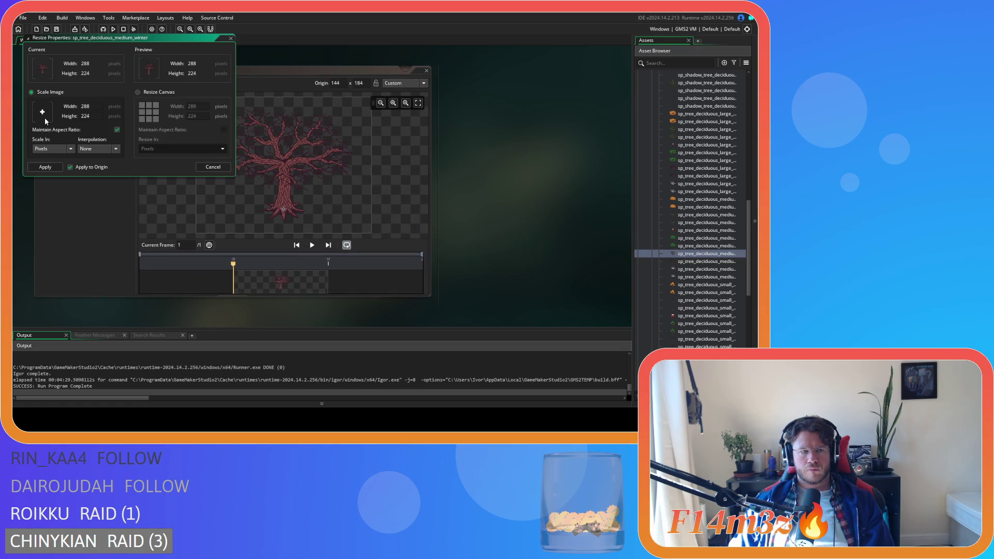
click(150, 92)
click(148, 105)
text(208)
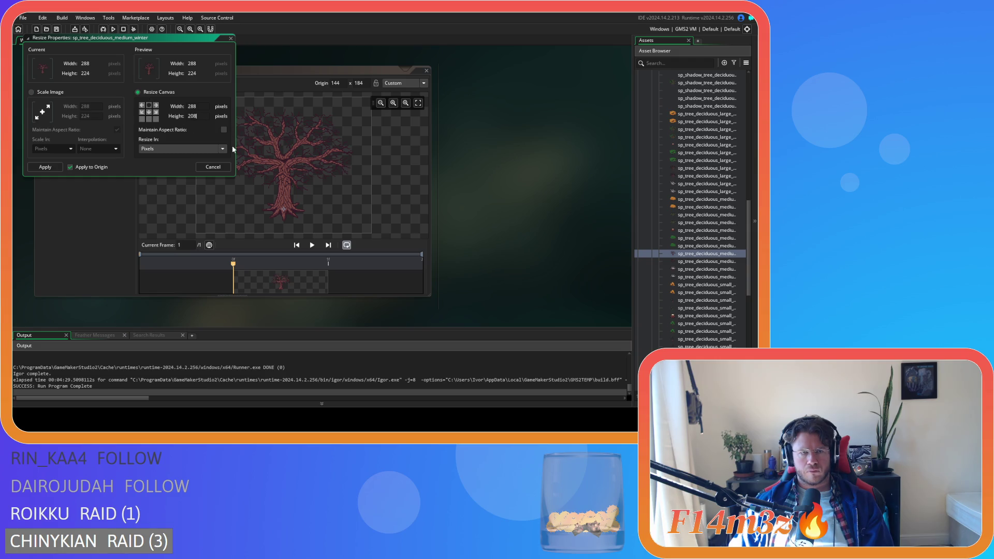
click(44, 167)
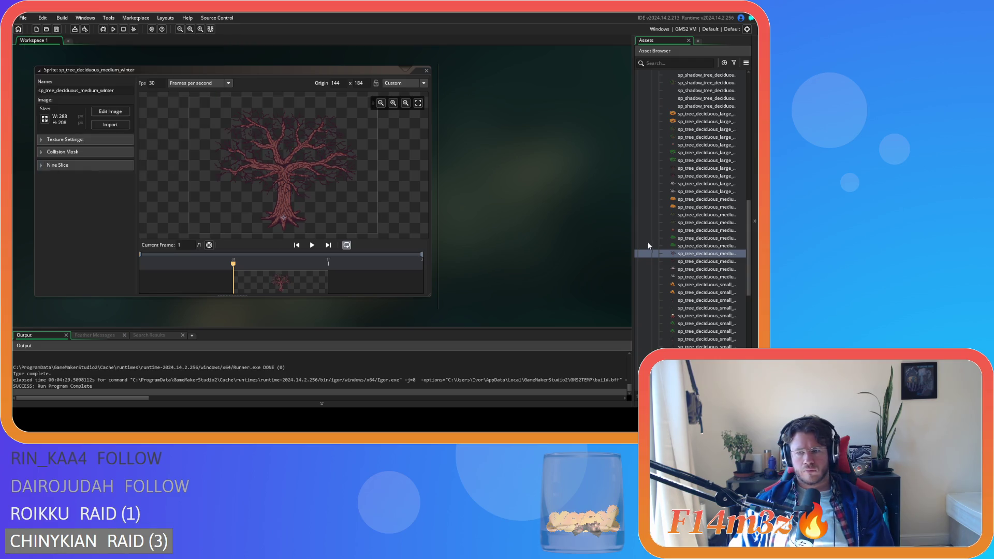
click(426, 70)
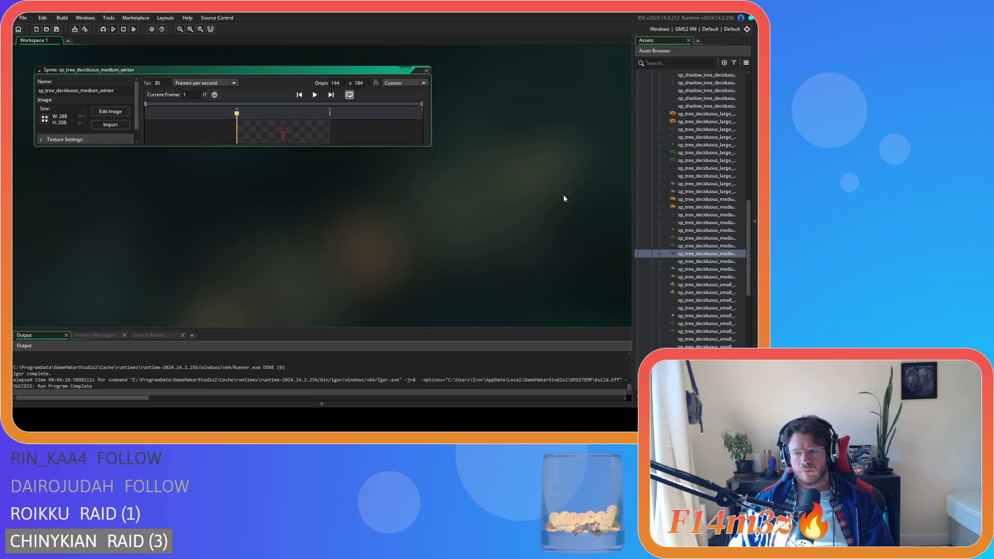
Crop sp_tree_deciduous_medium_winter_chopped's canvas to height 208 (288×208) and close its editor.
double_click(707, 262)
click(44, 119)
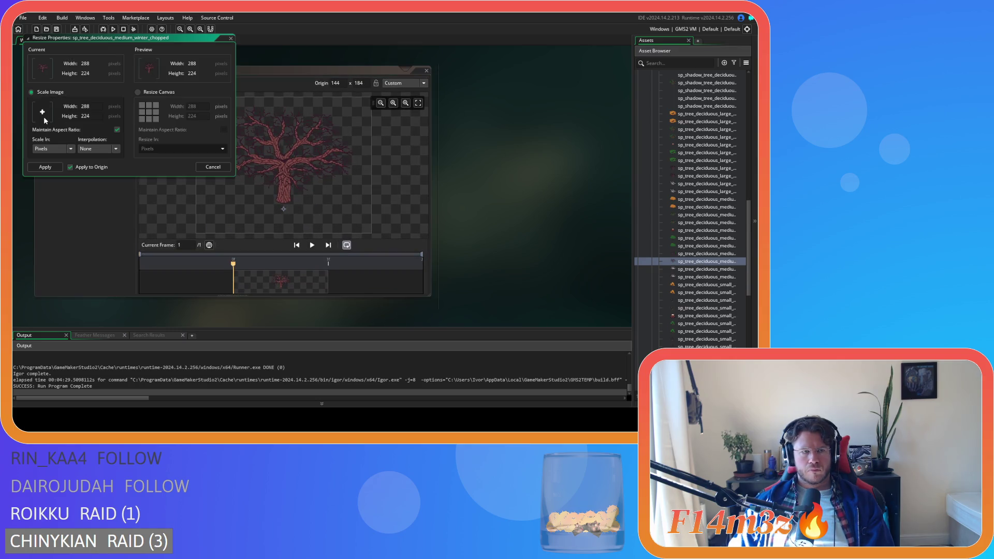
click(152, 95)
double_click(200, 117)
text(208)
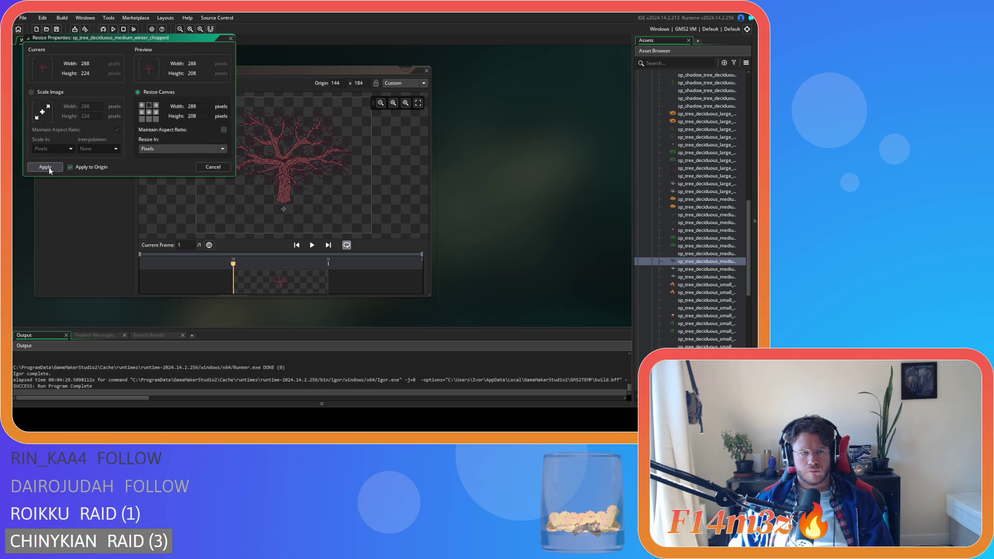
click(46, 168)
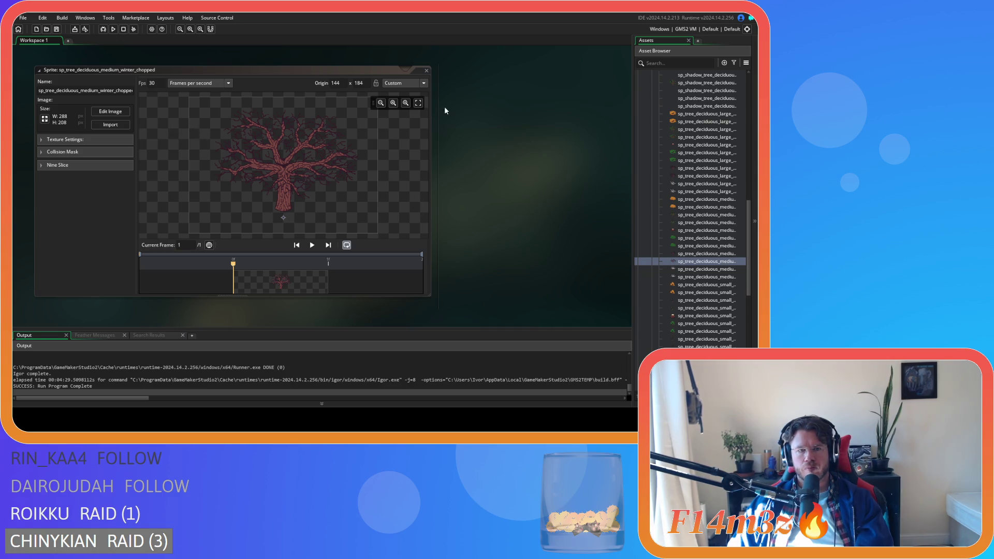
click(428, 70)
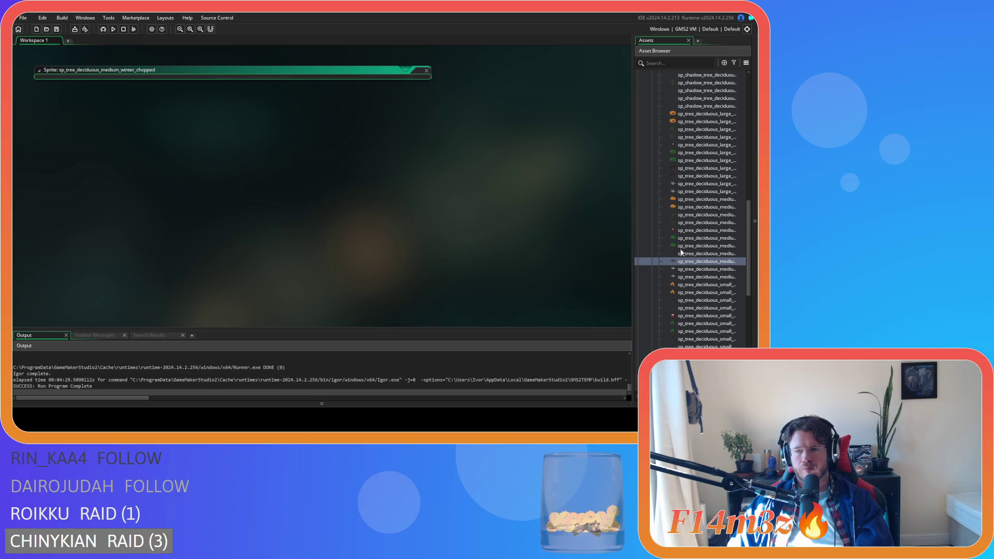
Crop sp_tree_deciduous_medium_winter_snow's canvas to height 208, anchored top-centre, giving 288×208.
double_click(708, 269)
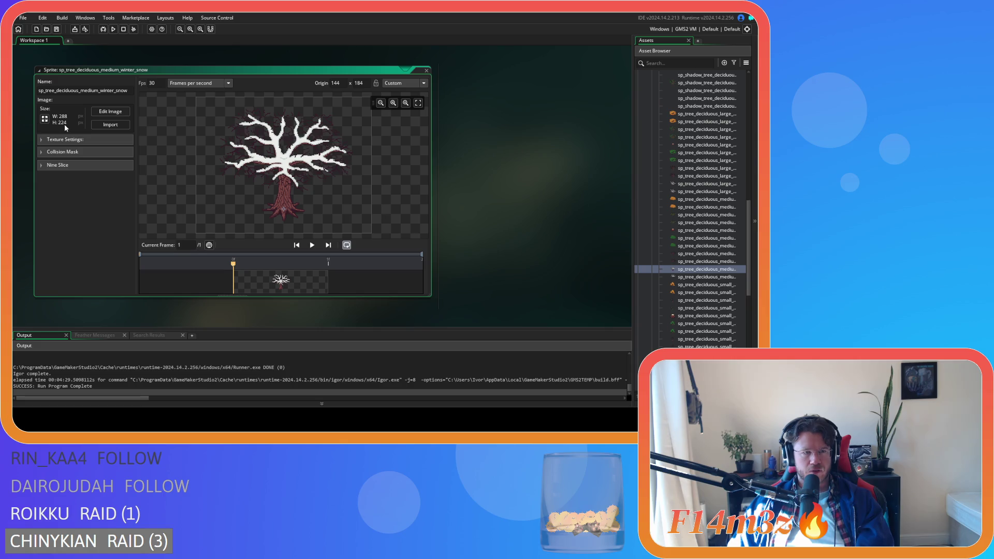
click(47, 121)
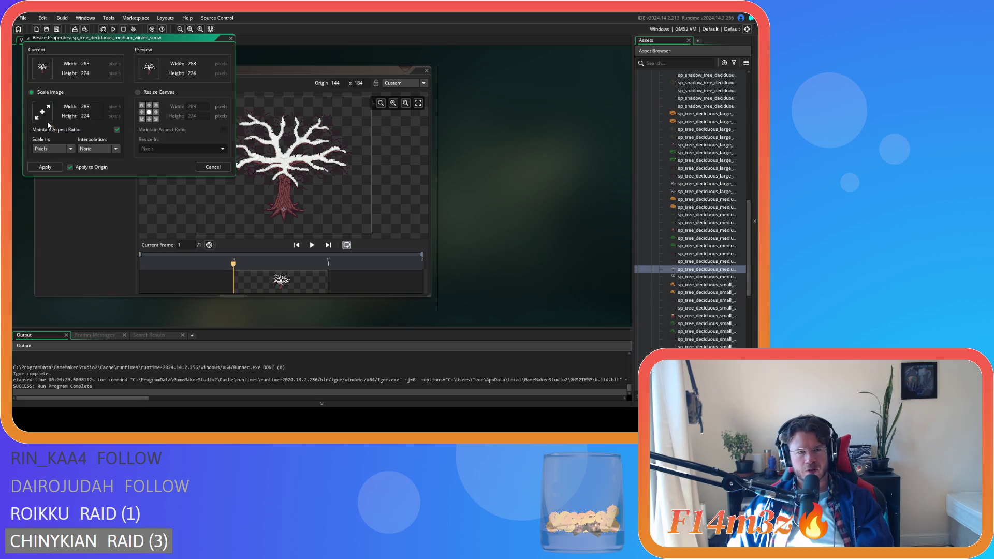
click(138, 93)
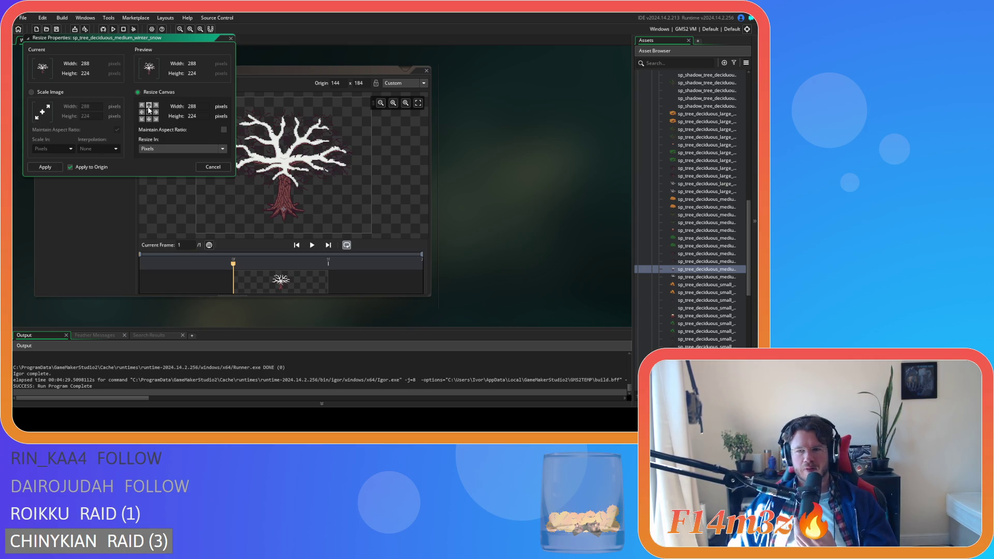
click(149, 107)
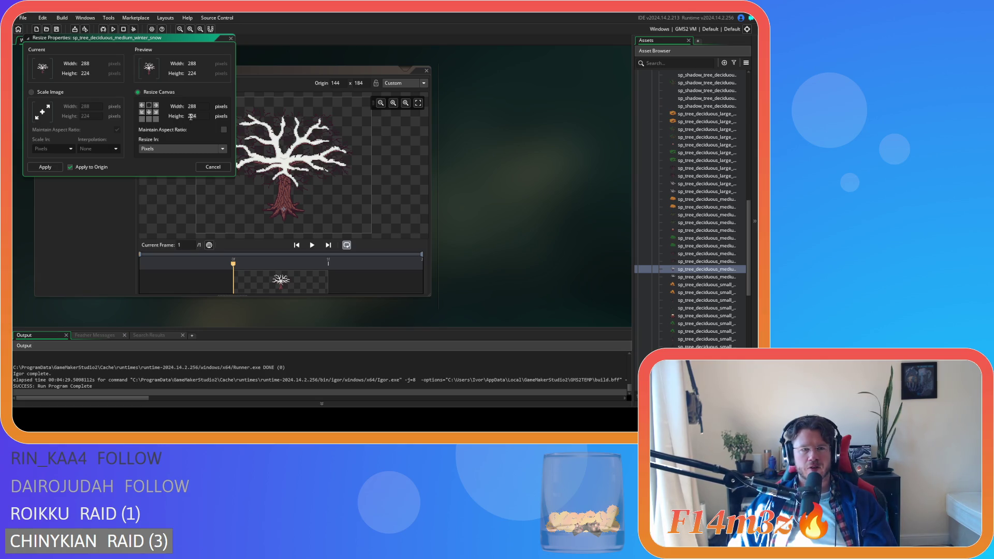
text(208)
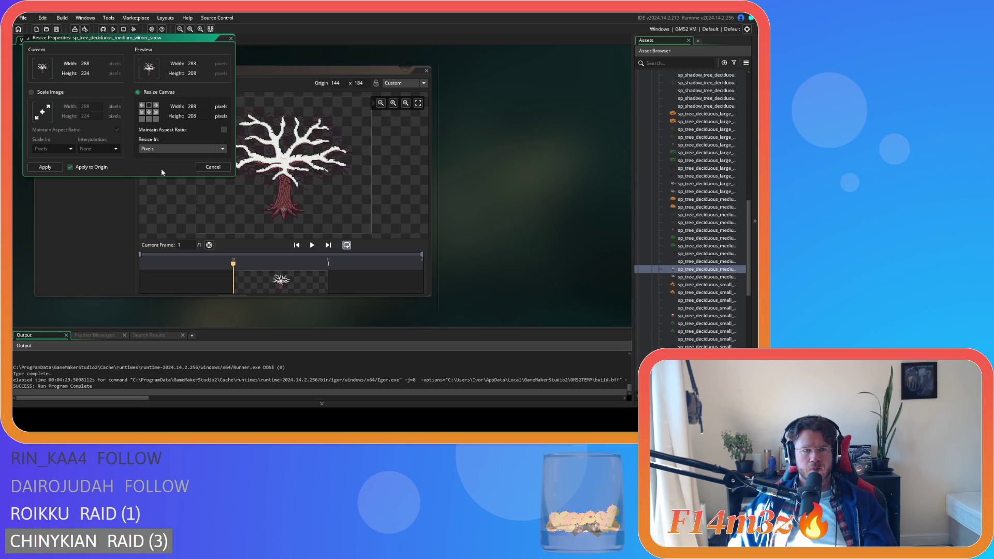
click(40, 168)
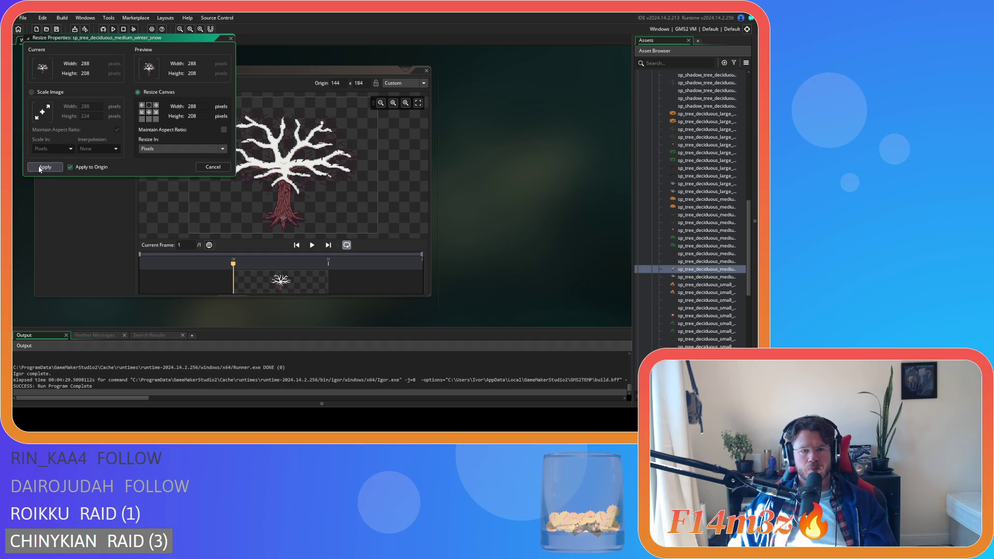
click(426, 70)
Crop sp_tree_deciduous_medium_winter_snow_chopped's canvas to height 208, anchored top-centre, then close it.
double_click(707, 277)
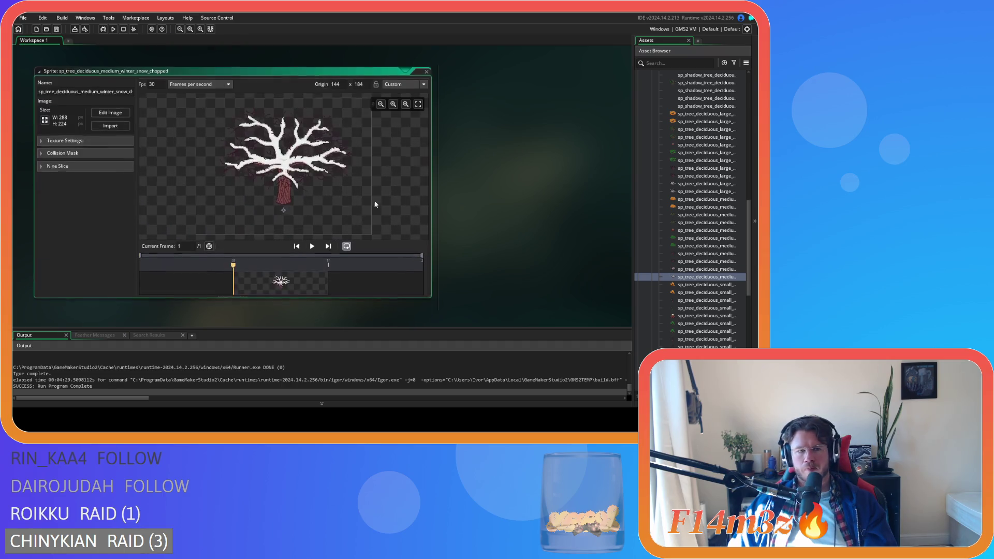
click(44, 120)
click(137, 92)
click(150, 105)
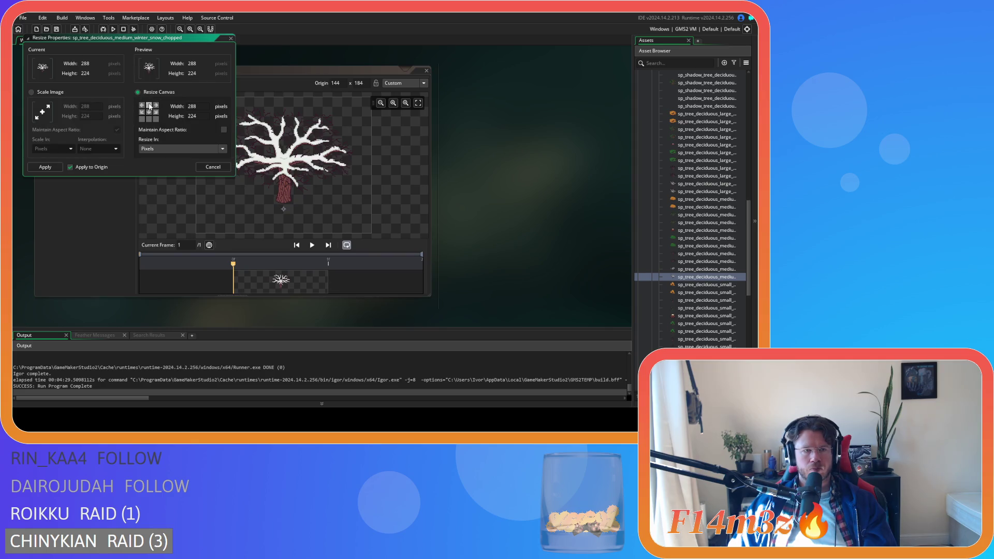
double_click(192, 116)
text(208)
click(45, 167)
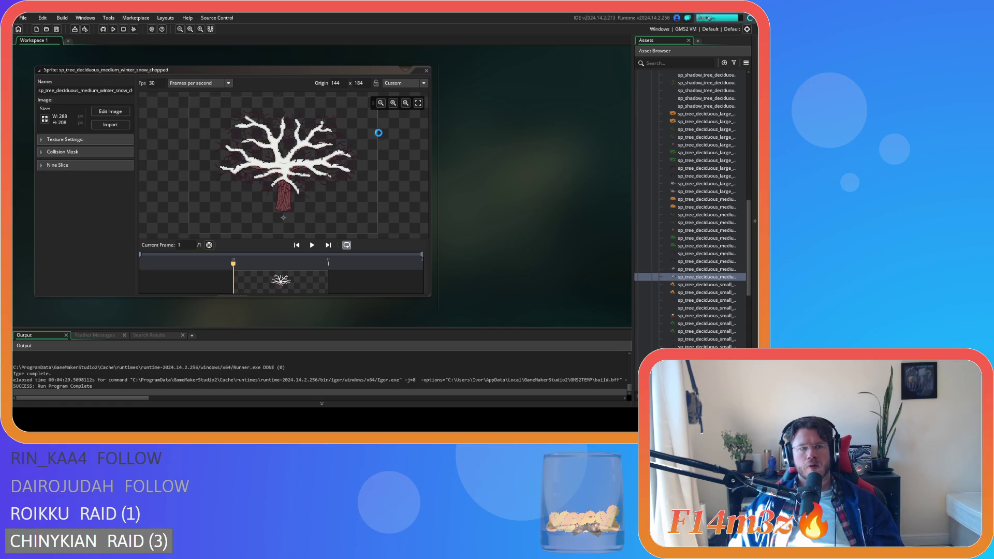
click(427, 69)
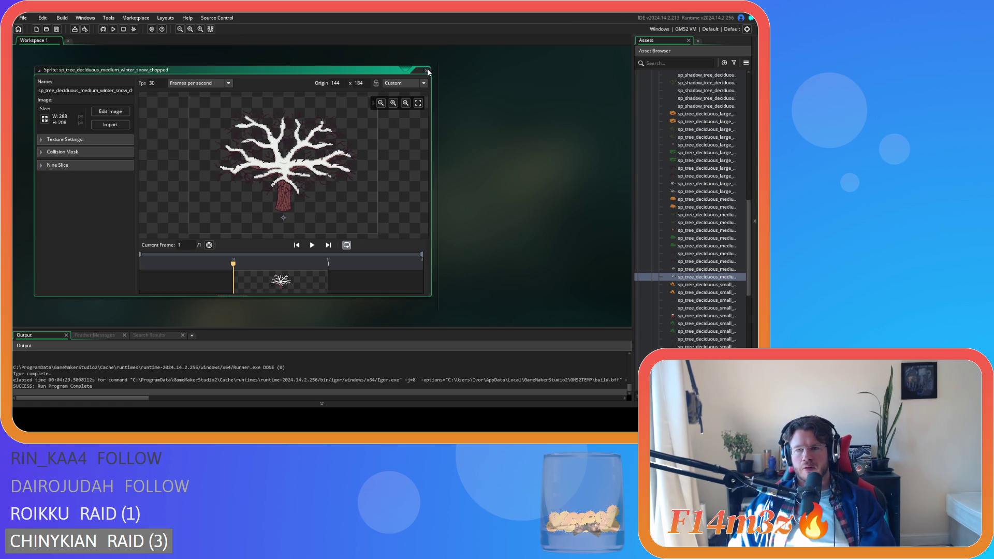
click(427, 71)
scroll(705, 221, up, 1)
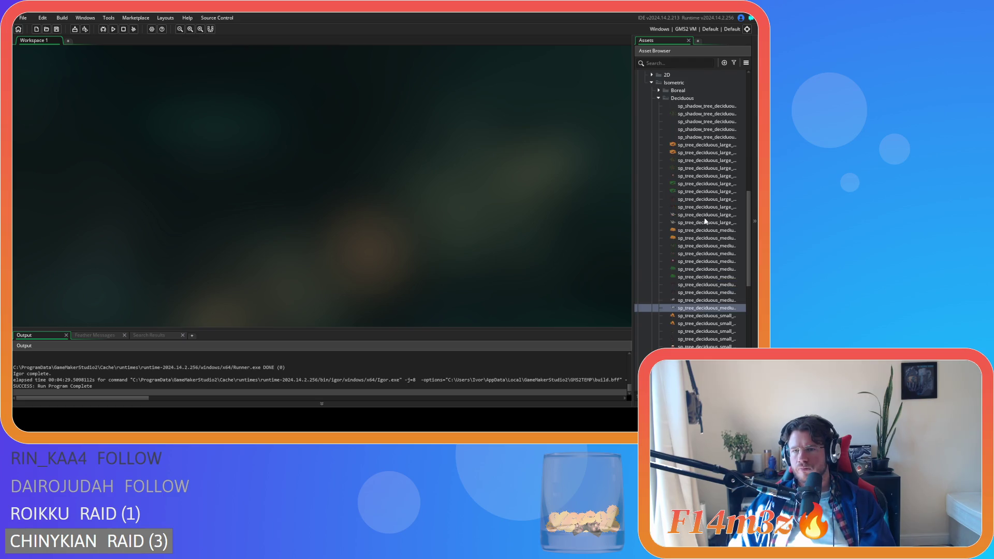
Crop the medium leafy shadow sprite's canvas to 288×208, anchored top-centre.
double_click(704, 138)
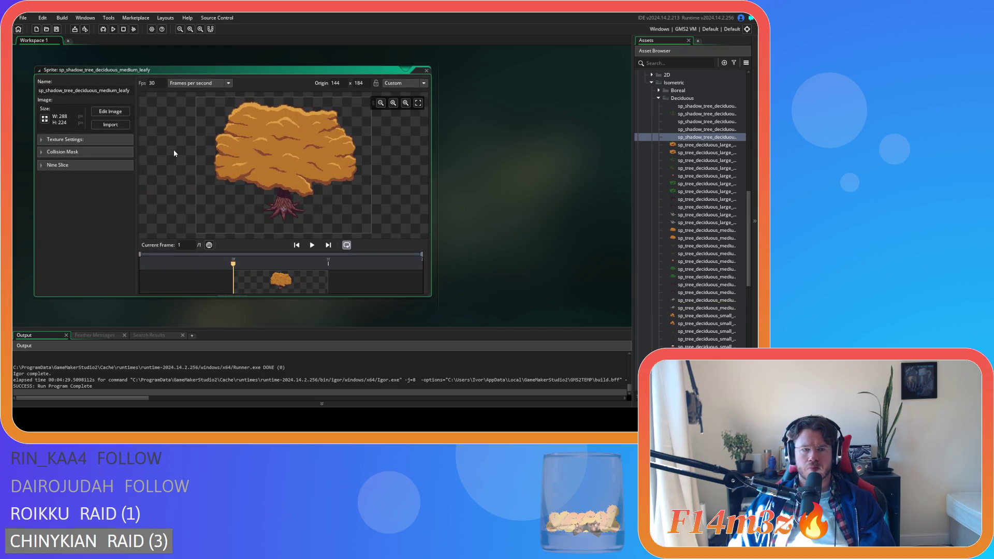
click(44, 120)
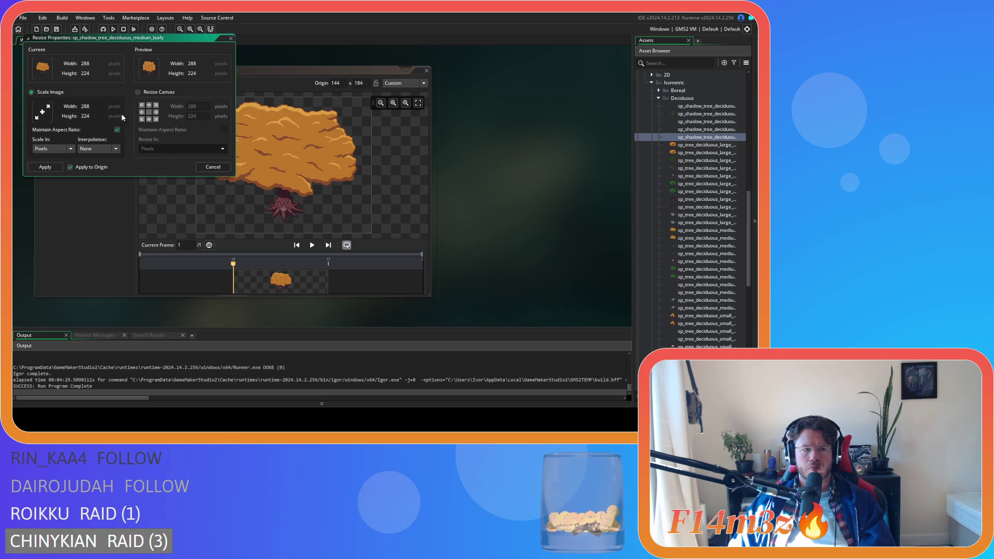
click(137, 93)
click(149, 106)
double_click(196, 115)
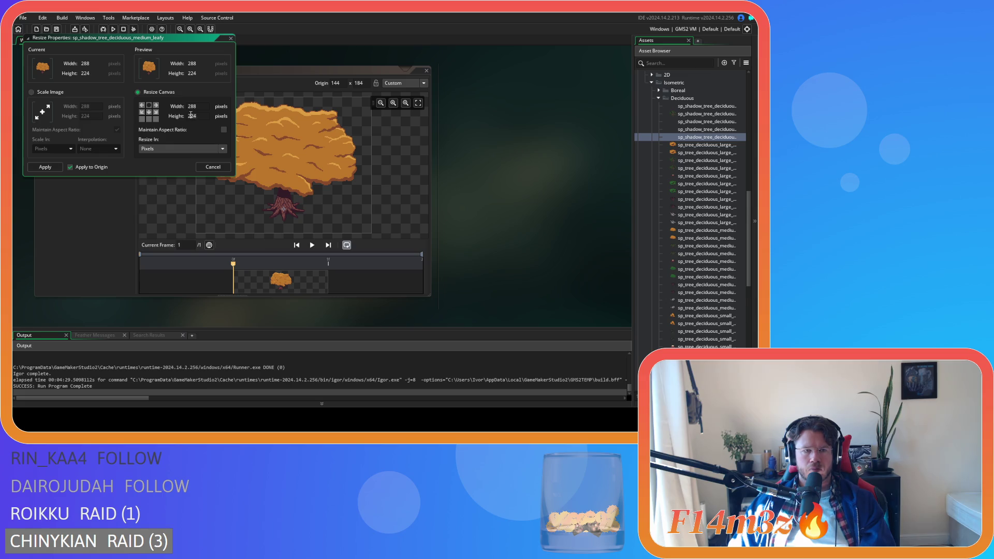
text(208)
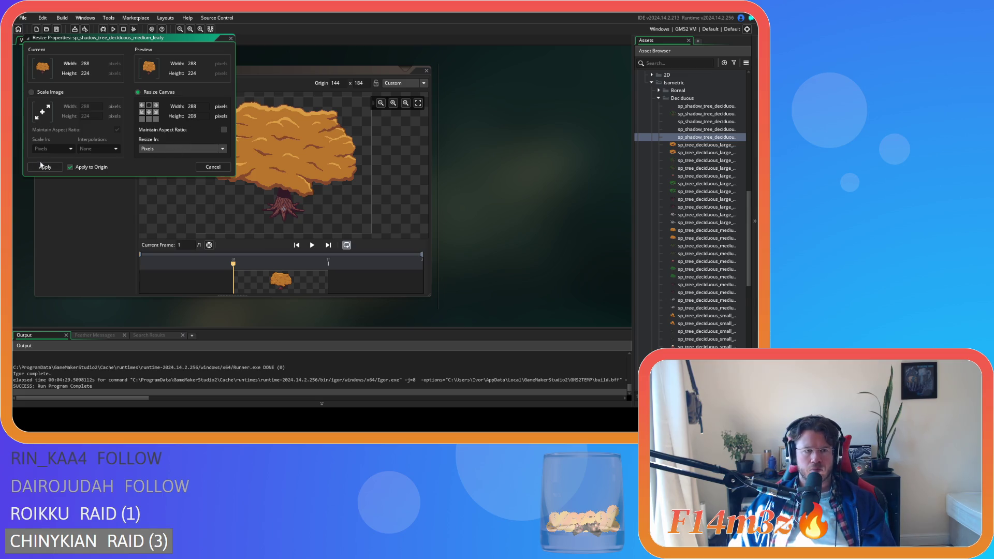
click(38, 169)
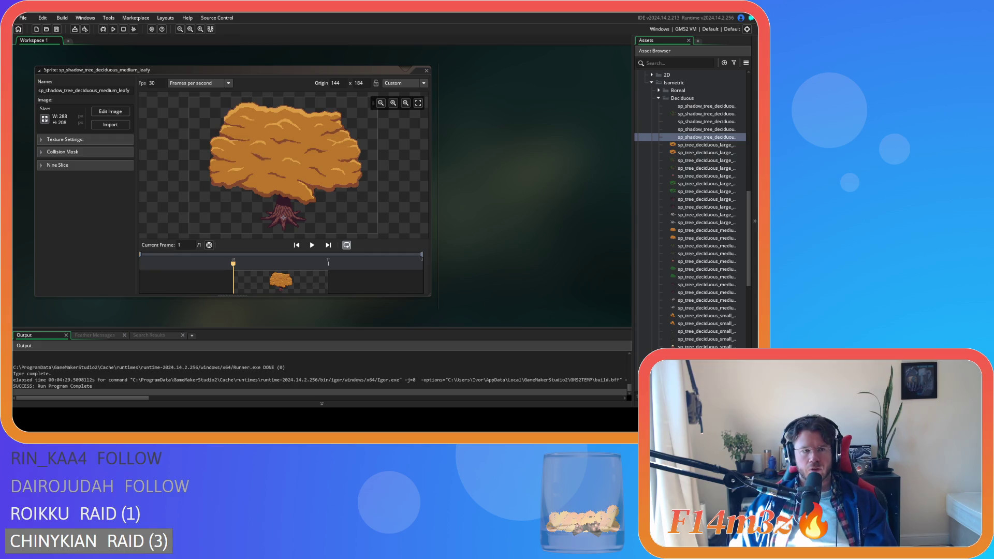
Crop the leafy shadow sprite further to 288×184, top-centre anchored, and close it.
click(45, 119)
click(137, 92)
click(149, 105)
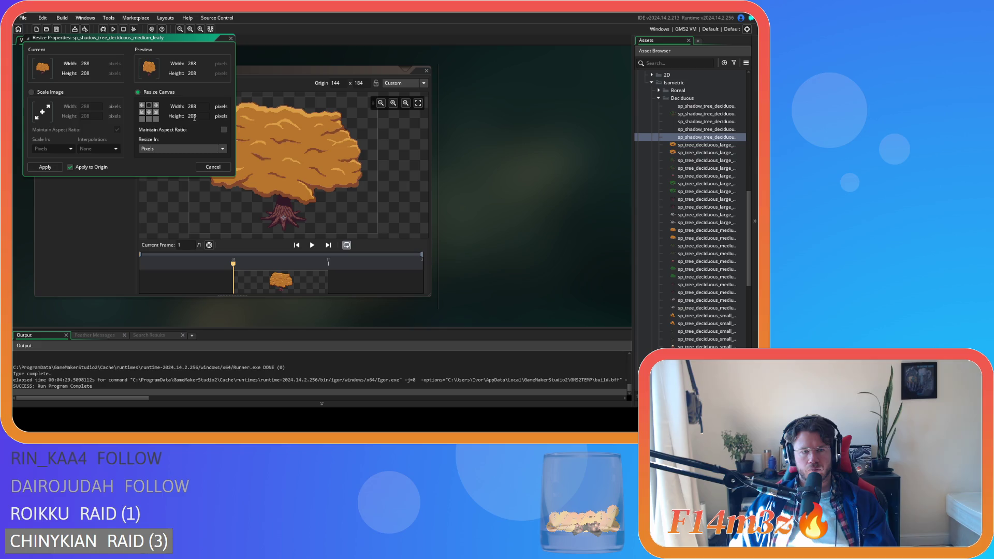
text(184)
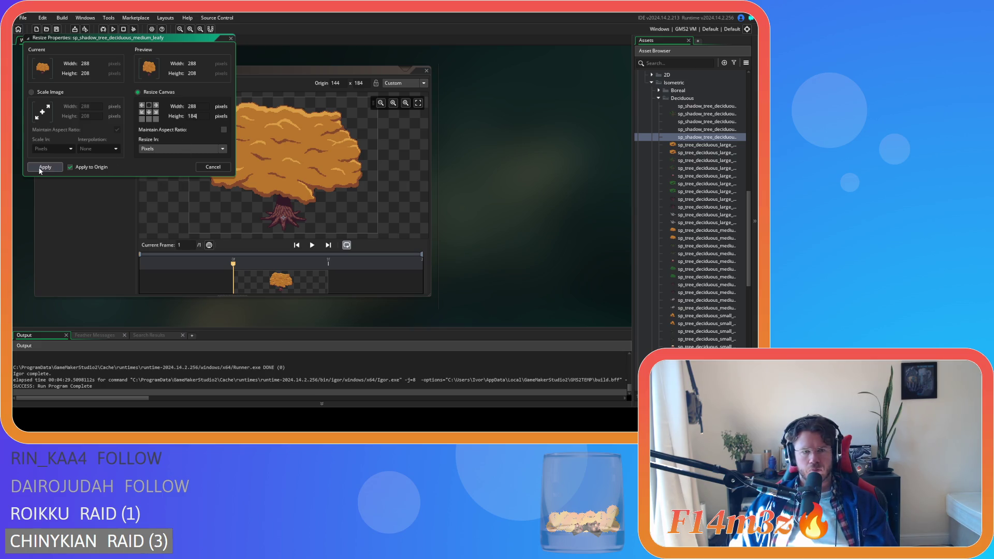
click(44, 168)
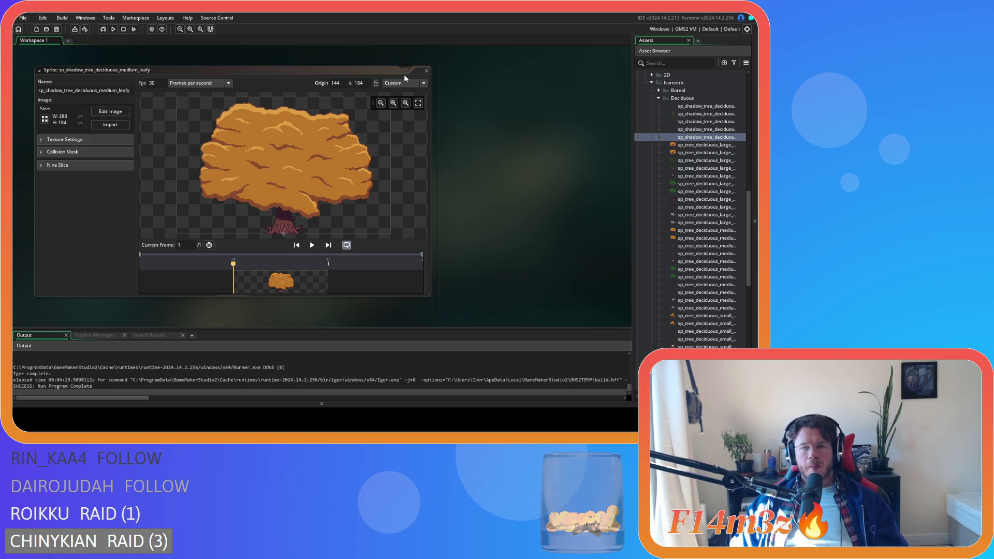
click(426, 70)
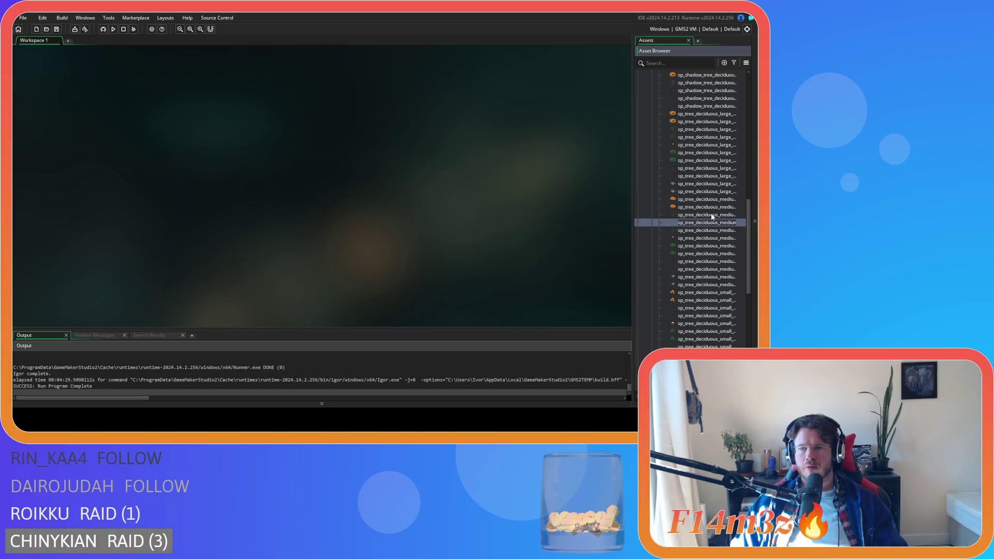
Rename the medium spring tree copy to sp_shadow_tree_deciduous_medium_spring, dropping the _1 suffix.
double_click(711, 221)
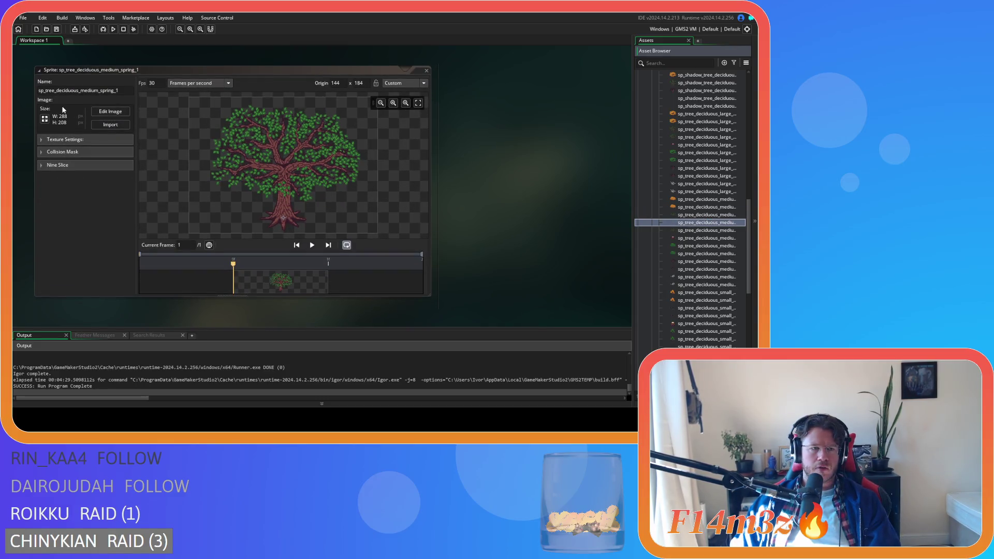
click(119, 92)
key(BackSpace)
key(BackSpace)
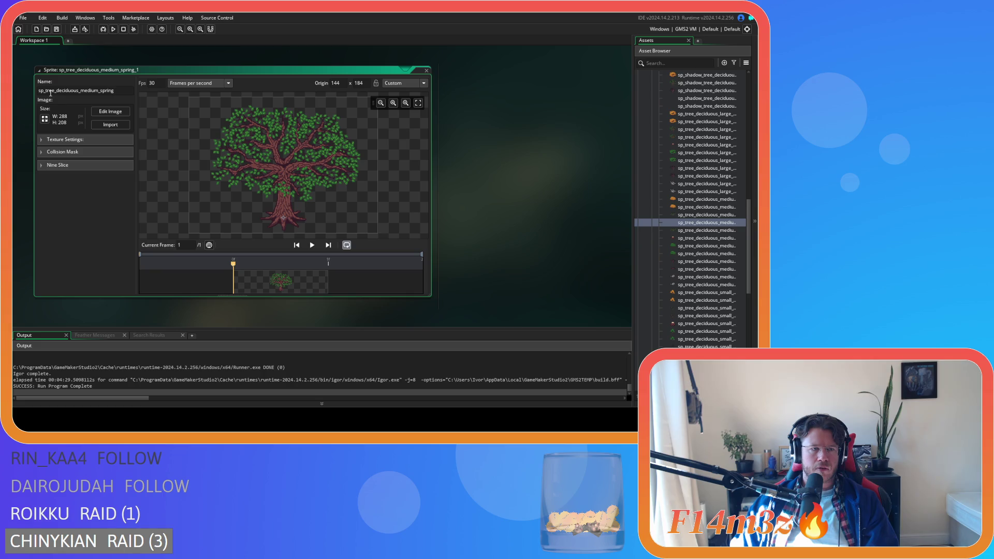
text(shado)
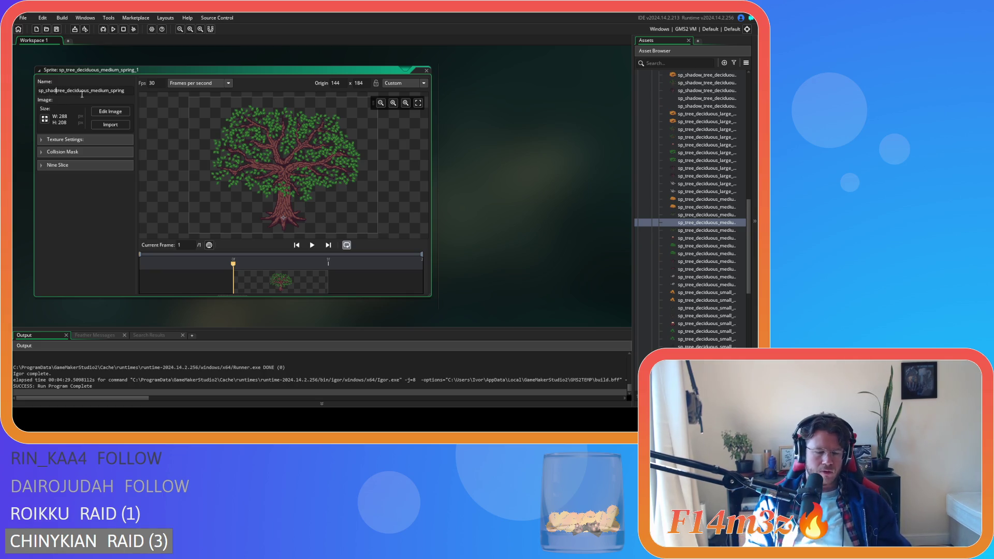
text(w_)
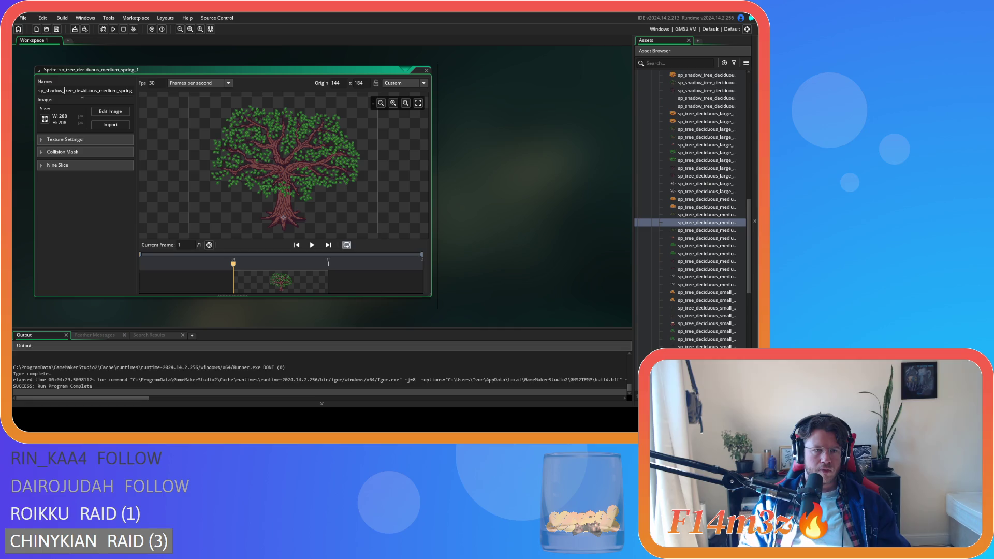
key(Return)
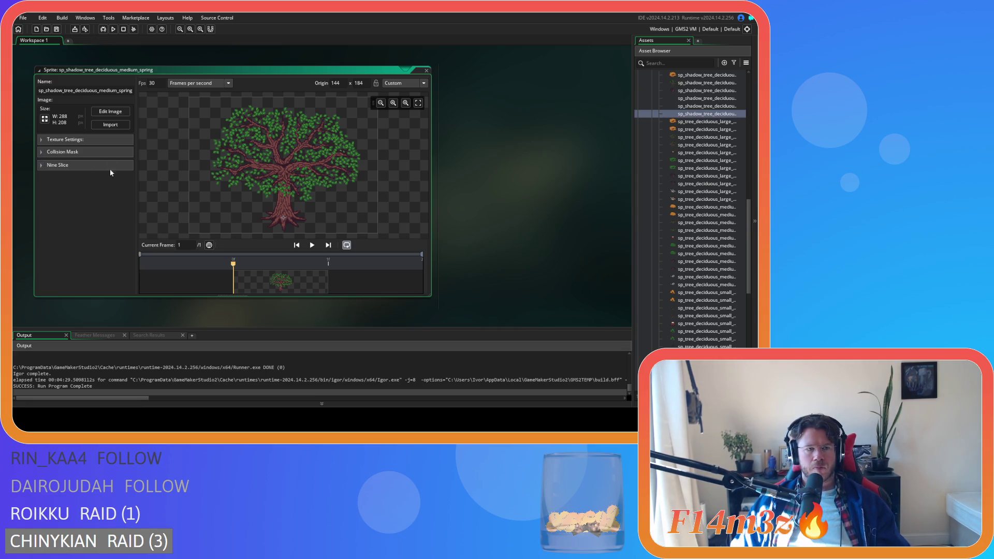
Crop the spring shadow sprite's canvas to height 184 (288×184) and close it.
click(44, 118)
click(137, 92)
click(198, 115)
text(18)
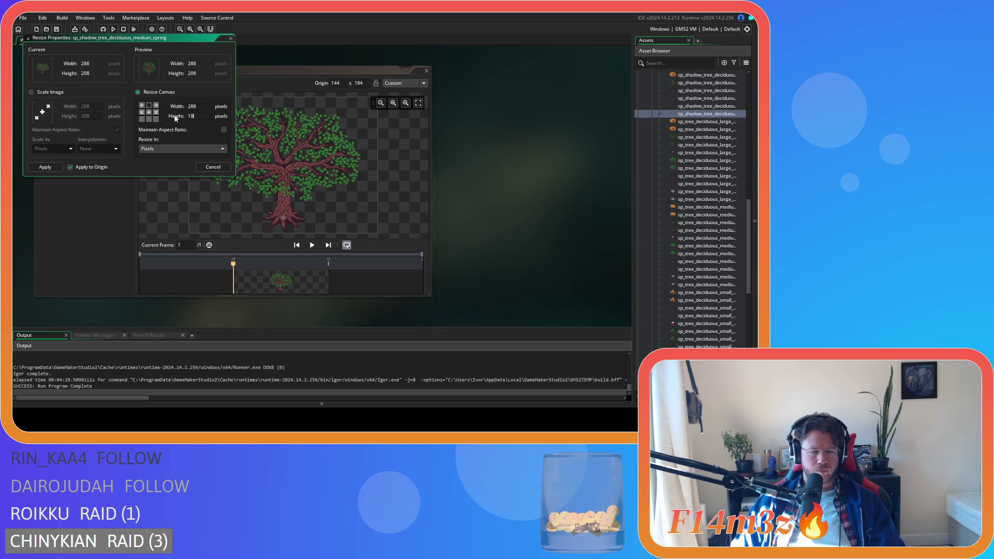
text(4)
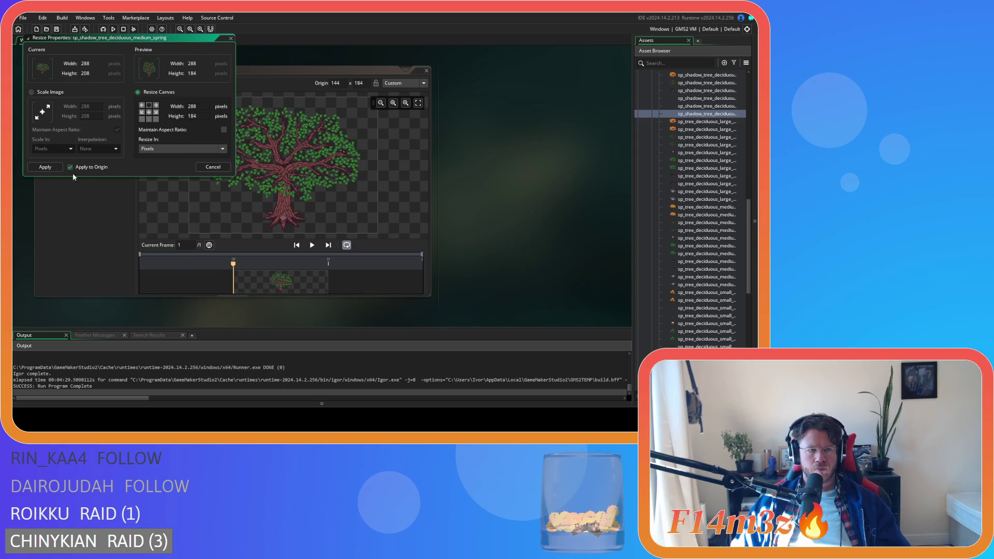
click(41, 169)
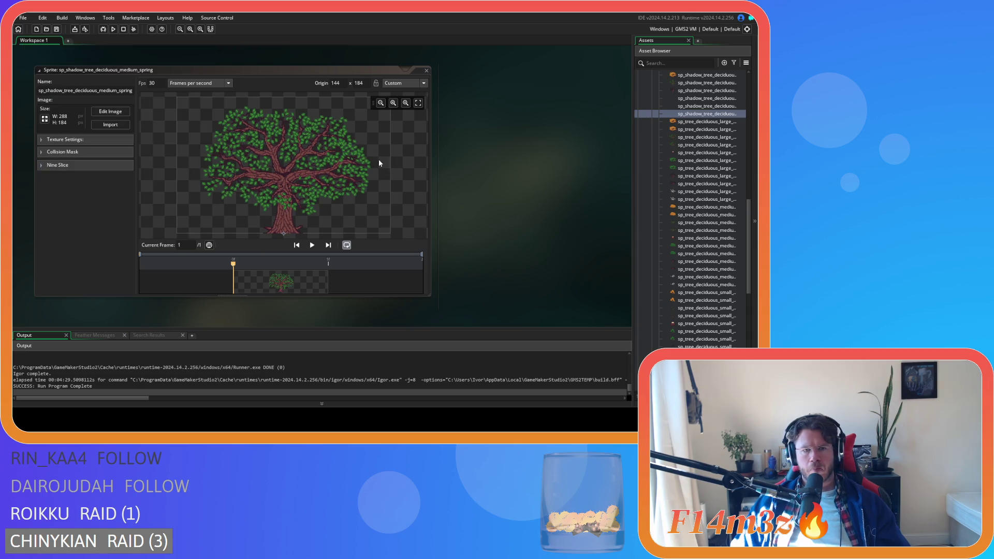
click(427, 71)
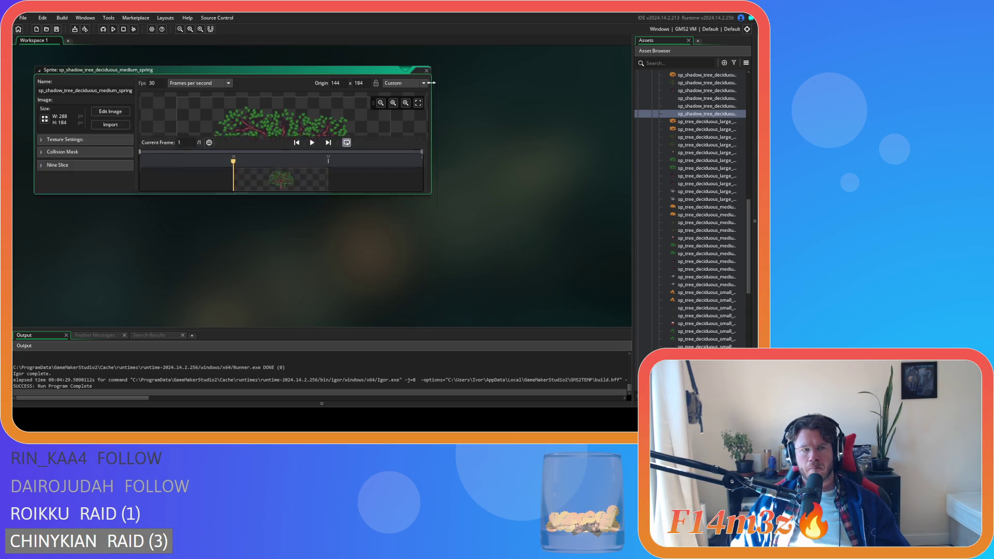
double_click(695, 261)
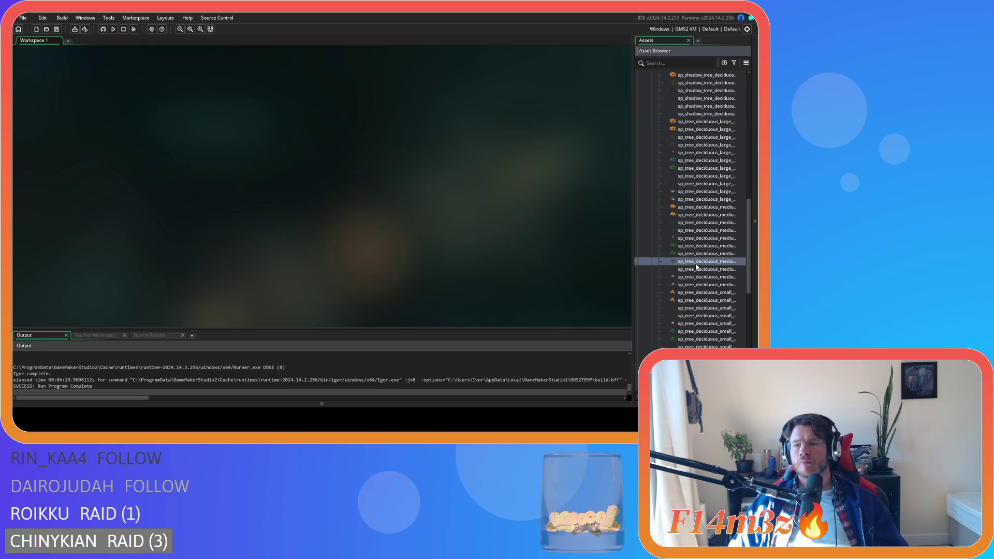
Copy the medium winter tree sprite and name it sp_shadow_tree_deciduous_medium_winter.
click(426, 72)
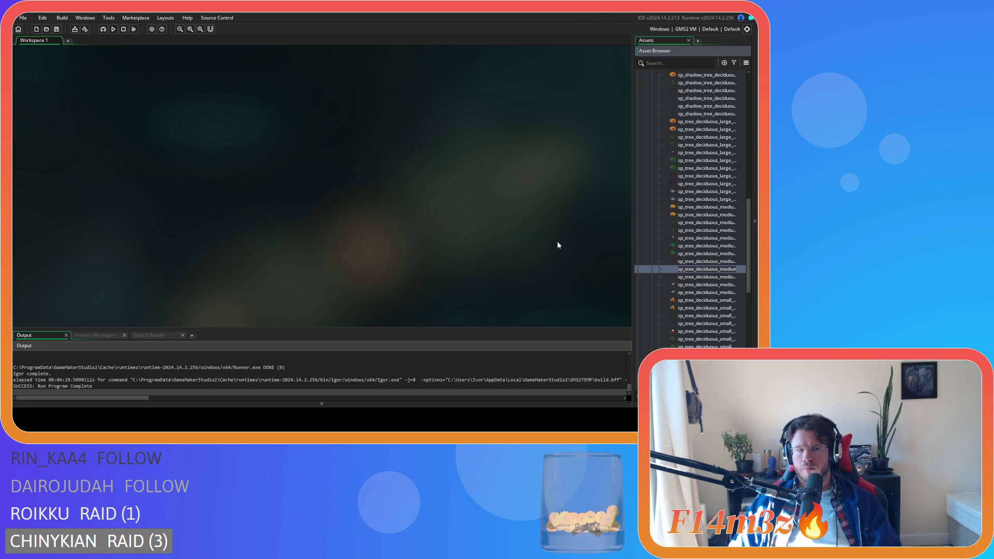
key(Return)
key(BackSpace)
key(BackSpace)
click(45, 91)
text(shadow_tree_deciduous_medium_winter)
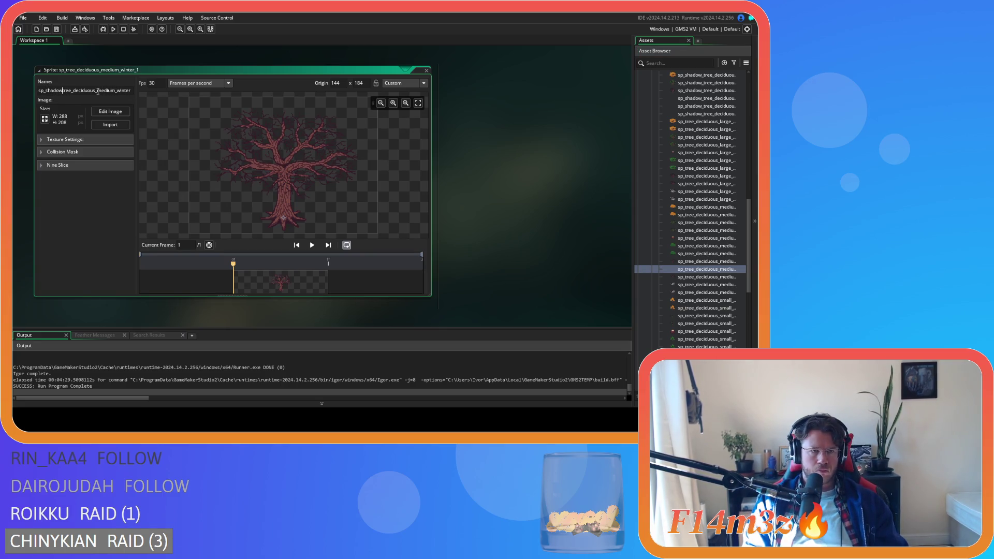
key(Return)
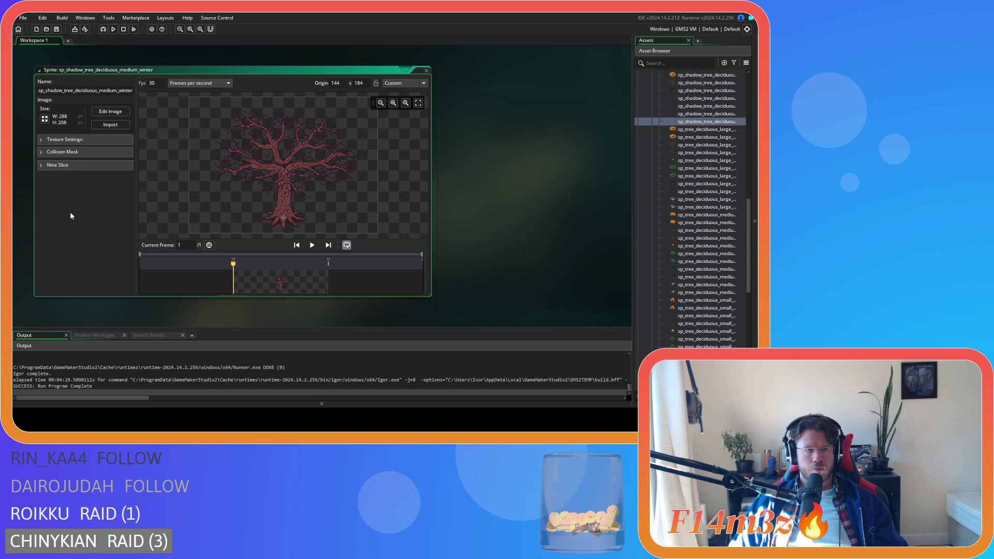
Crop the winter shadow sprite's canvas to 288×184, anchored top-centre, and close it.
click(45, 120)
click(137, 92)
click(148, 105)
double_click(192, 116)
text(184)
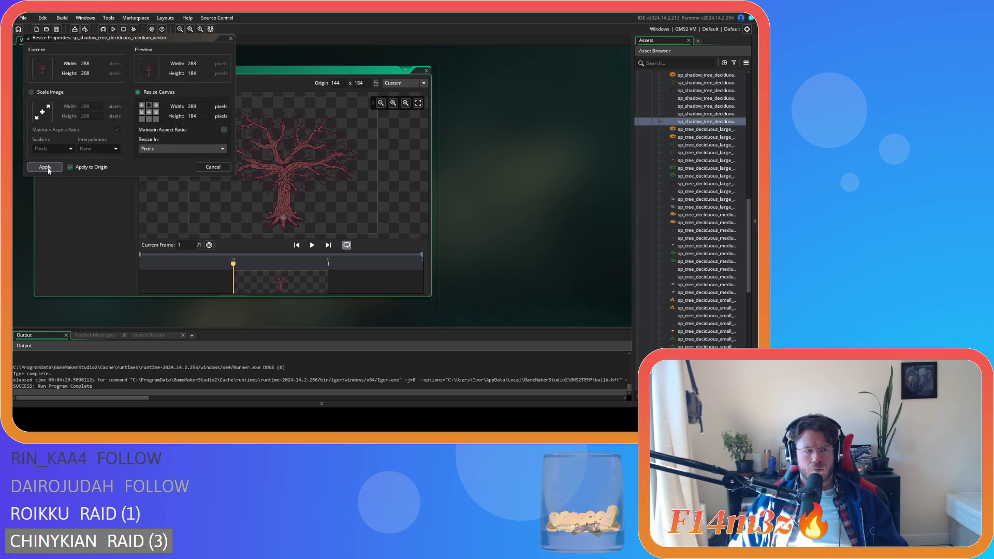
click(45, 167)
click(426, 71)
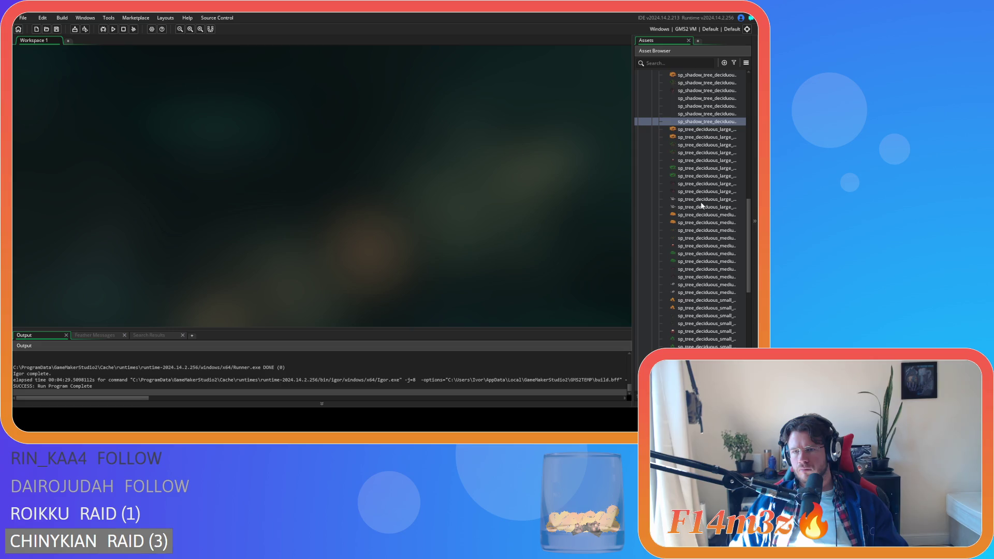
scroll(702, 207, down, 2)
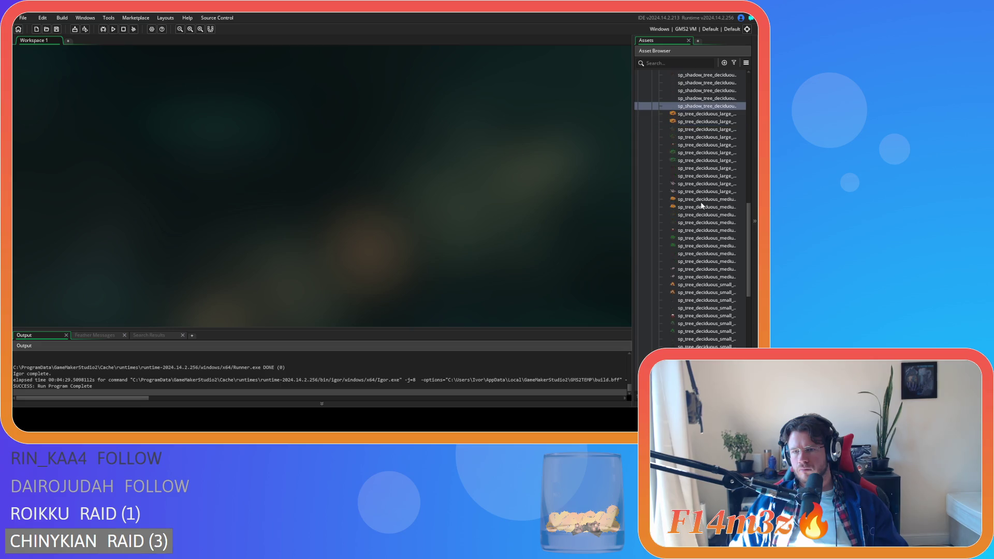
click(711, 260)
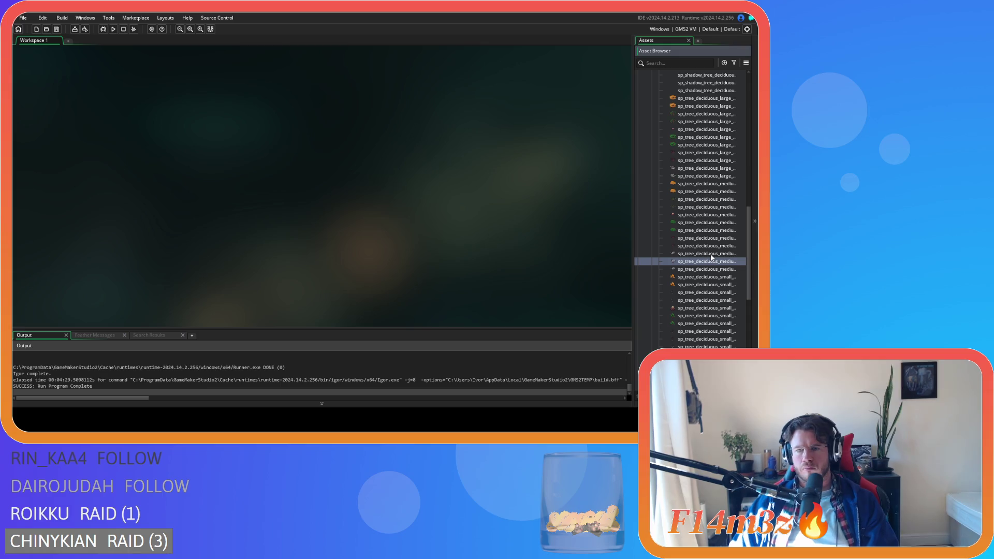
Rename the winter snow copy to sp_shadow_tree_deciduous_medium_winter_snow.
double_click(711, 260)
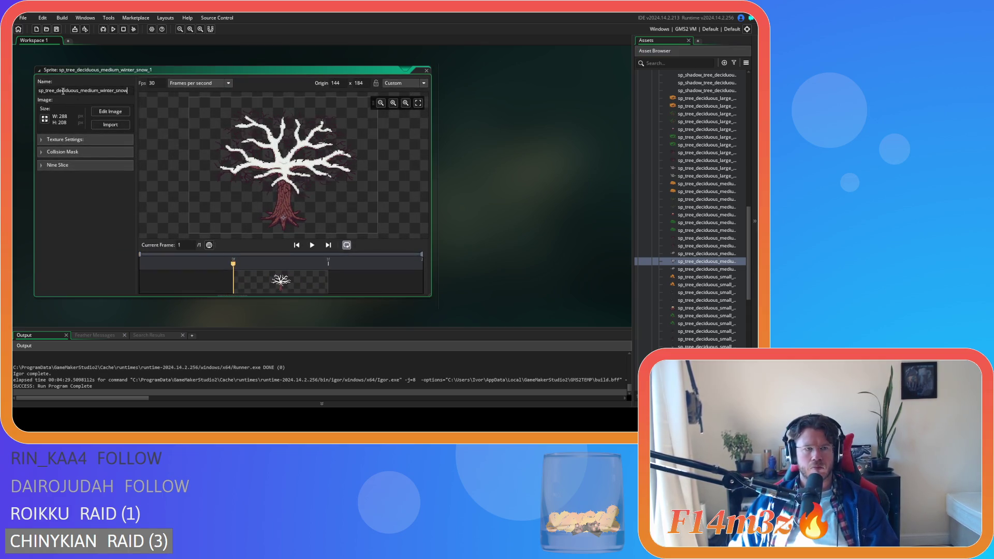
click(44, 90)
text(shadow_)
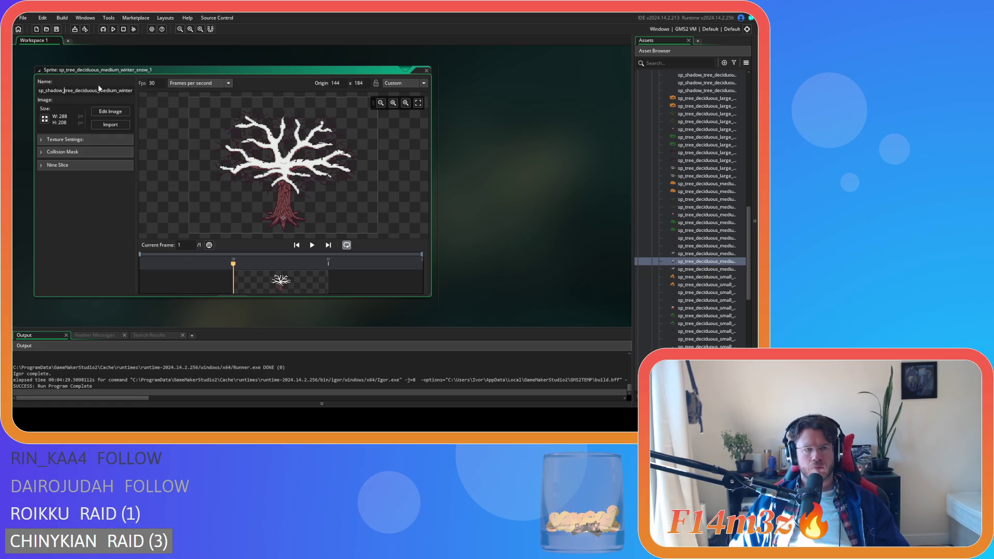
Crop the renamed sprite's canvas to height 184, then delete that winter snow shadow sprite.
click(44, 121)
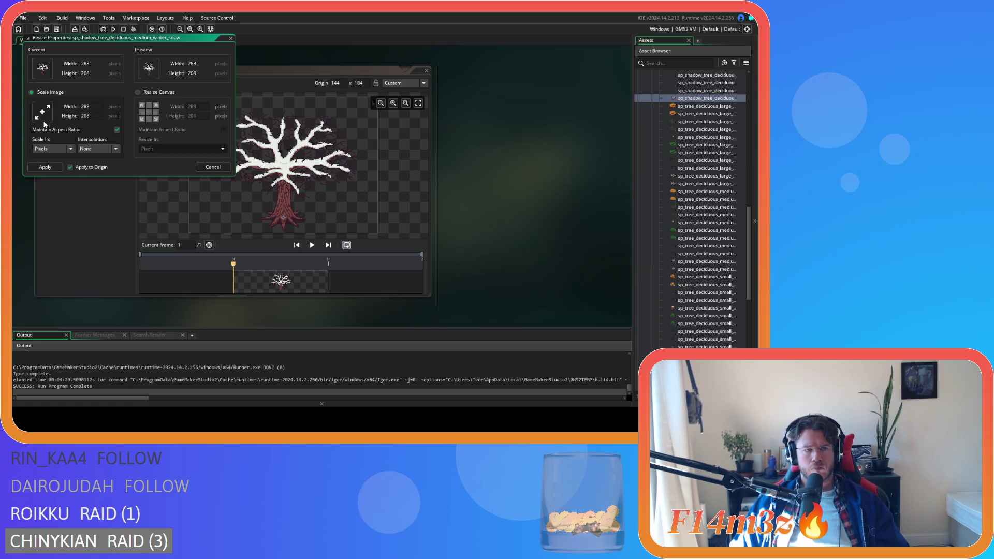
click(160, 92)
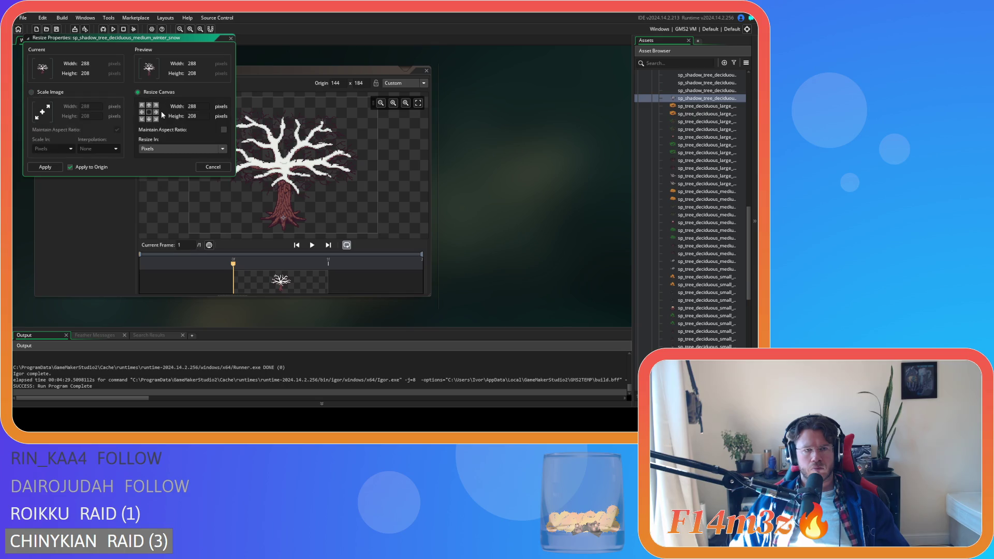
double_click(191, 116)
text(184)
click(45, 166)
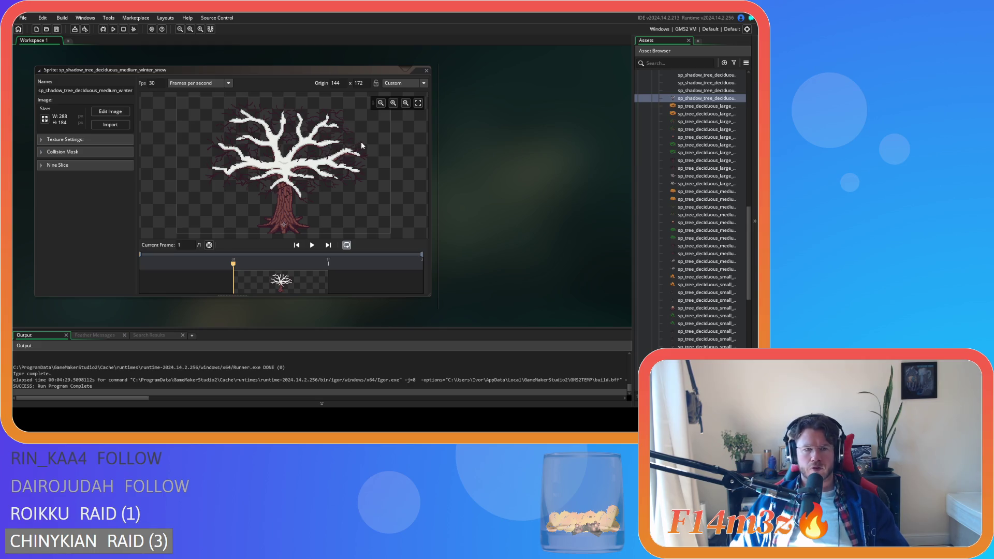
click(426, 70)
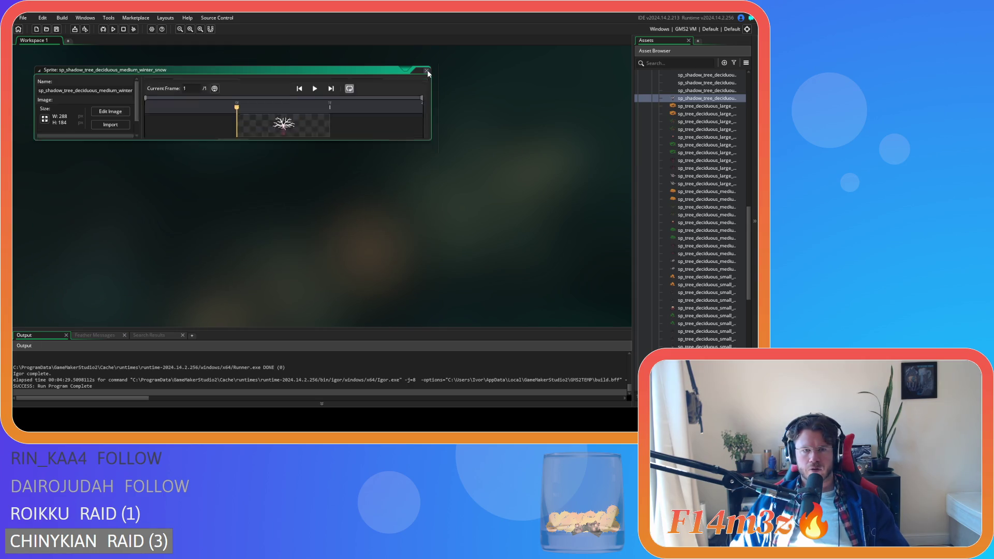
click(705, 98)
key(Delete)
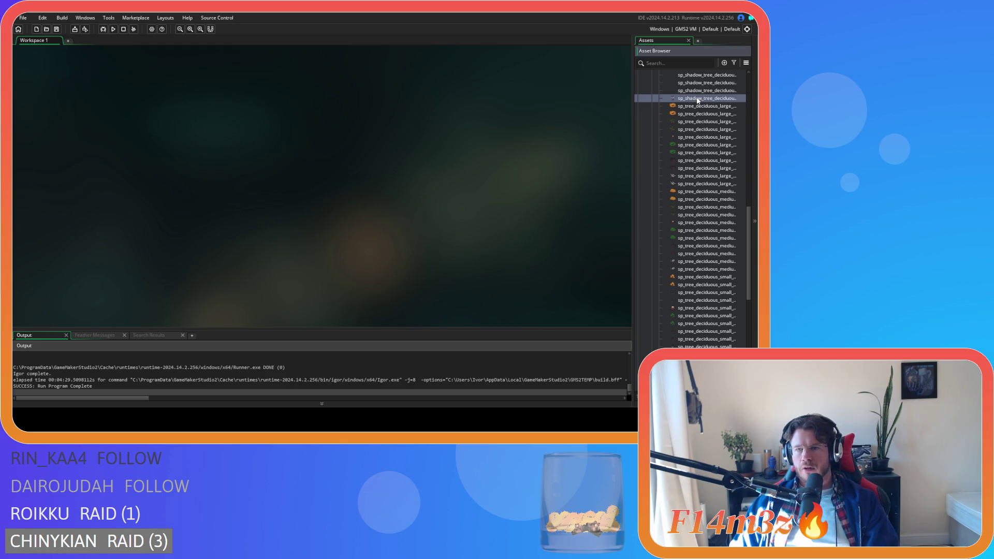
Open and close the medium winter snow and summer chopped tree sprites to review them.
click(716, 256)
double_click(716, 255)
double_click(716, 263)
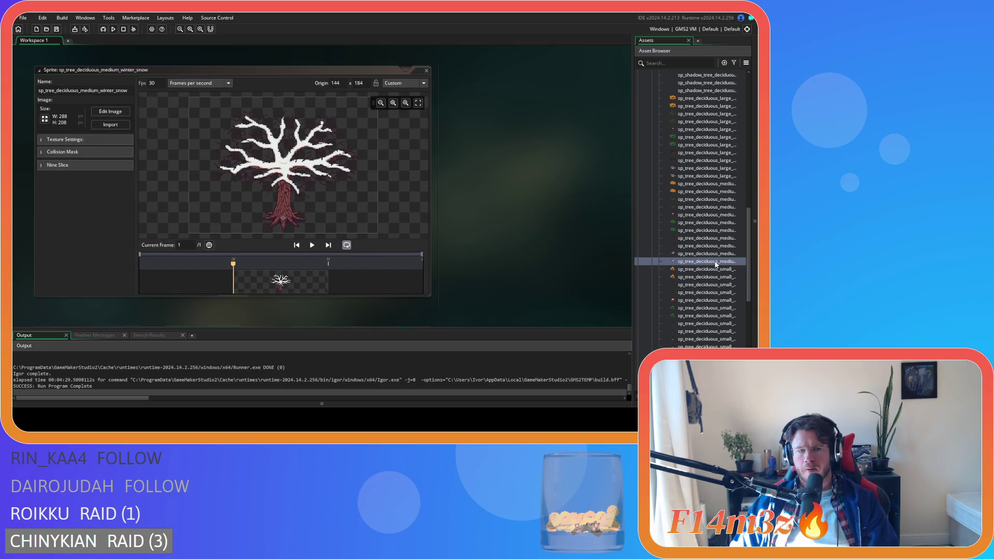
click(426, 70)
click(697, 254)
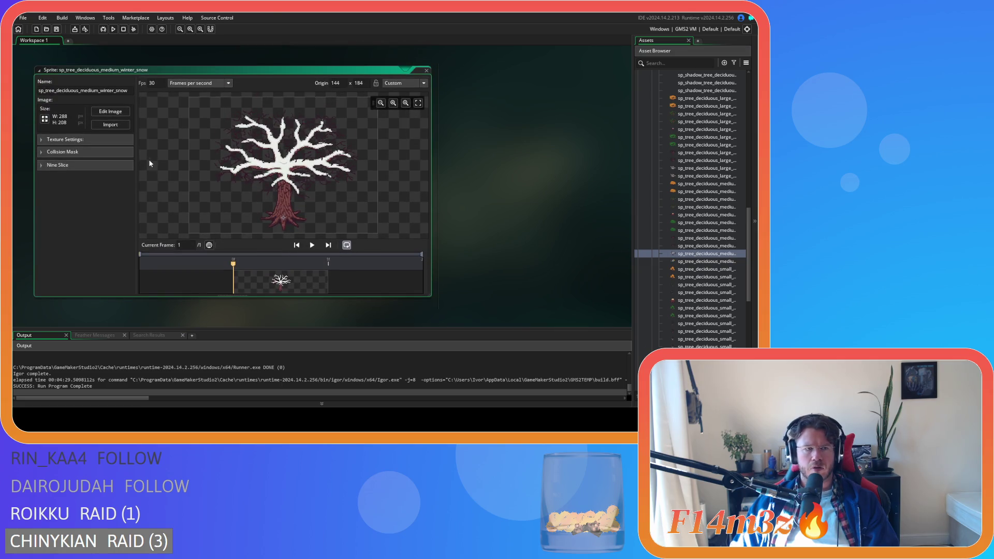
click(426, 70)
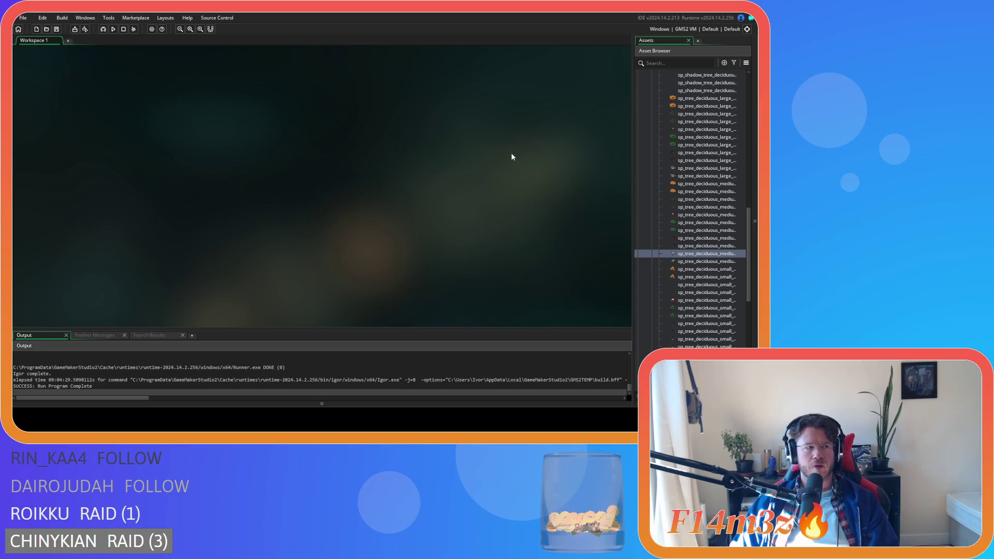
double_click(703, 254)
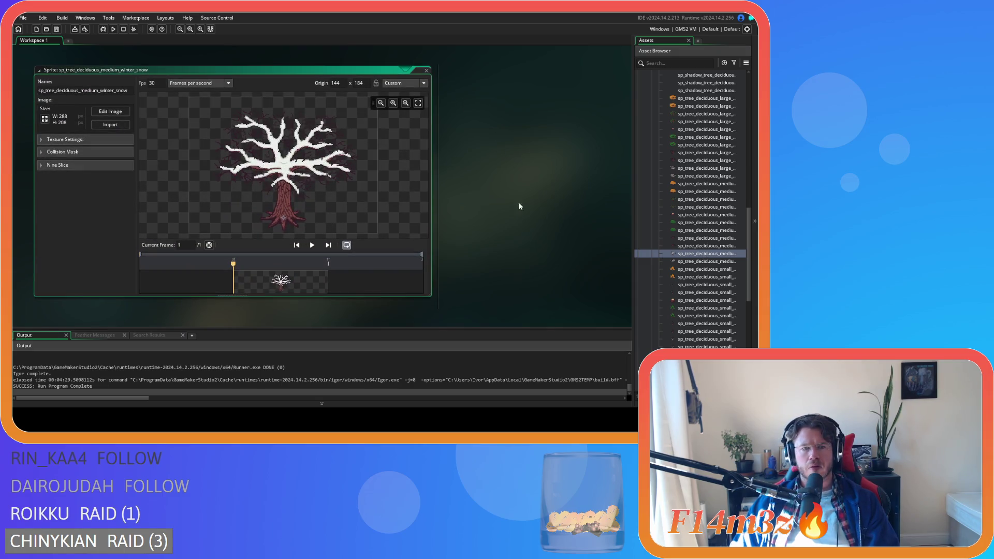
click(426, 70)
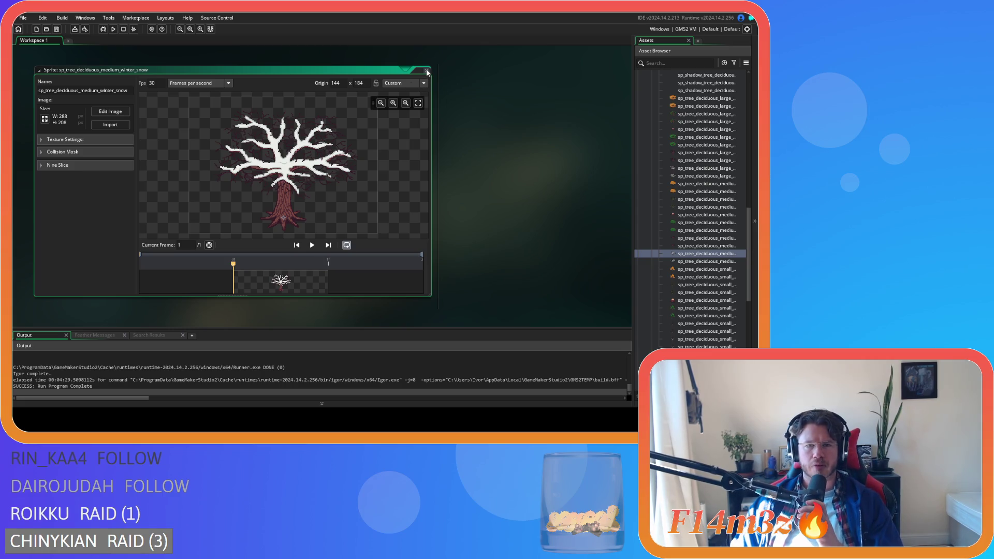
double_click(707, 232)
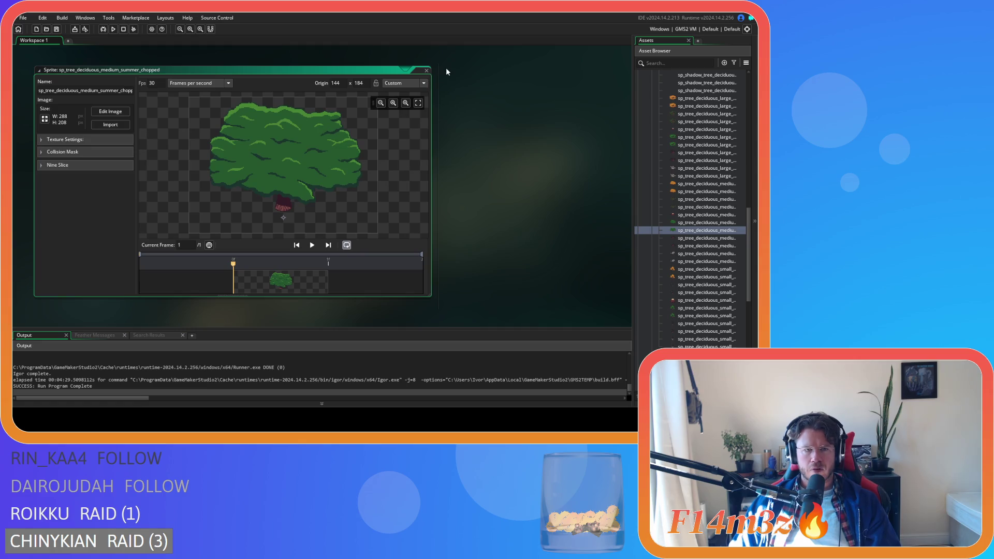
click(427, 70)
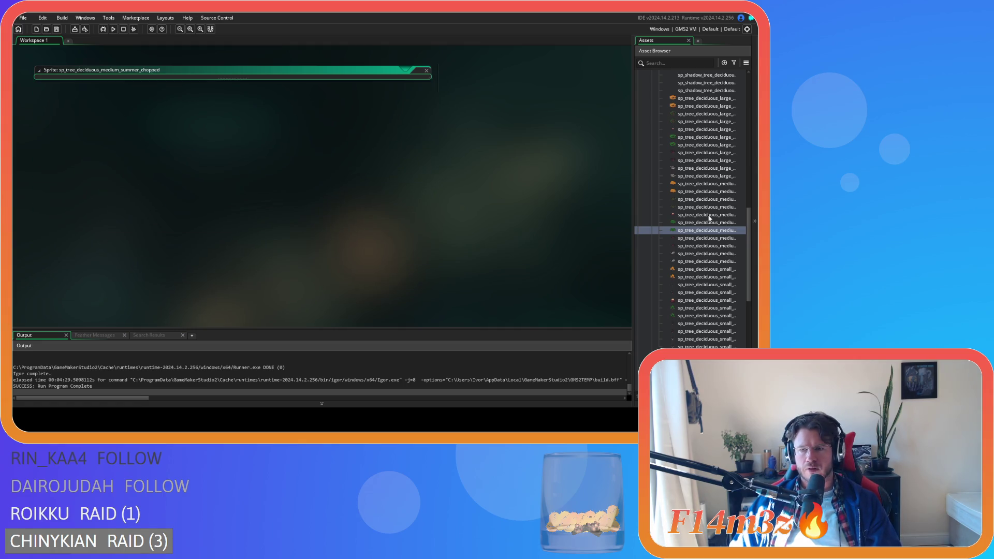
double_click(717, 253)
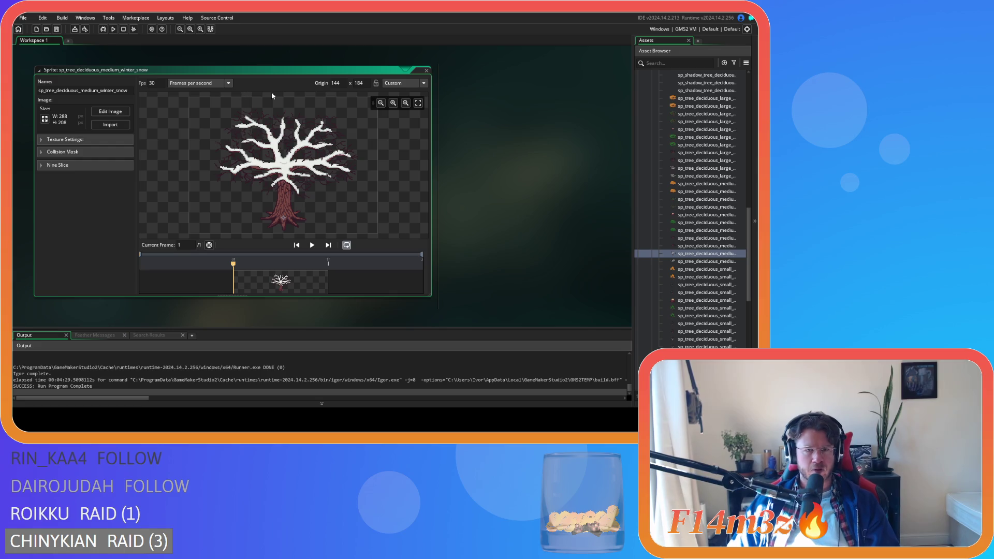
click(427, 70)
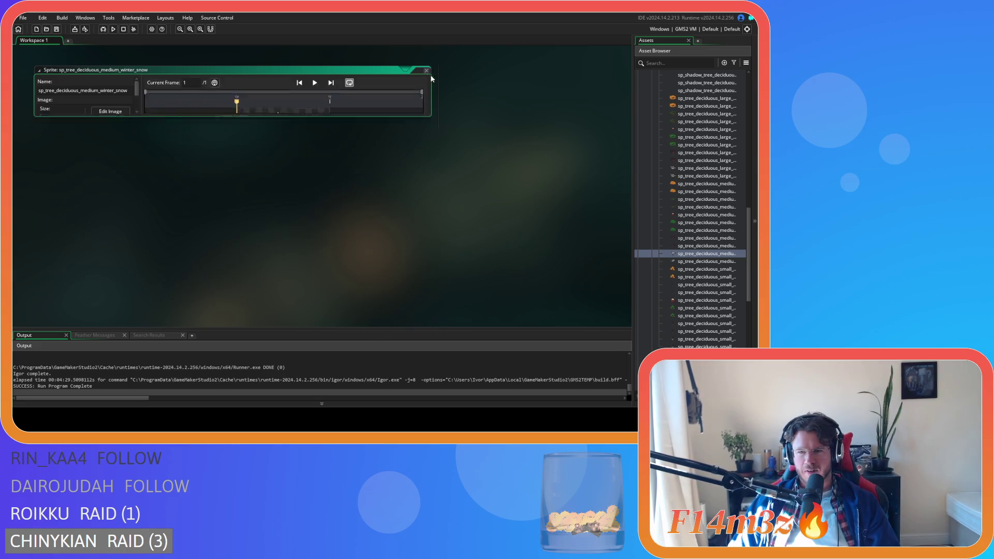
Duplicate sp_tree_deciduous_medium_winter_snow with Ctrl+D and open the new copy.
click(711, 254)
key(ctrl+d)
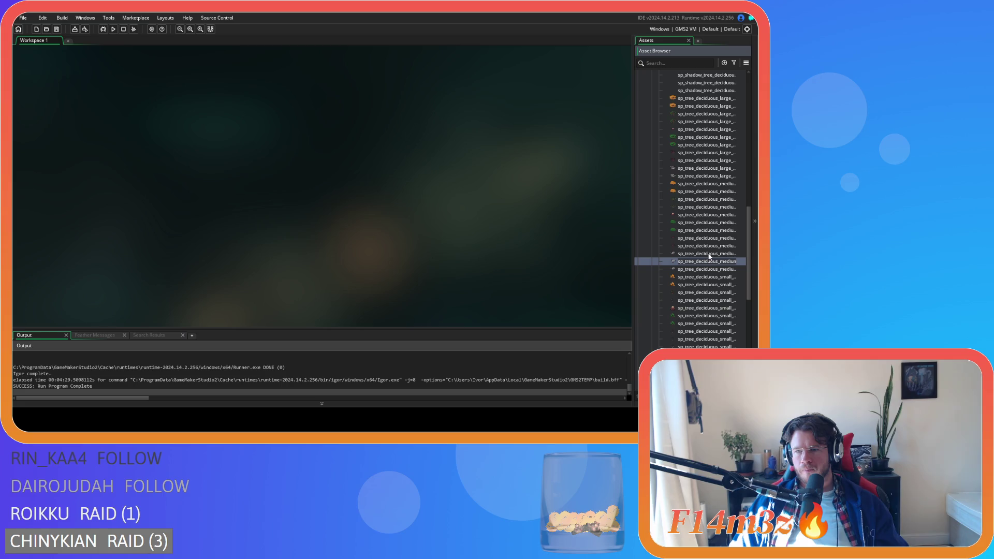
double_click(709, 261)
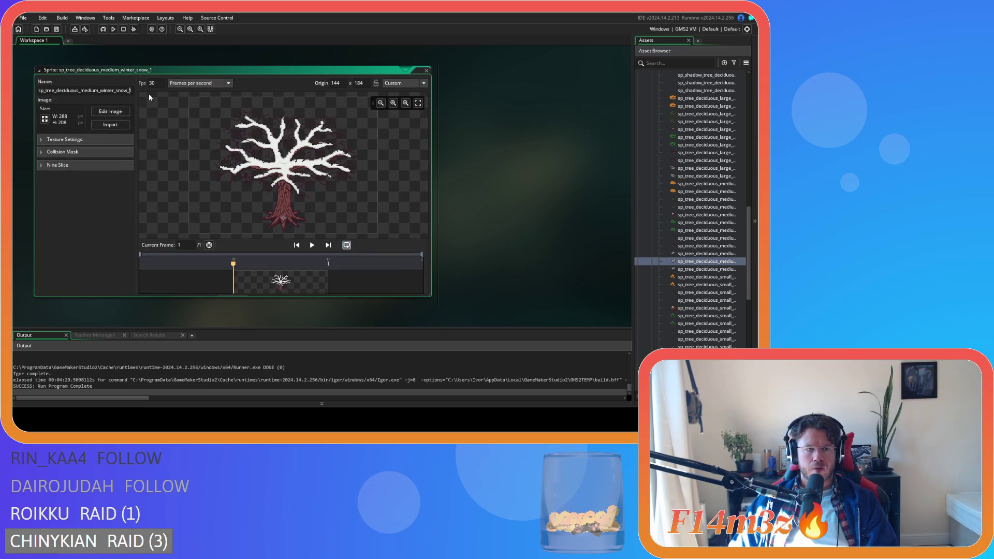
Prefix the copy's name with shadow_ and crop its canvas to 288×184, anchored top-centre.
text(shadow_)
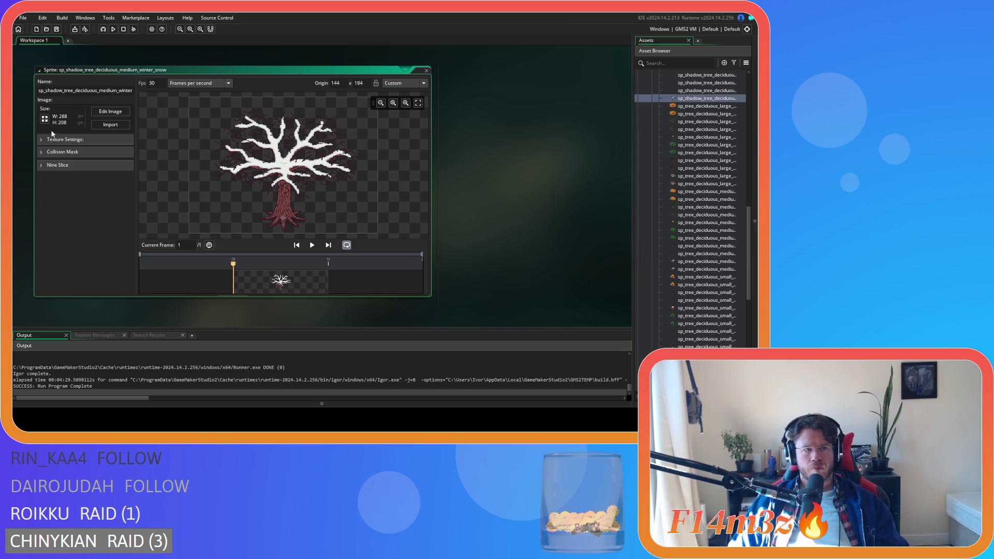
click(45, 119)
click(153, 94)
click(149, 105)
double_click(191, 116)
text(184)
click(54, 168)
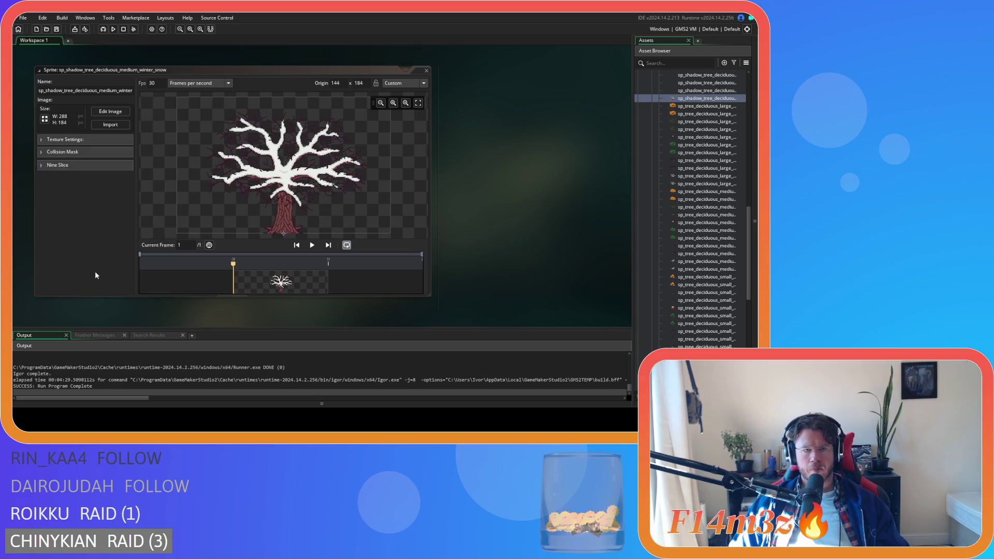
Reopen sp_shadow_tree_deciduous_medium_winter_snow, expand and collapse its Nine Slice settings, then close it.
double_click(422, 73)
key(ctrl+w)
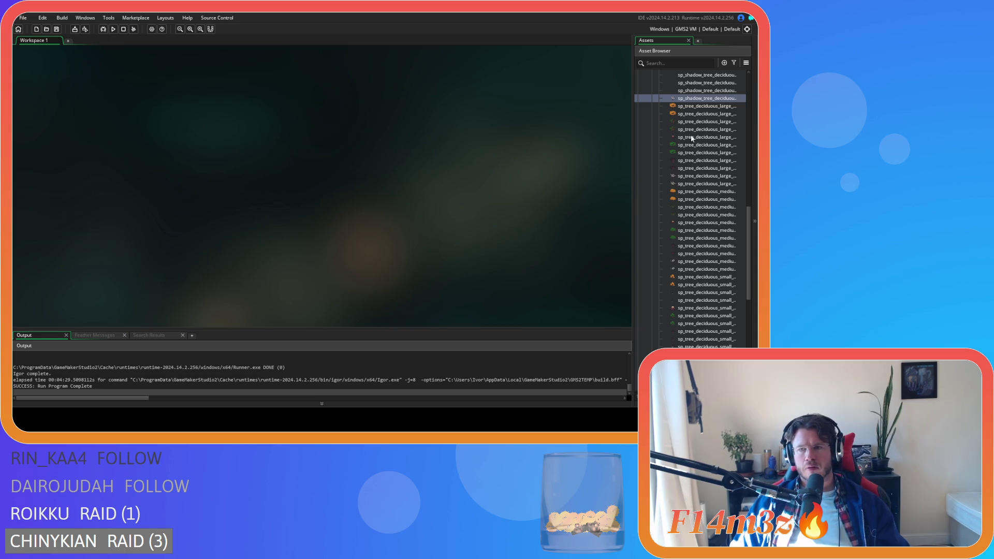
double_click(704, 99)
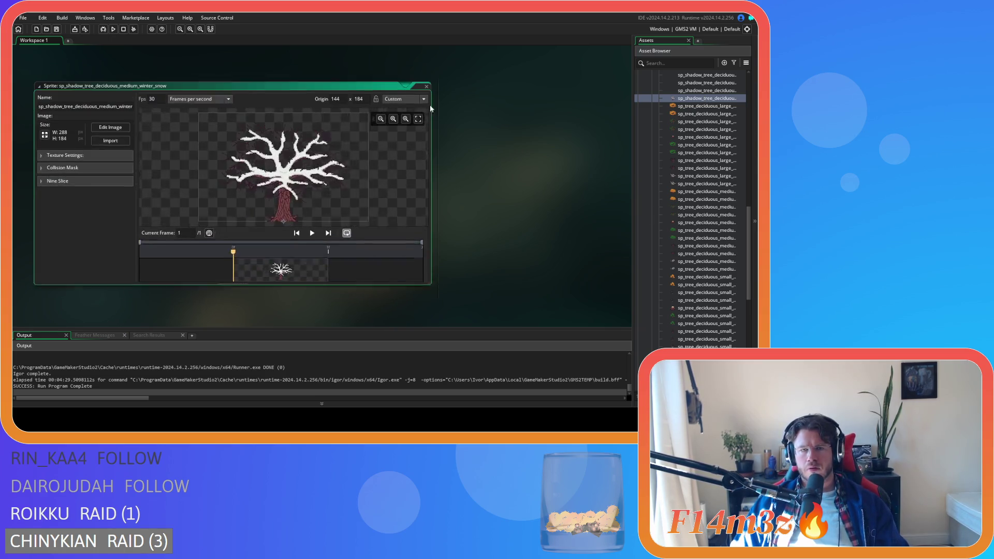
click(109, 94)
click(46, 165)
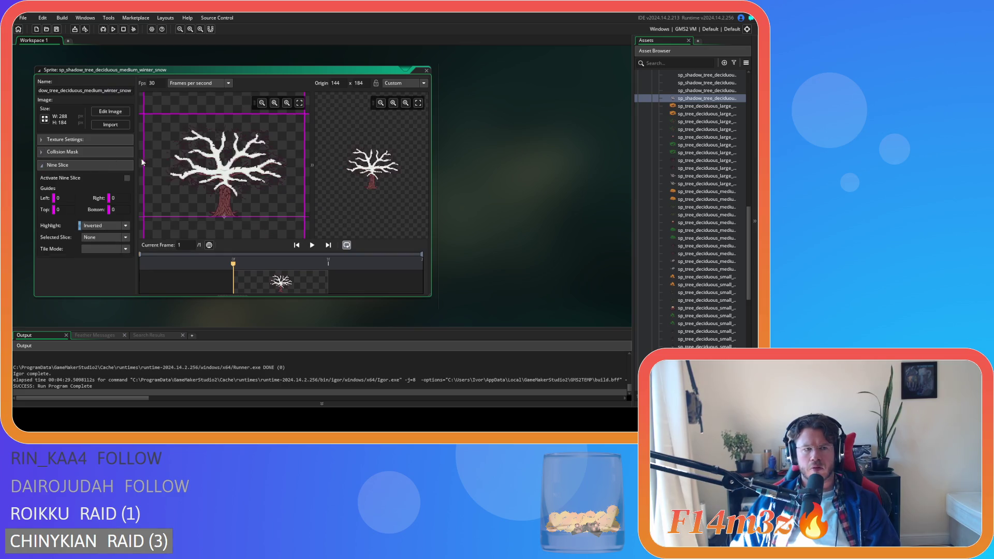
click(46, 166)
click(427, 71)
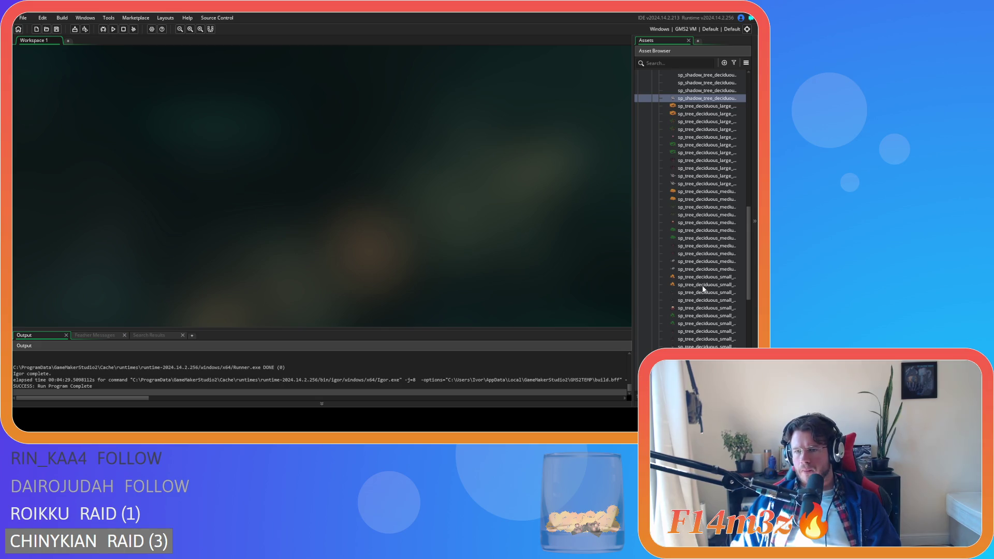
scroll(697, 270, down, 2)
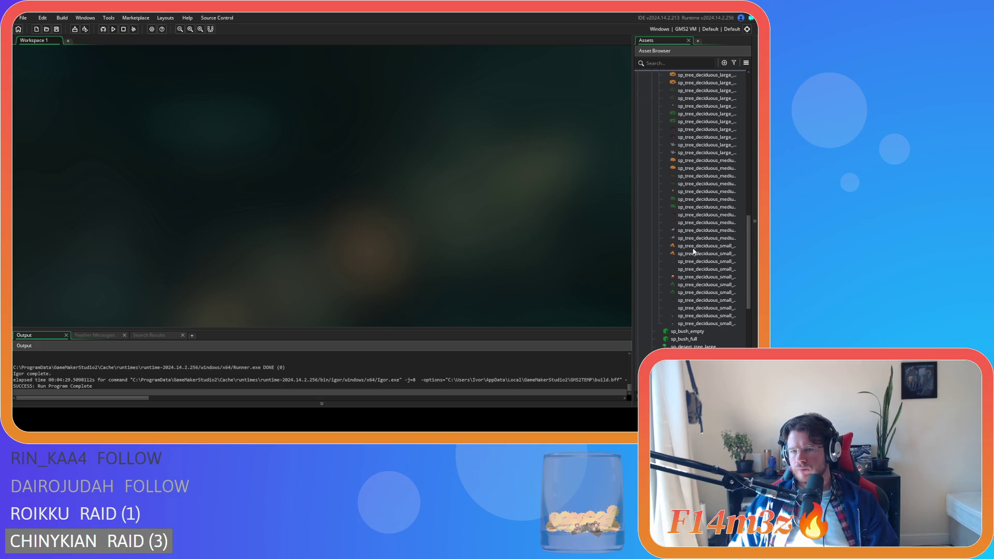
Open the small autumn tree copy and rename it sp_shadow_tree_deciduous_small_autumn.
click(702, 247)
double_click(702, 254)
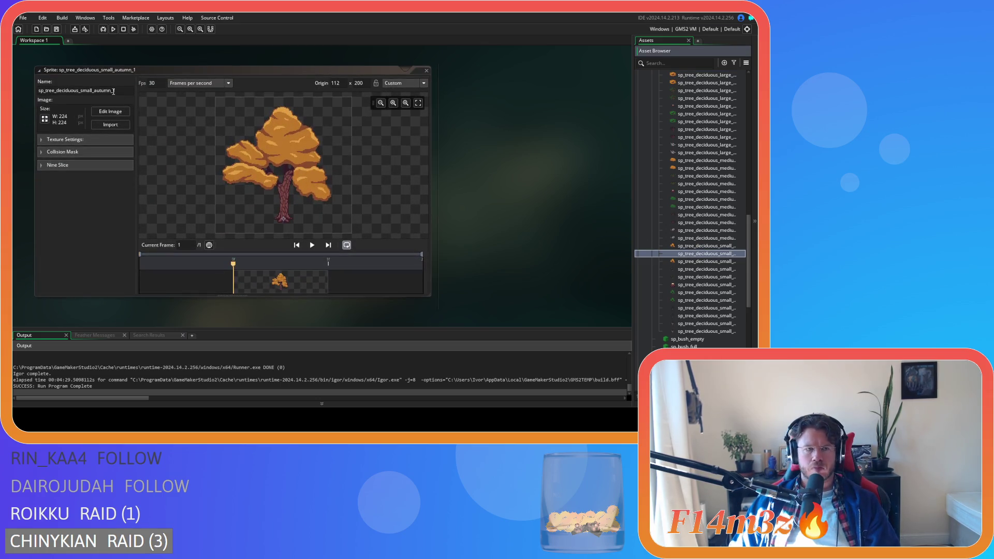
click(104, 91)
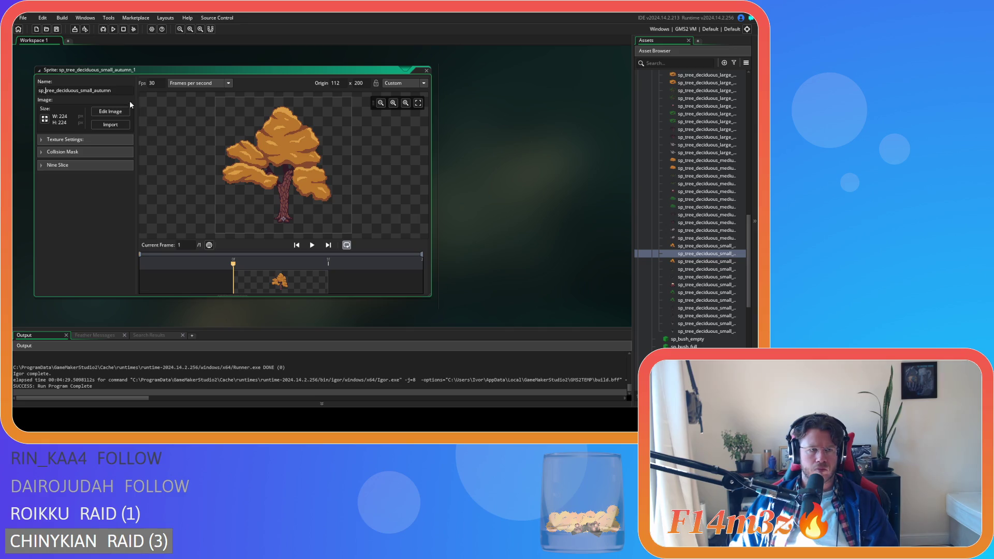
text(shadow_)
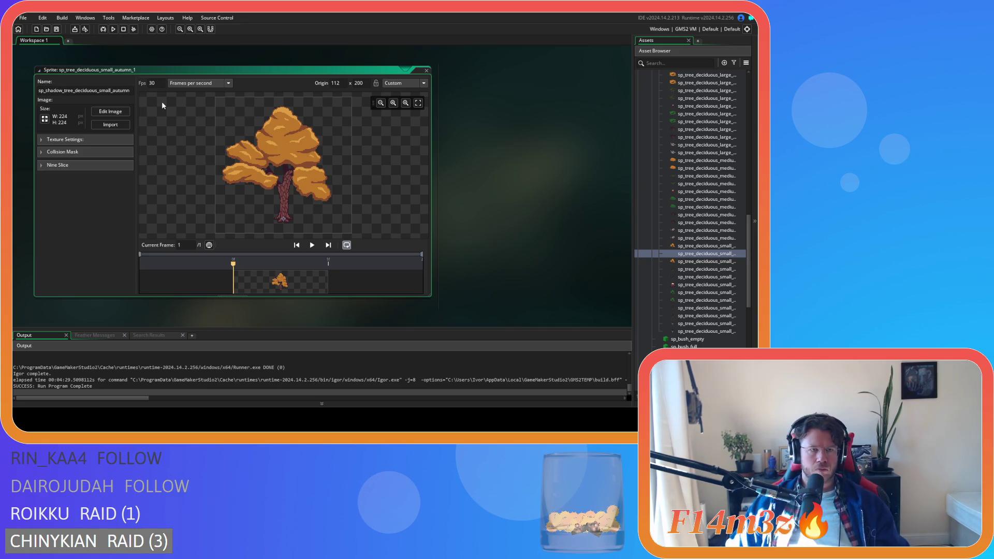
key(Return)
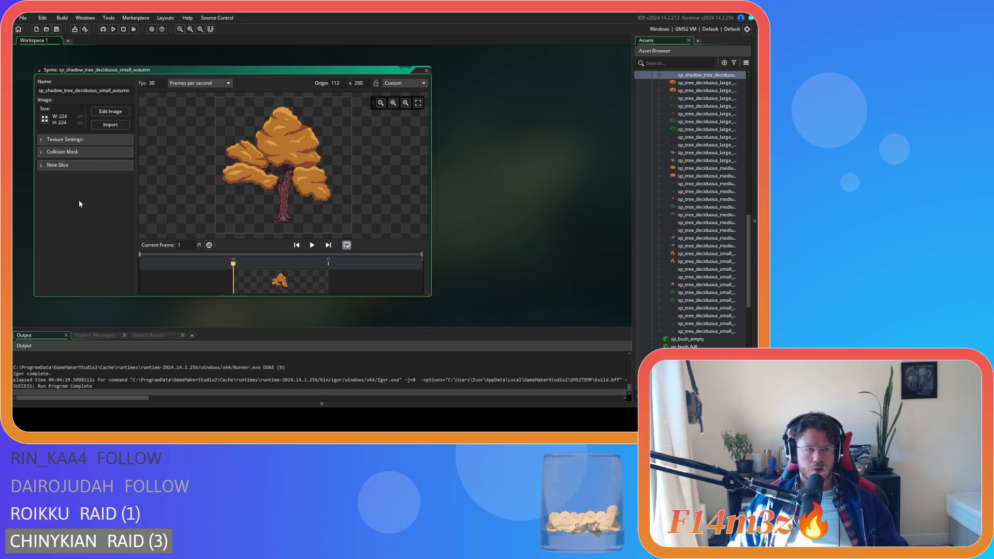
Crop the sprite's canvas to 224×200 with Resize Canvas.
click(44, 119)
click(137, 92)
click(185, 116)
key(BackSpace)
text(200)
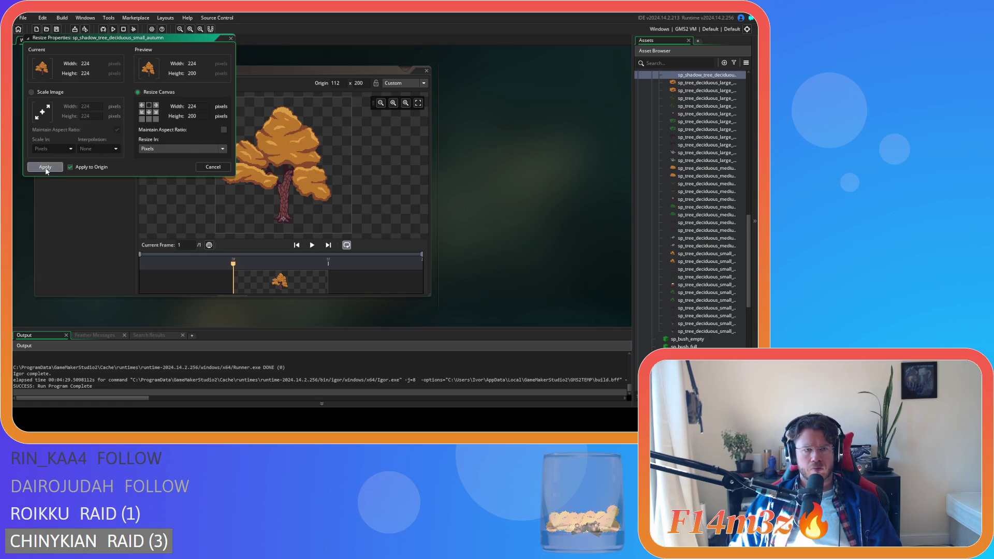
click(45, 167)
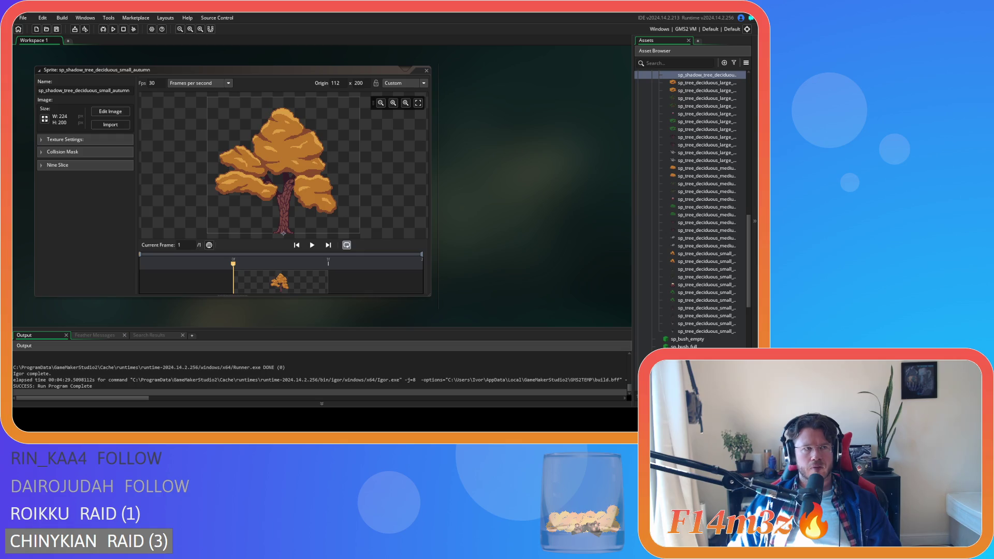
click(113, 230)
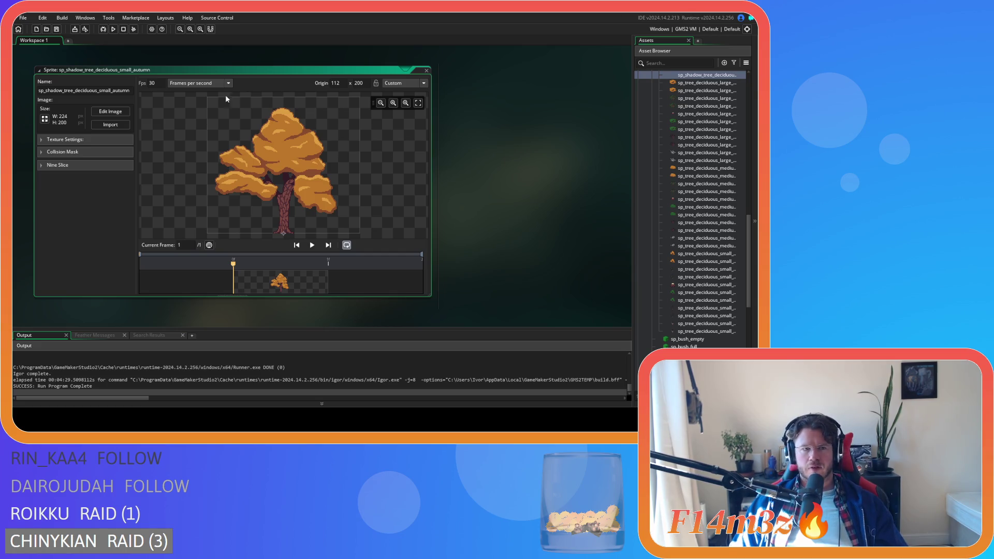
Change 'autumn' to 'leafy' to make sp_shadow_tree_deciduous_small_leafy, then close its editor.
click(83, 92)
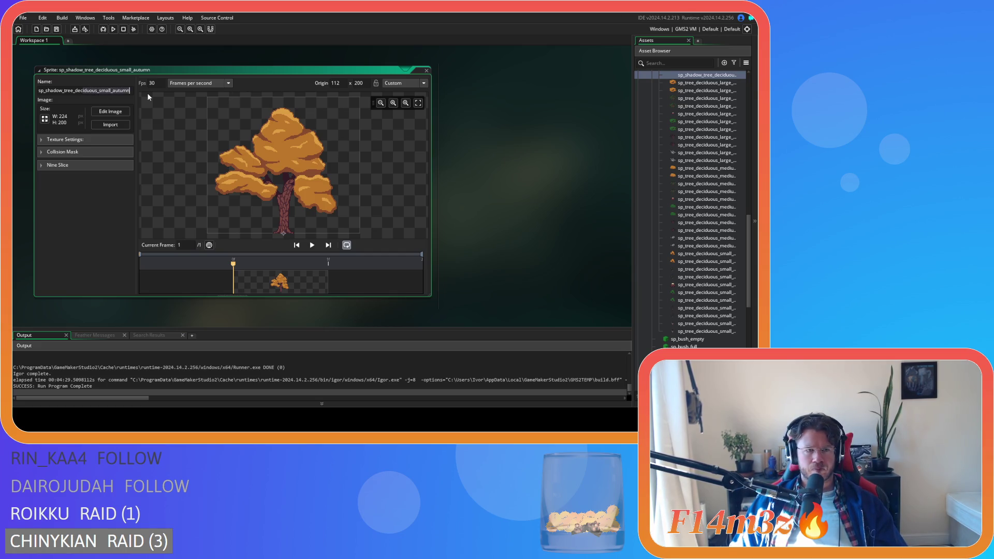
key(BackSpace)
key(BackSpace)
key(BackSpace)
text(leafy)
key(Return)
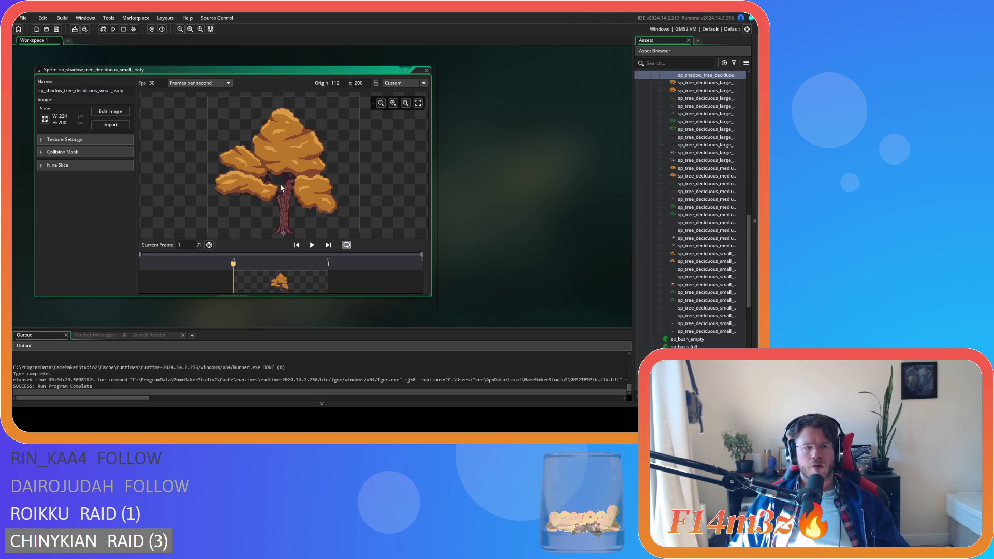
click(426, 71)
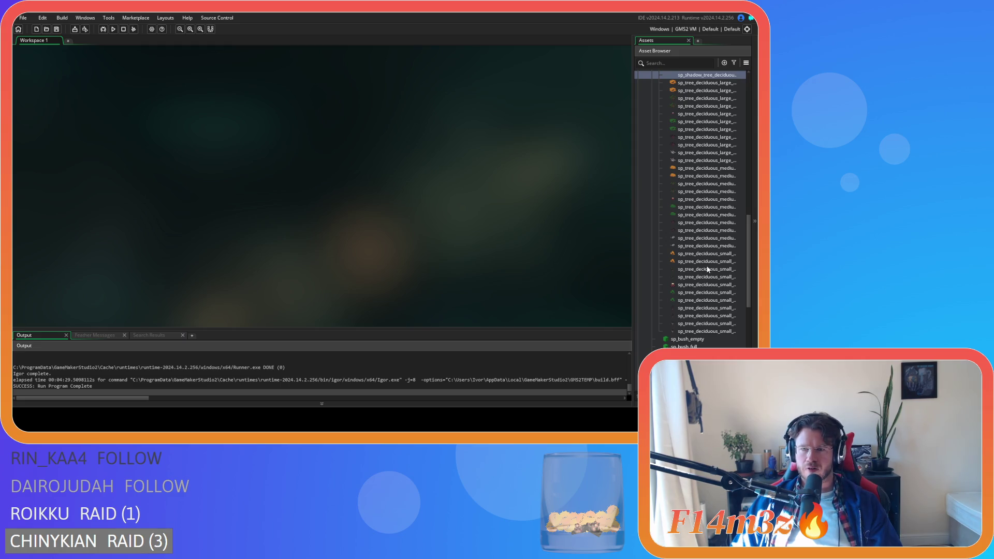
Duplicate sp_tree_deciduous_small_spring and name the copy sp_shadow_tree_deciduous_small_spring.
click(699, 271)
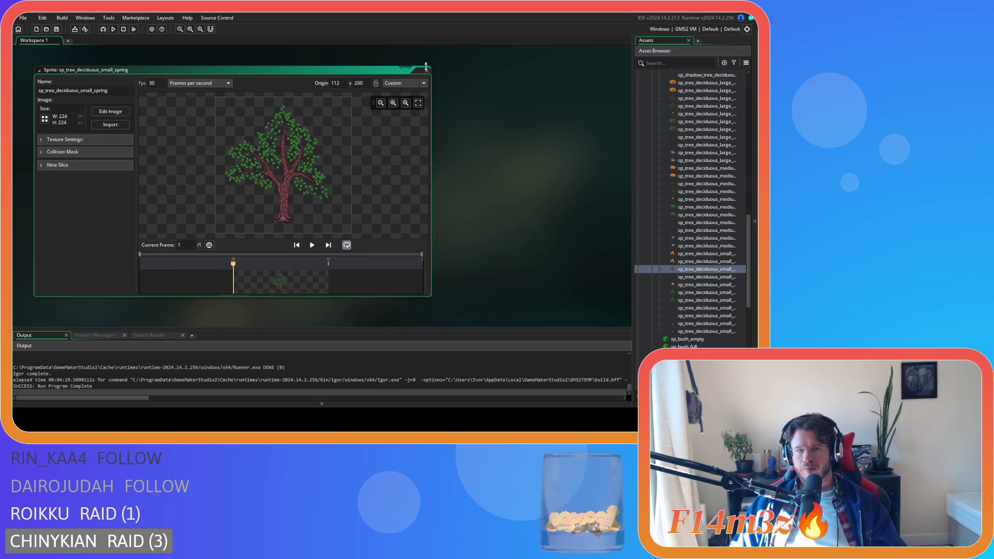
click(427, 70)
key(ctrl+d)
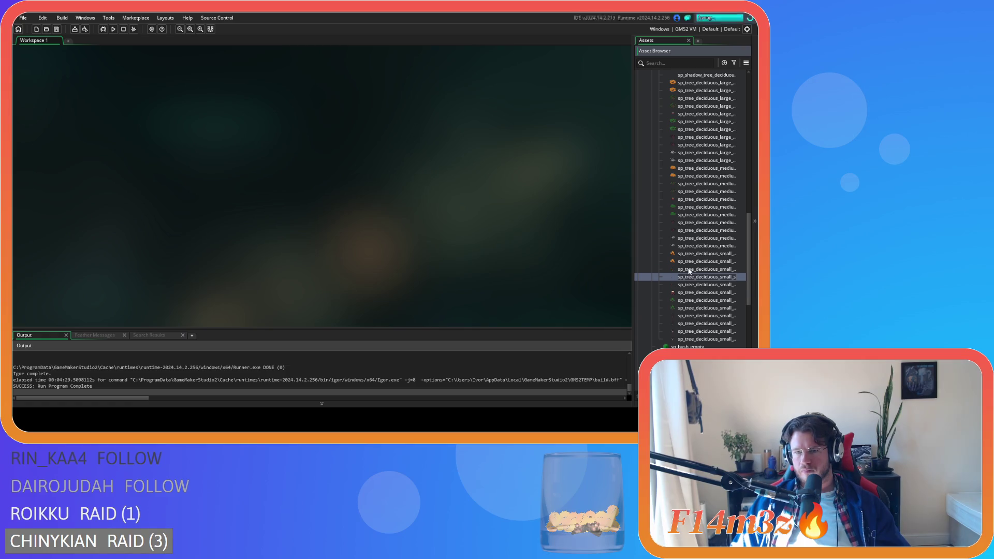
key(Return)
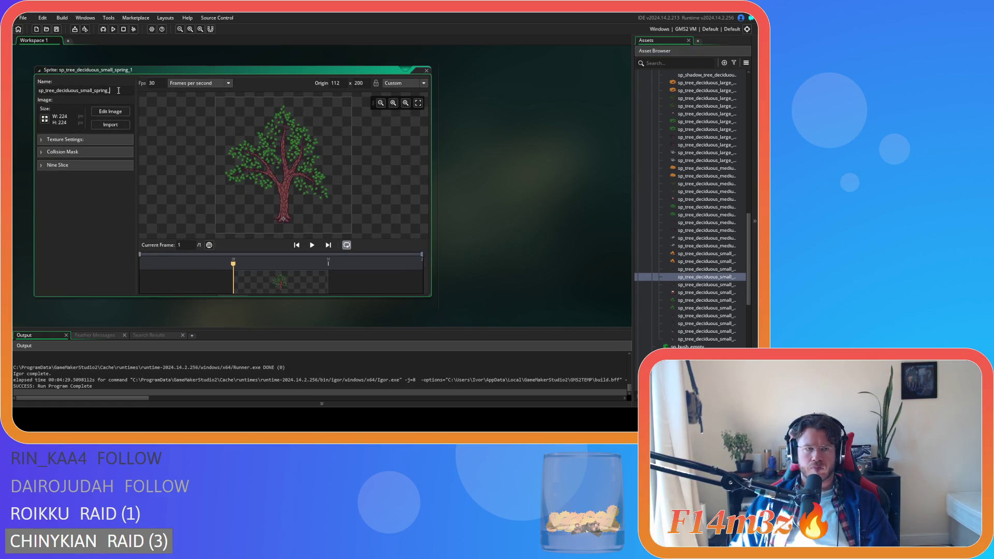
text(shadow_)
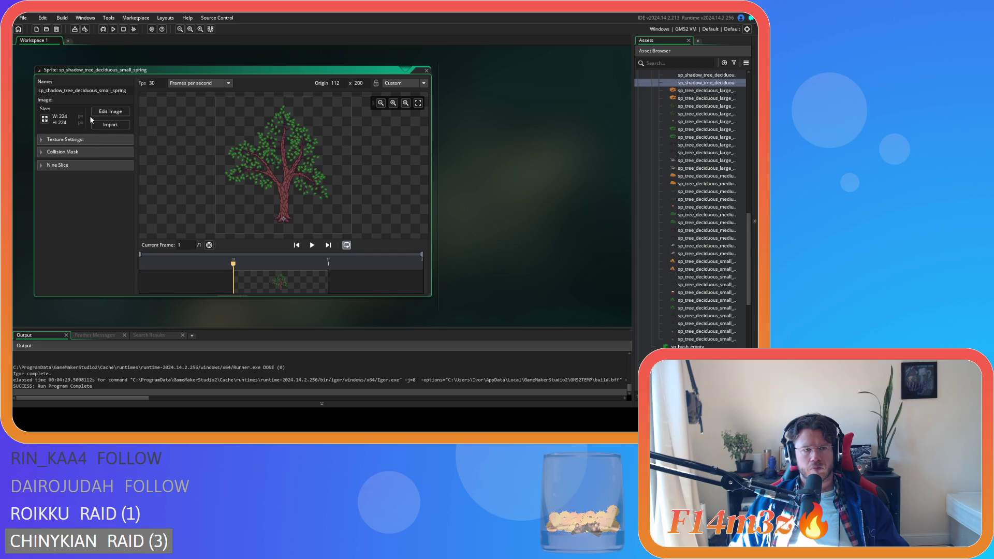
Crop its canvas to 224×200 anchored top-middle, close it, and reopen the leafy shadow sprite.
click(44, 118)
click(138, 92)
click(149, 104)
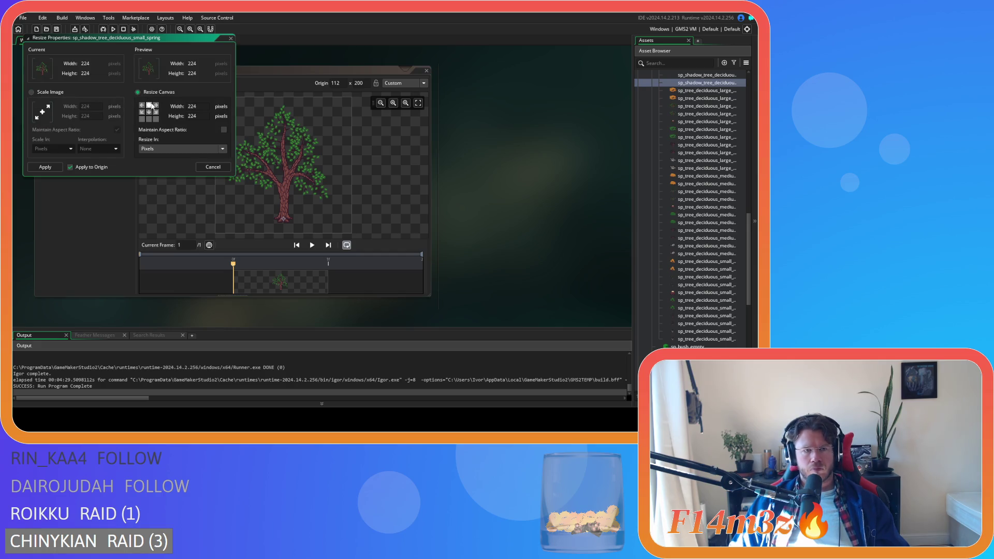
text(200)
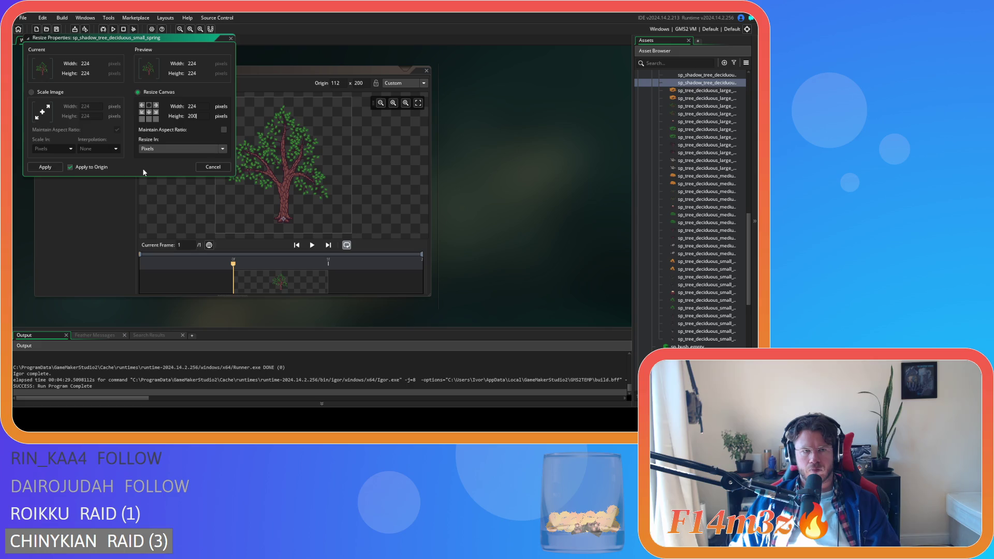
click(43, 168)
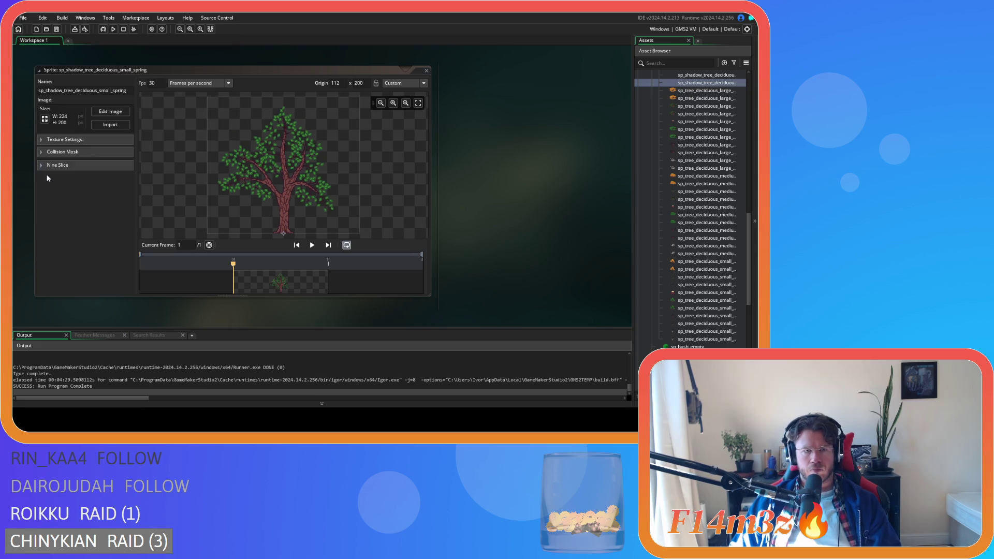
click(426, 71)
scroll(724, 155, up, 3)
double_click(711, 137)
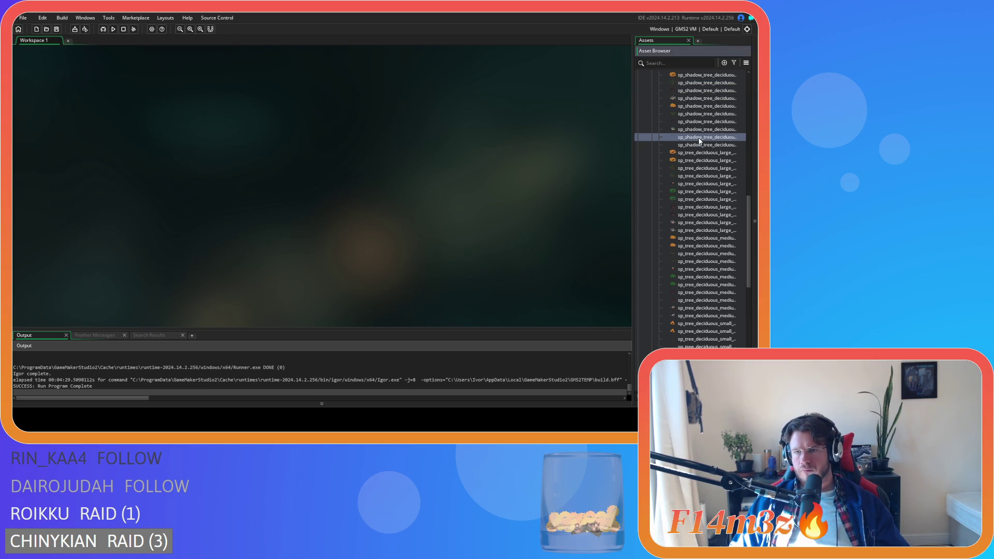
Close the leafy sprite, open the small winter tree copy and rename it sp_shadow_tree_deciduous_small_winter.
click(427, 70)
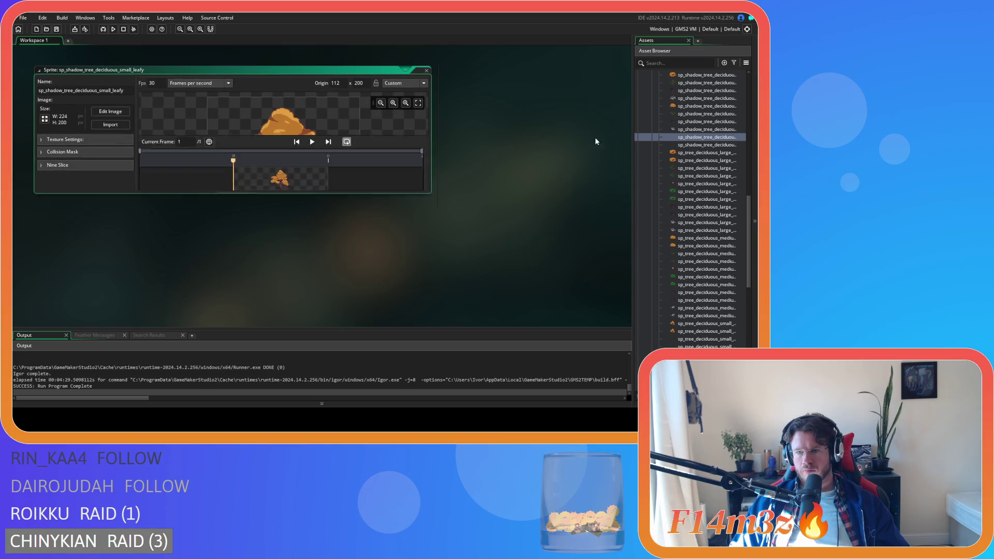
scroll(717, 201, down, 4)
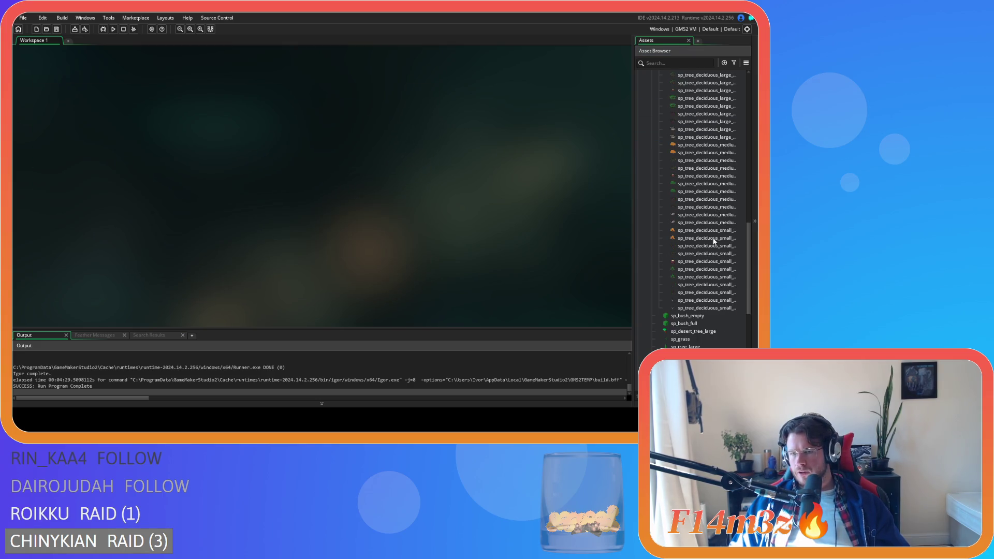
click(695, 288)
double_click(695, 291)
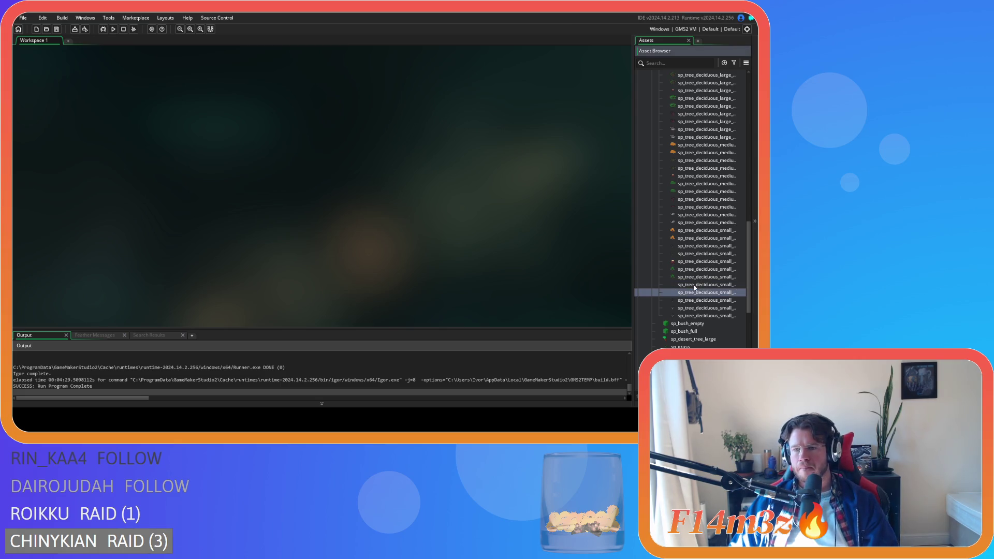
click(119, 91)
key(BackSpace)
key(BackSpace)
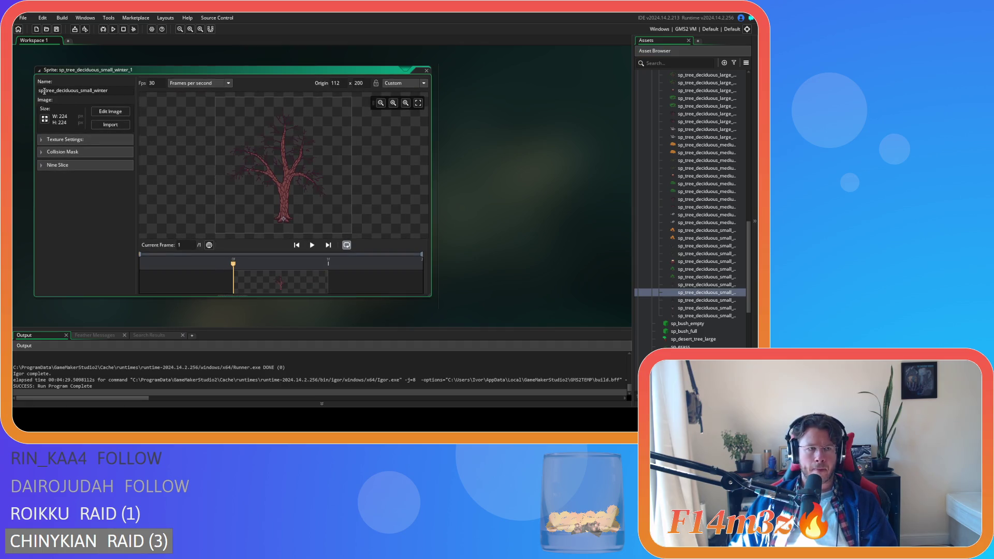
text(_shadow)
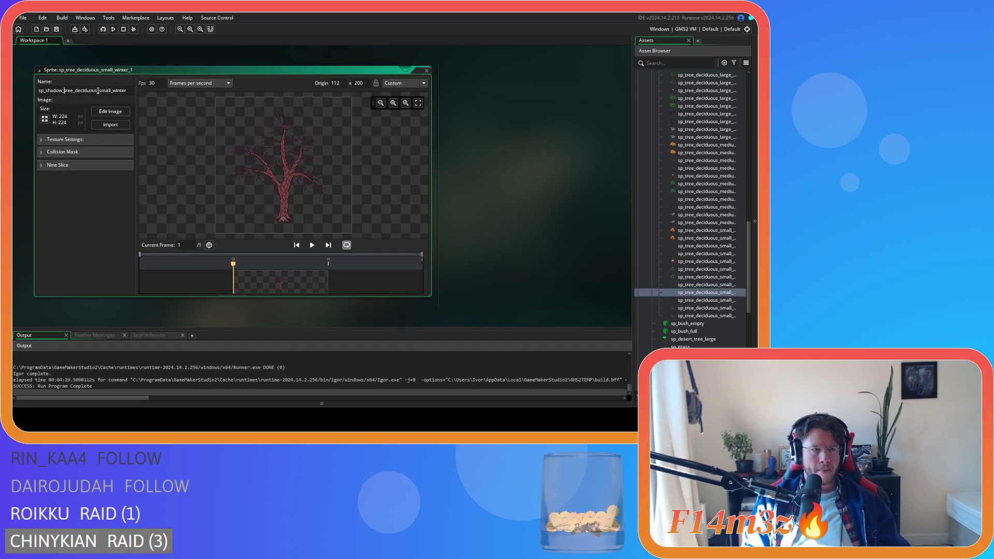
Crop the winter shadow sprite's canvas to 224×200, save, and close its editor.
click(45, 119)
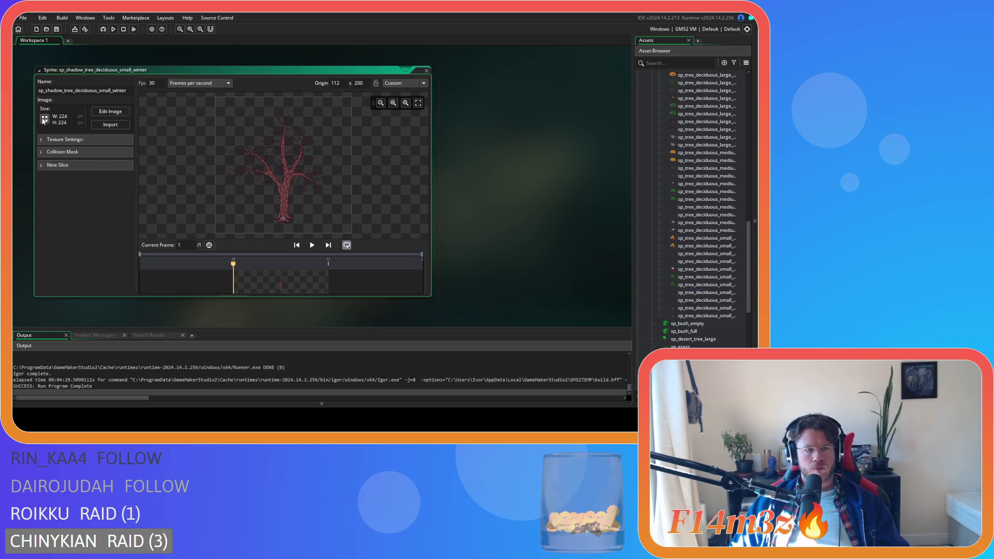
click(145, 95)
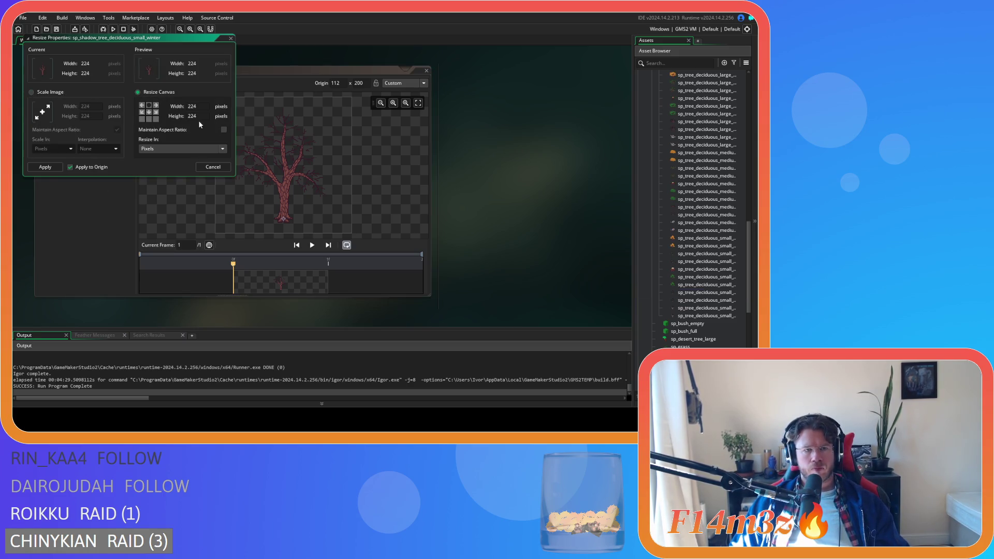
text(200)
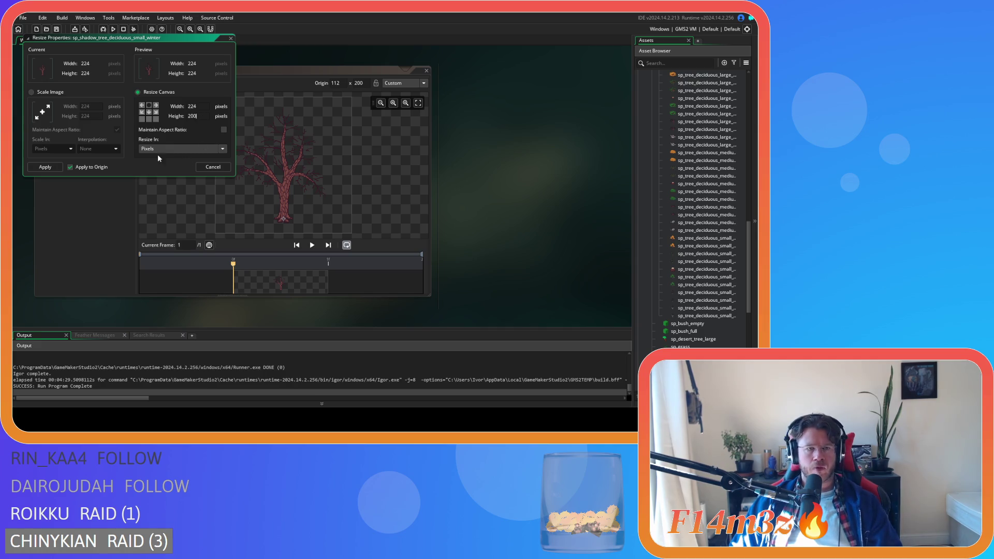
click(38, 167)
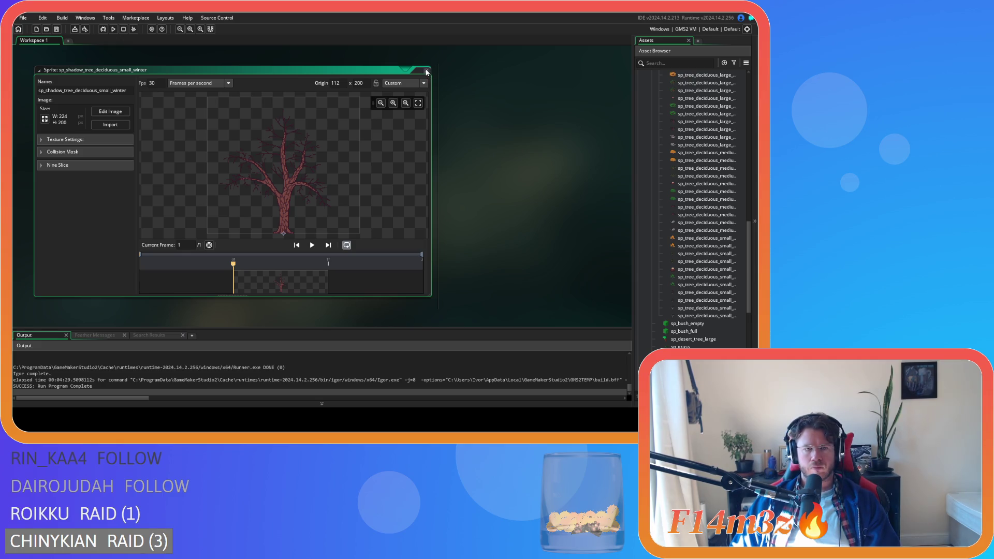
click(57, 29)
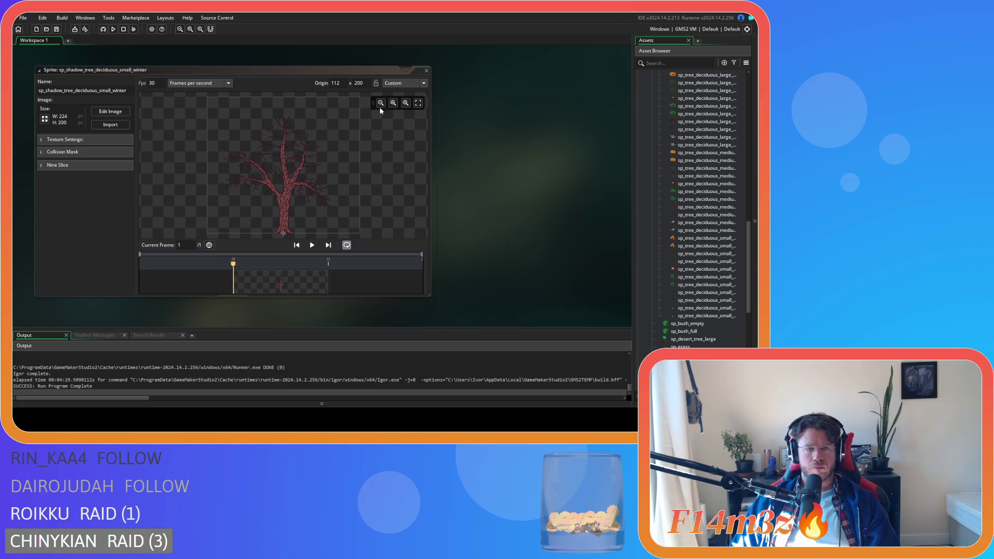
click(426, 70)
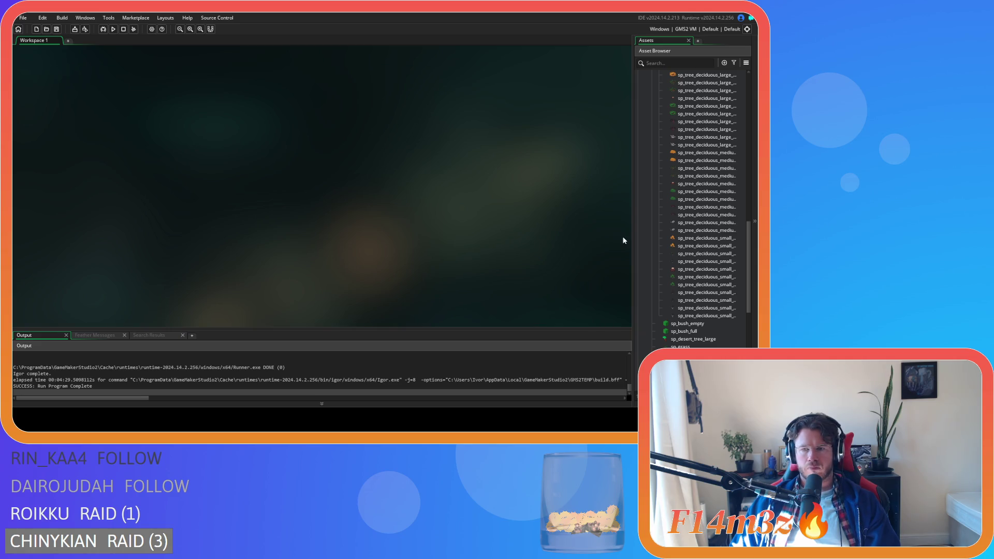
Open sp_tree_deciduous_small_winter_snow_1 and rename it sp_shadow_tree_deciduous_small_winter_snow.
scroll(729, 253, up, 3)
scroll(729, 253, down, 3)
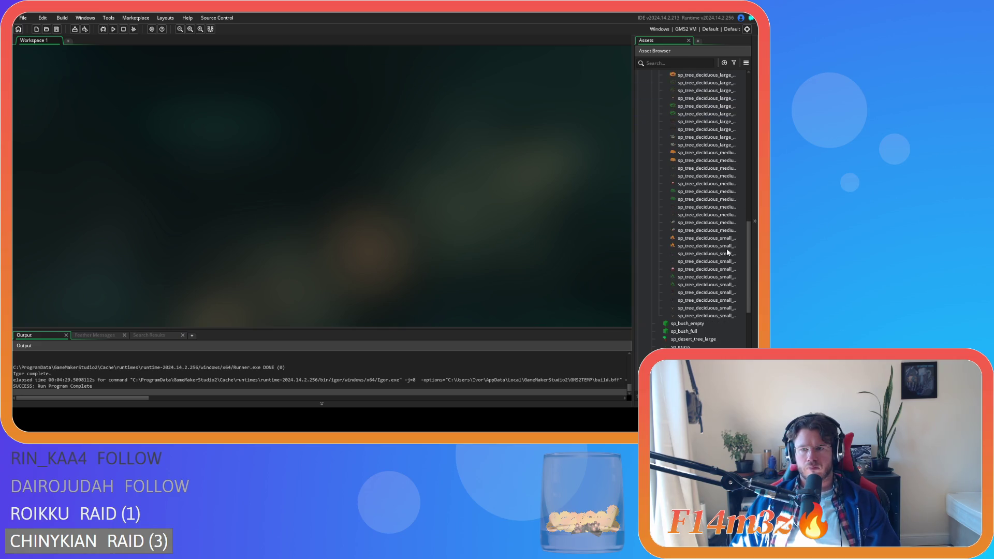
click(705, 309)
double_click(705, 309)
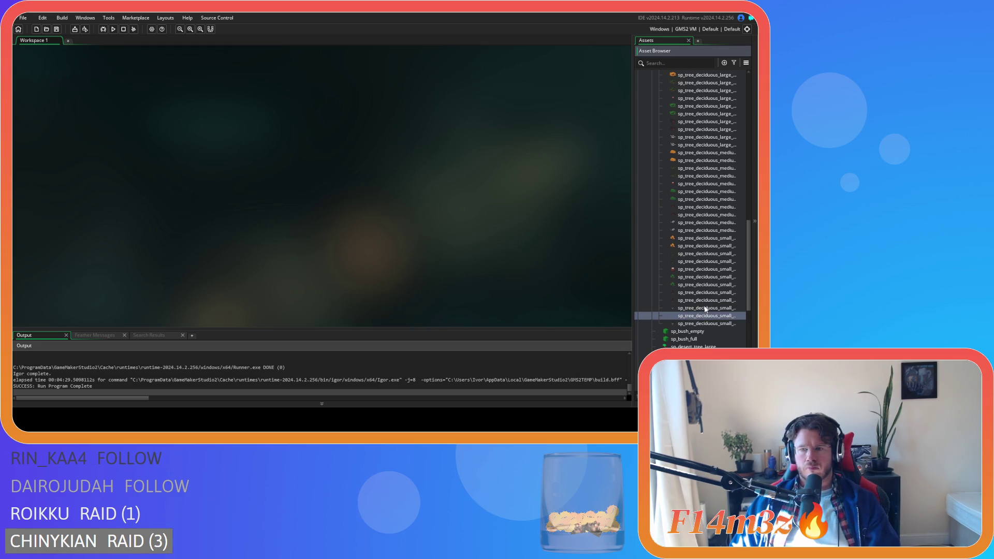
click(123, 91)
key(BackSpace)
key(BackSpace)
click(46, 91)
text(shadow_tree_deciduous_small_winter_sn)
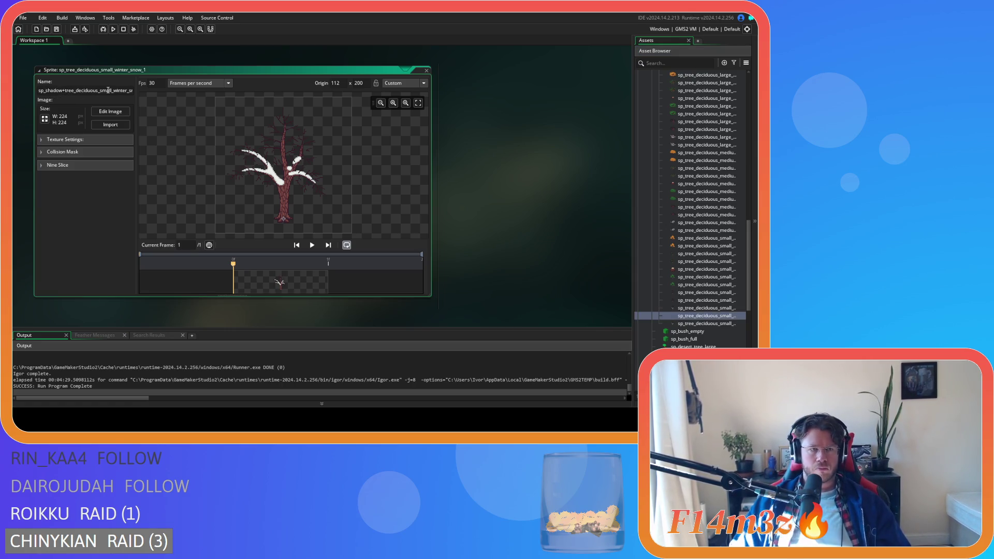
Crop its canvas to 224×200 anchored top-centre and close the editor.
click(45, 118)
click(148, 94)
click(148, 105)
double_click(192, 116)
text(200)
click(45, 167)
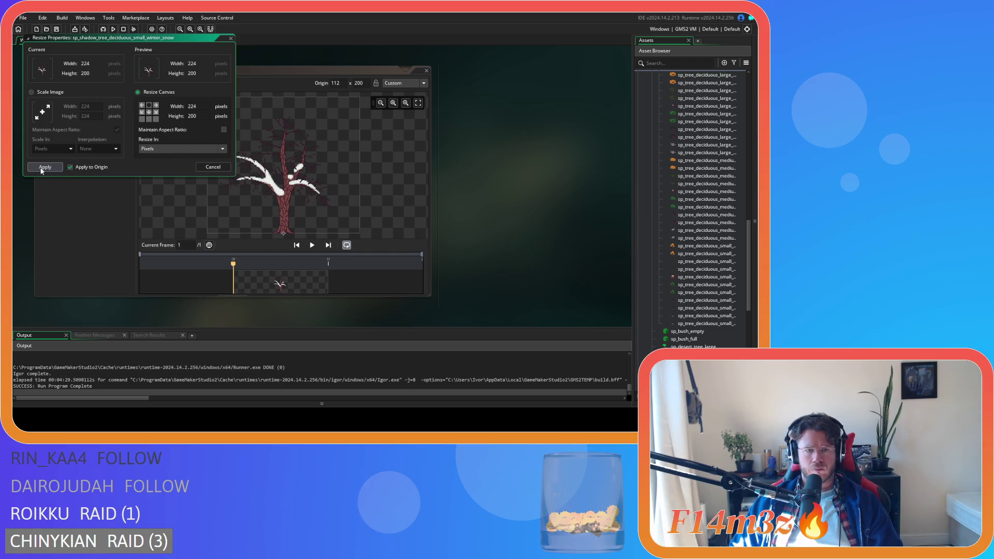
click(427, 71)
Reopen sp_shadow_tree_deciduous_small_winter_snow to verify it, then close the open sprite editors.
scroll(693, 170, up, 5)
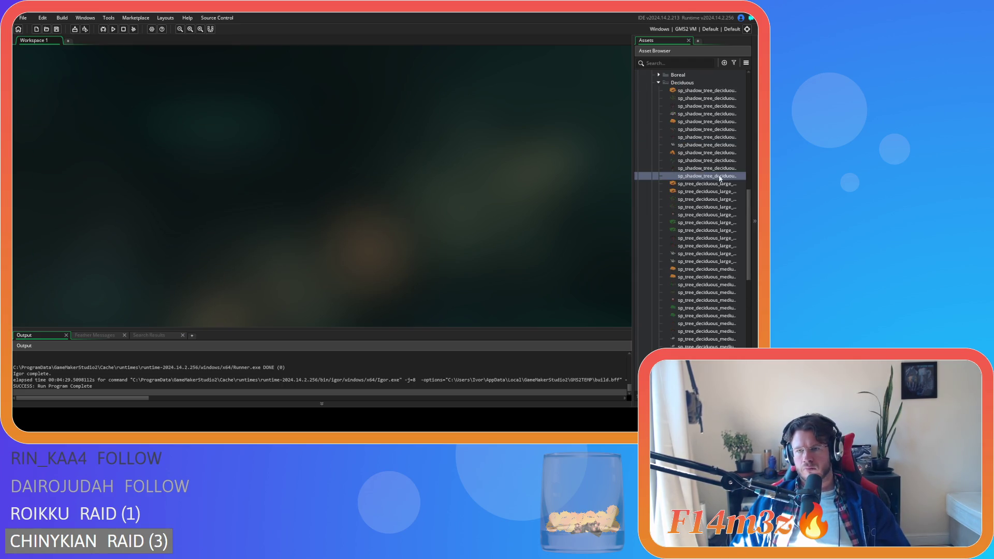
click(697, 168)
double_click(696, 169)
double_click(697, 176)
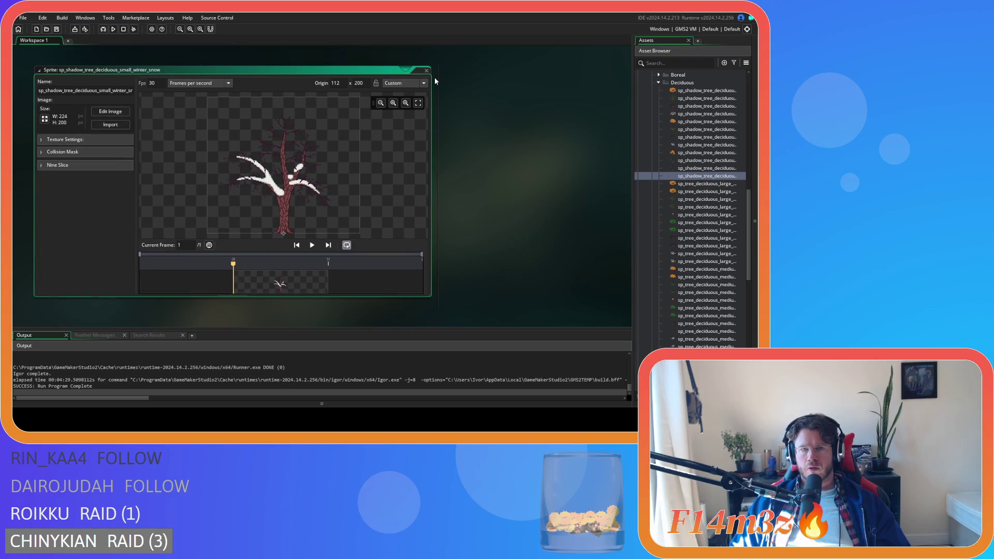
click(426, 69)
click(427, 68)
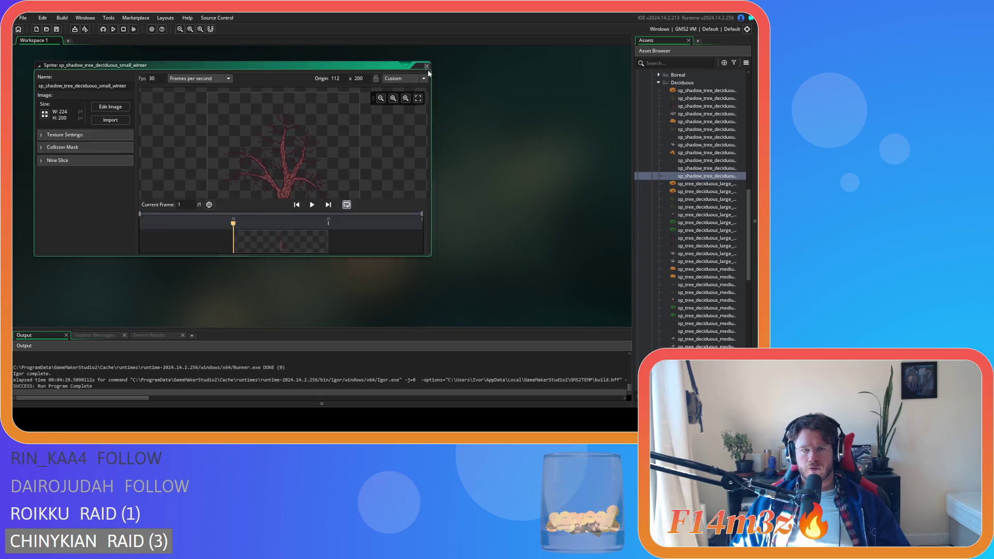
scroll(651, 137, up, 3)
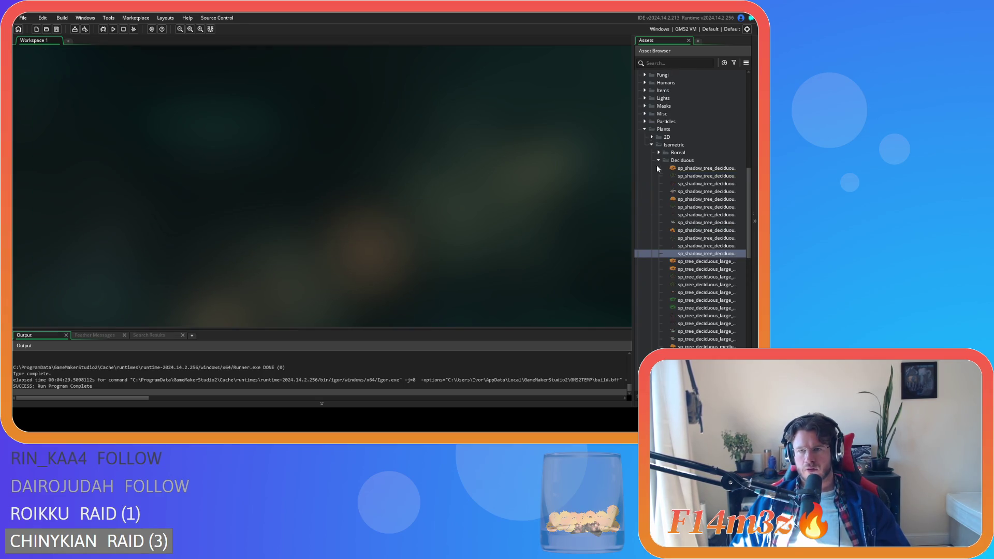
Collapse the Deciduous and Isometric sprite folders and check the Plants objects folder for ob_tree.
click(658, 161)
click(651, 145)
scroll(647, 176, up, 7)
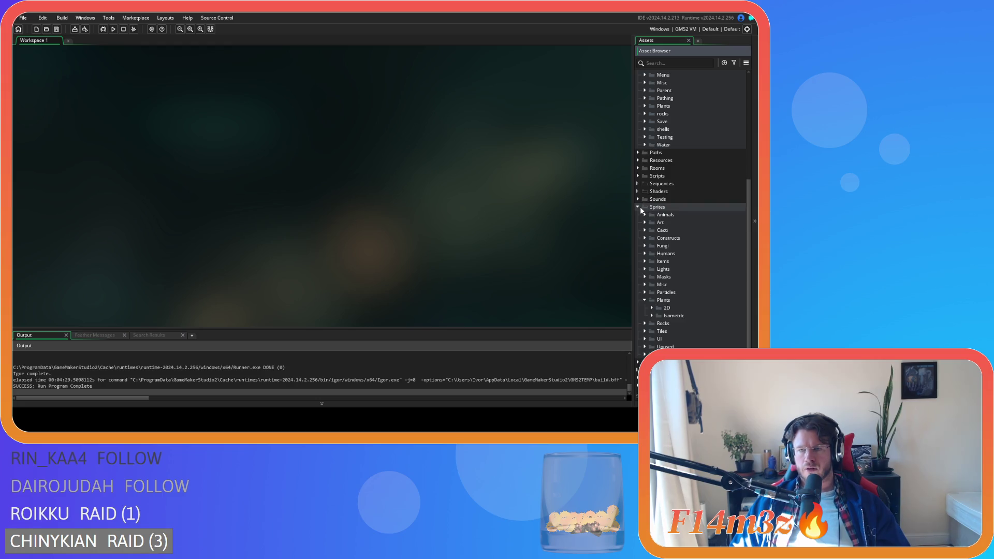
scroll(640, 210, up, 5)
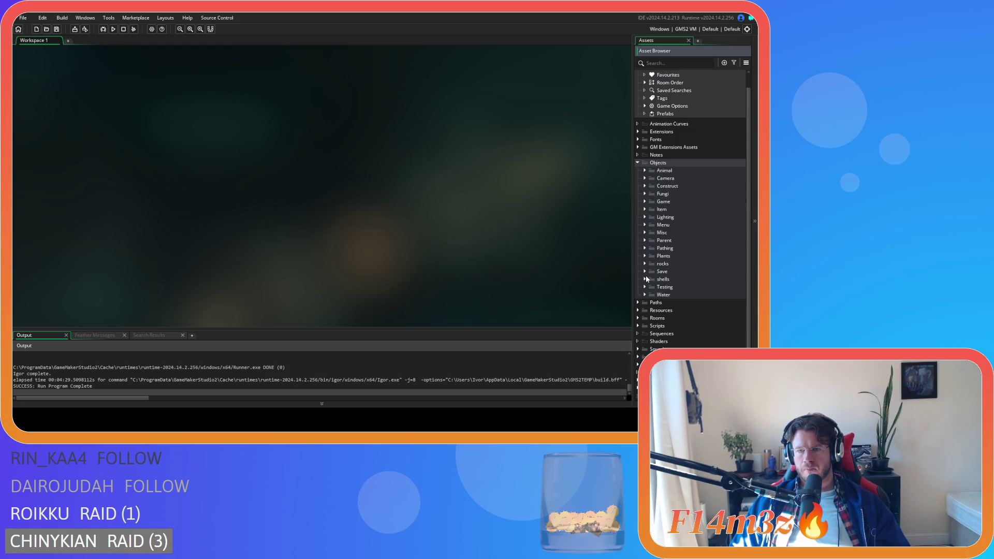
click(645, 256)
click(645, 256)
click(645, 255)
scroll(646, 260, down, 2)
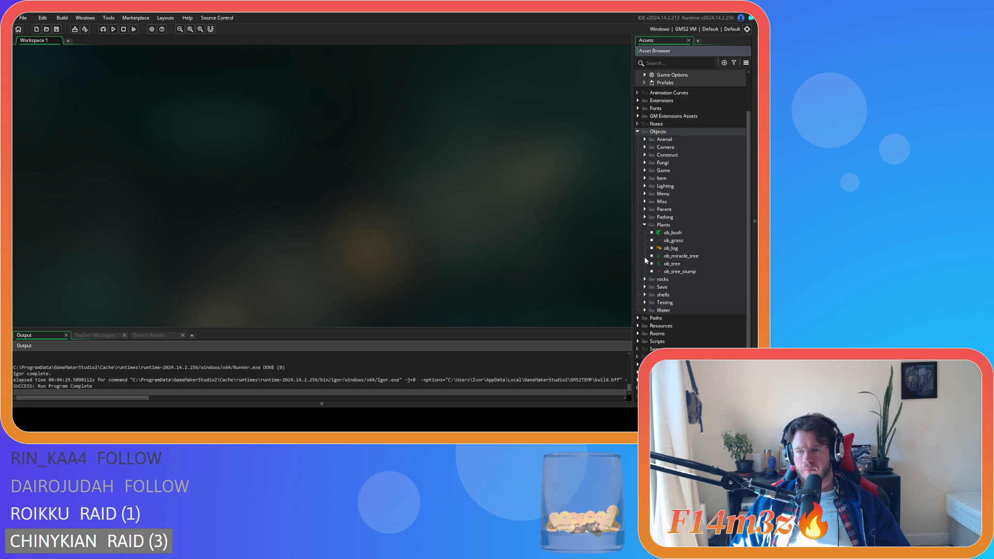
click(645, 224)
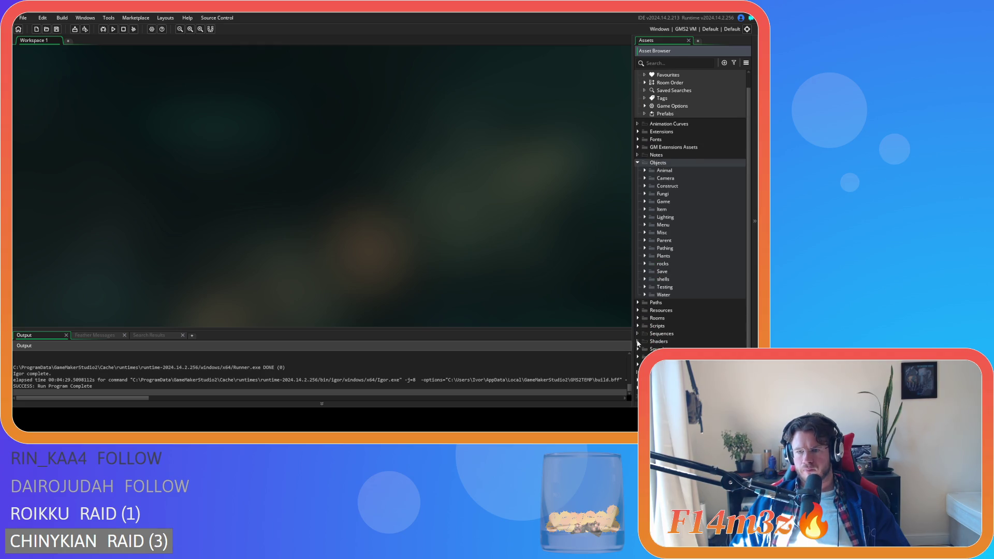
Expand the Sprites folder and pan the workspace to centre the sc_shadows and sc_shadowTree scripts.
click(638, 357)
scroll(643, 342, down, 9)
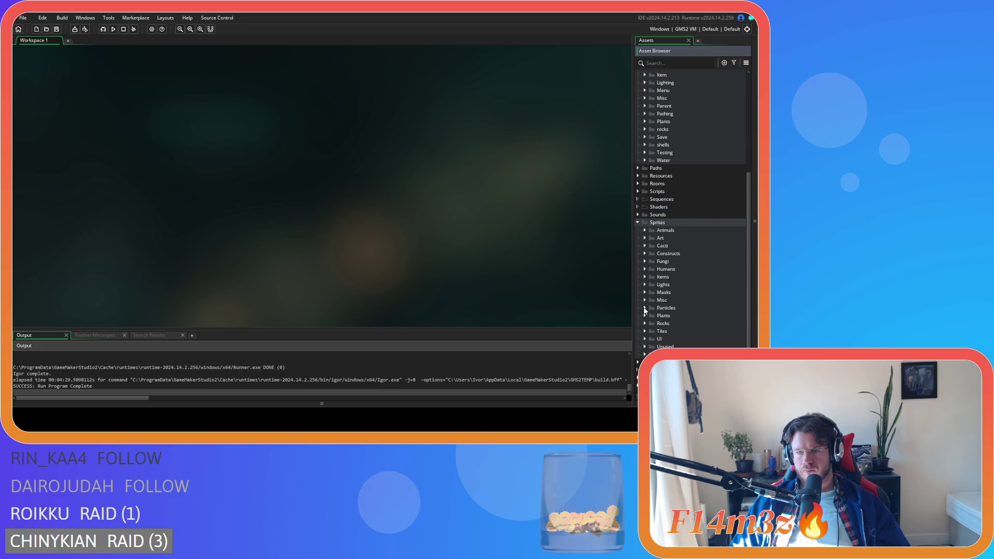
scroll(674, 248, up, 10)
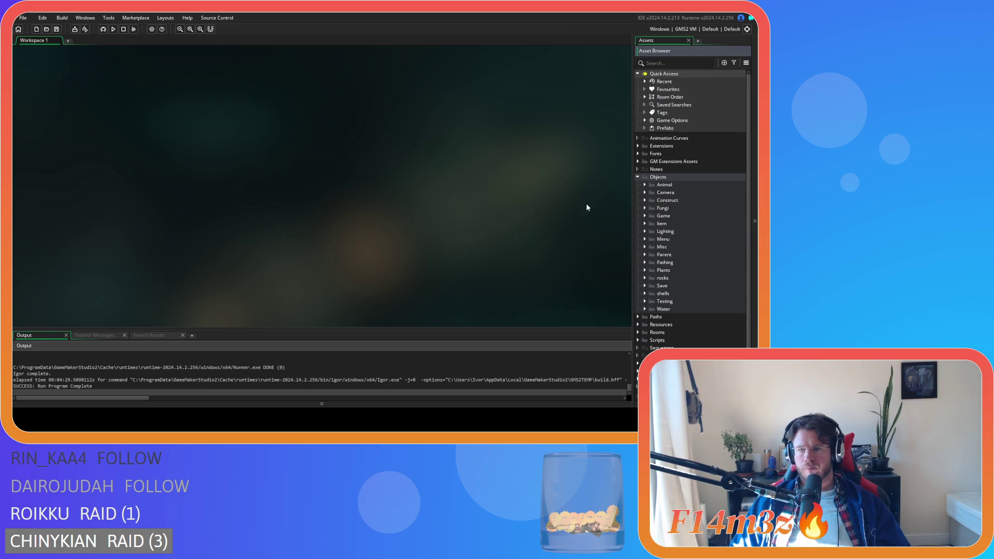
scroll(549, 207, up, 5)
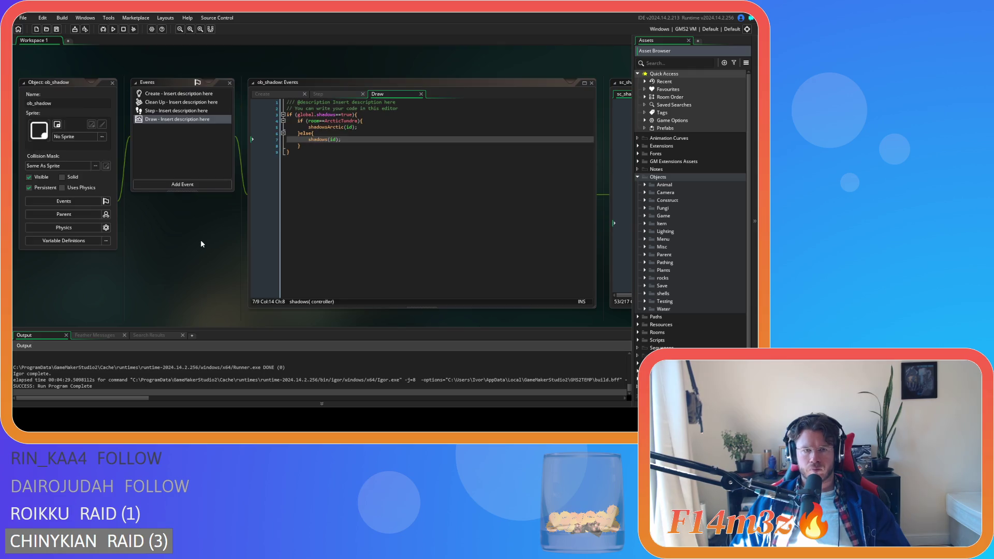
scroll(505, 64, right, 10)
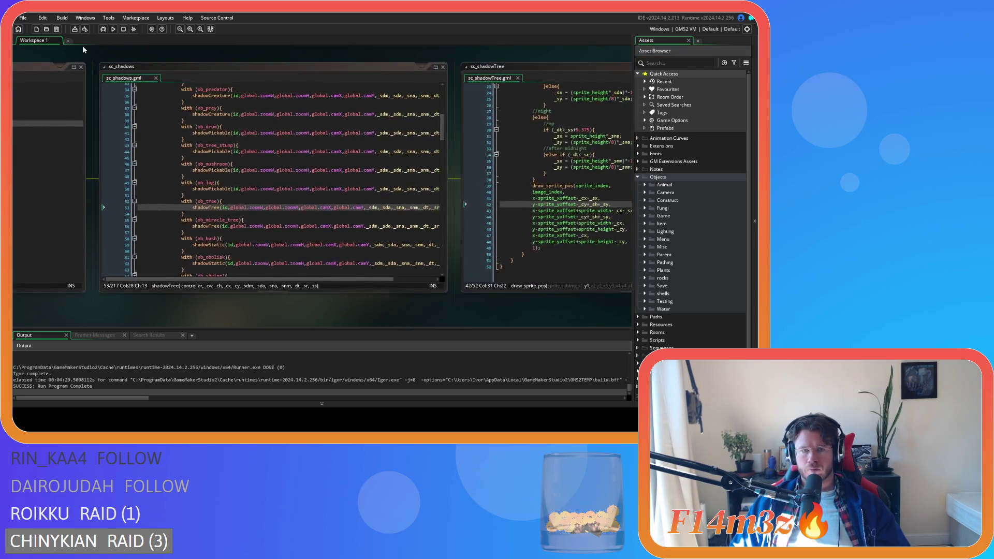
scroll(353, 55, right, 5)
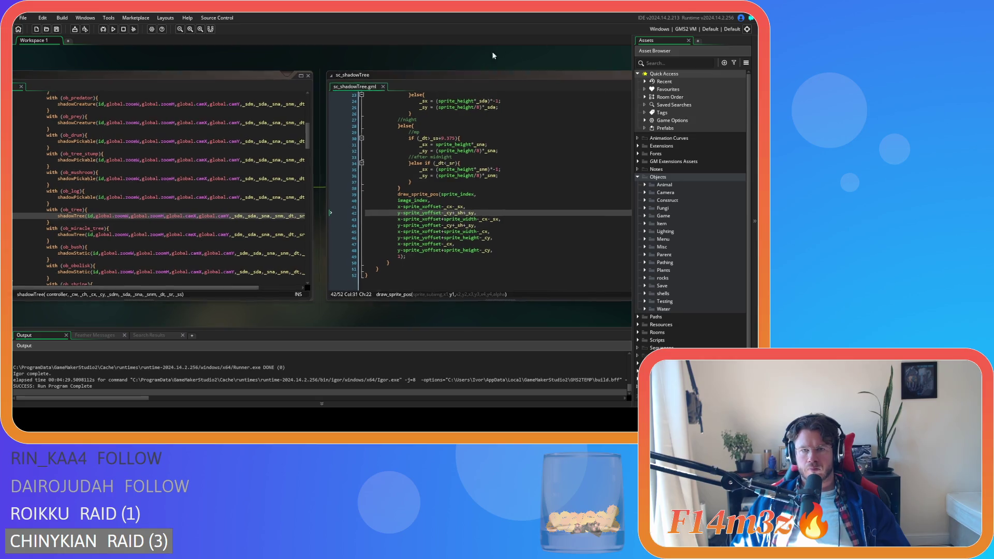
scroll(407, 199, up, 5)
scroll(396, 192, down, 5)
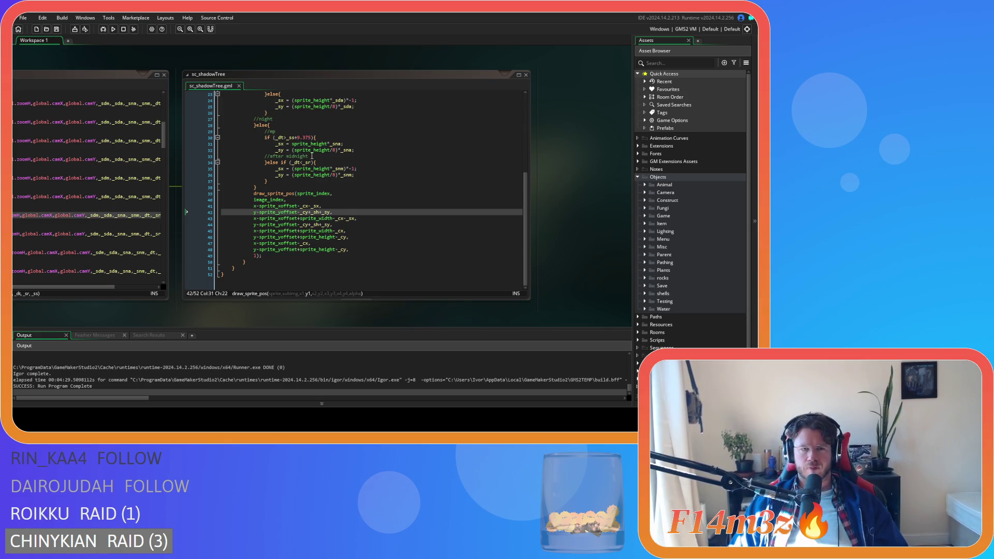
scroll(312, 156, up, 7)
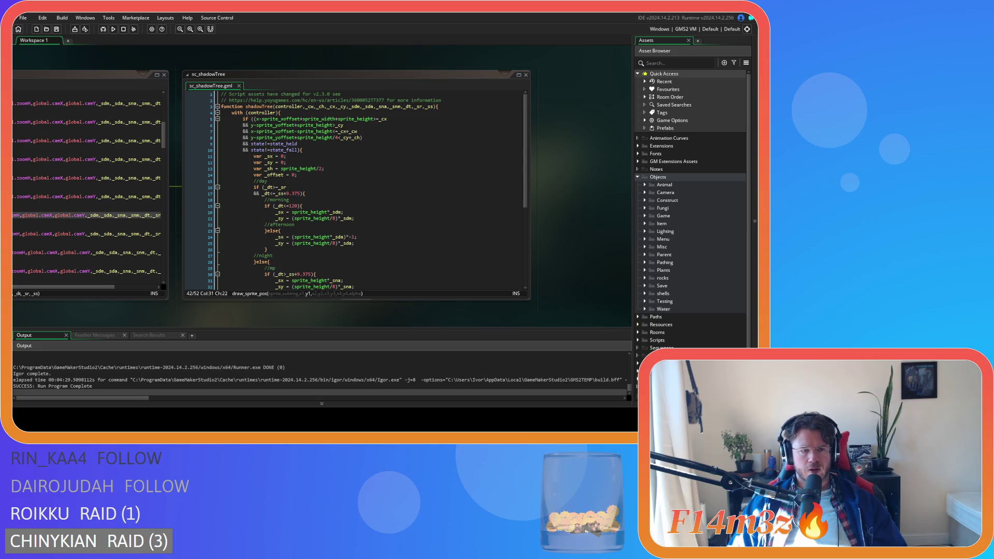
mouse_move(61, 329)
mouse_down()
mouse_move(175, 325)
mouse_move(241, 306)
mouse_up()
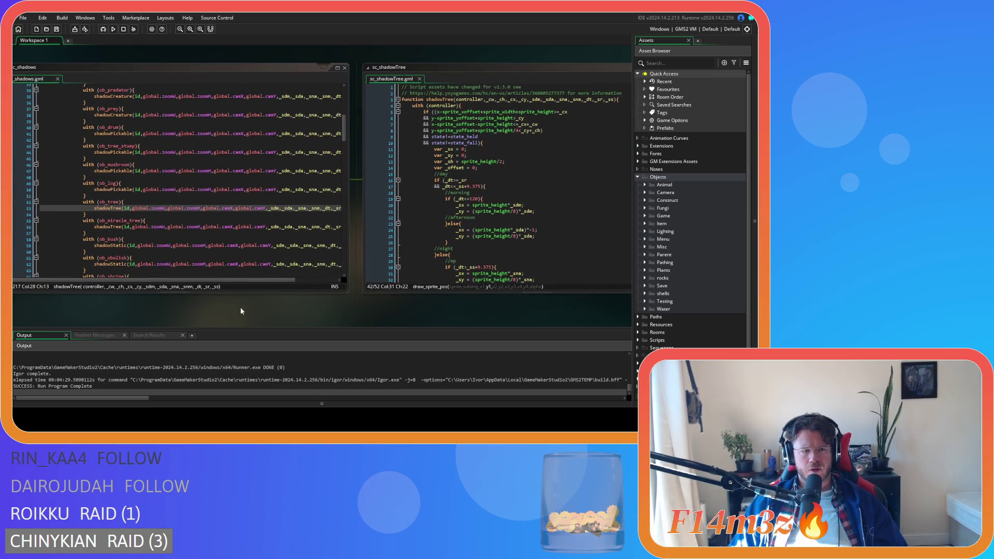
drag(181, 308, 124, 306)
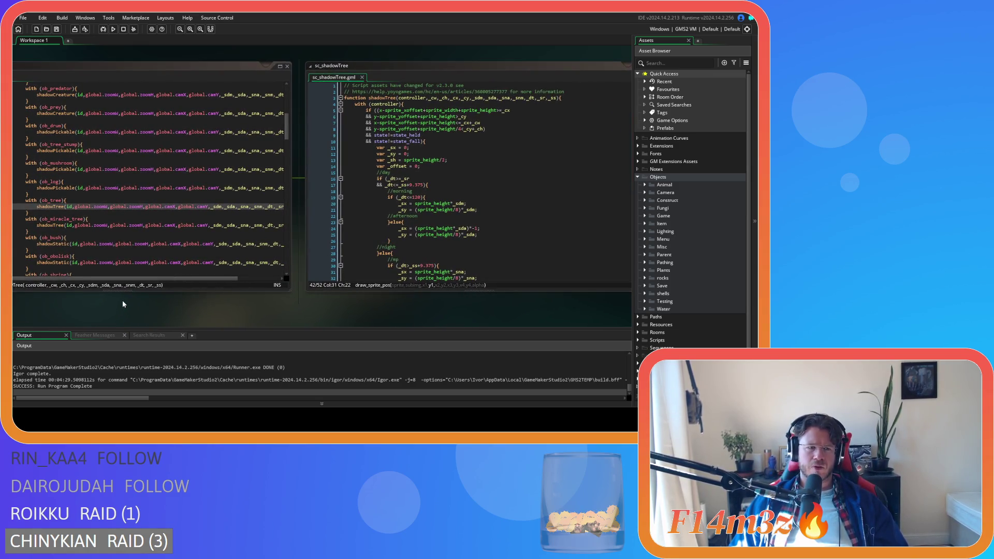
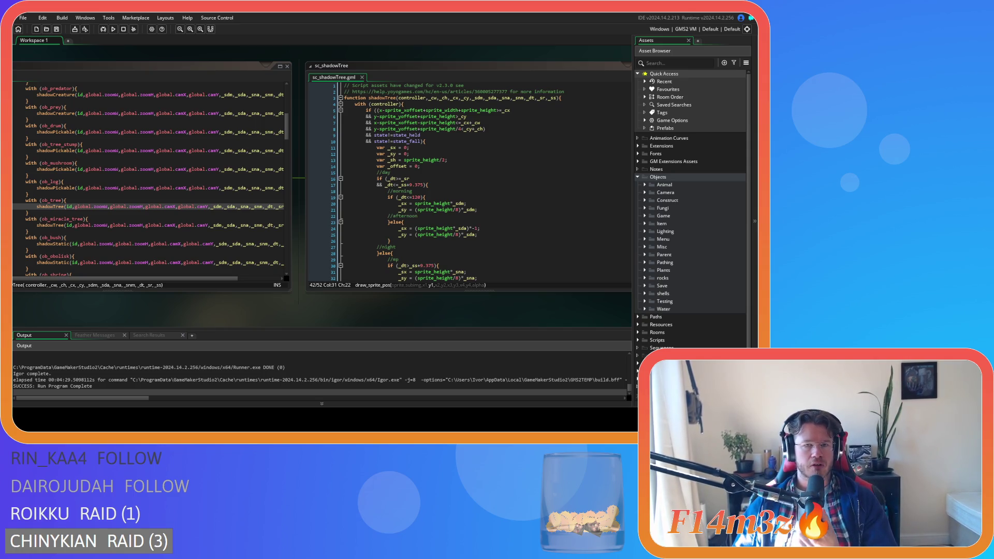
Close the sc_shadowTree tab and expand Scripts > Lighting > Shadows in the Asset Browser.
click(362, 77)
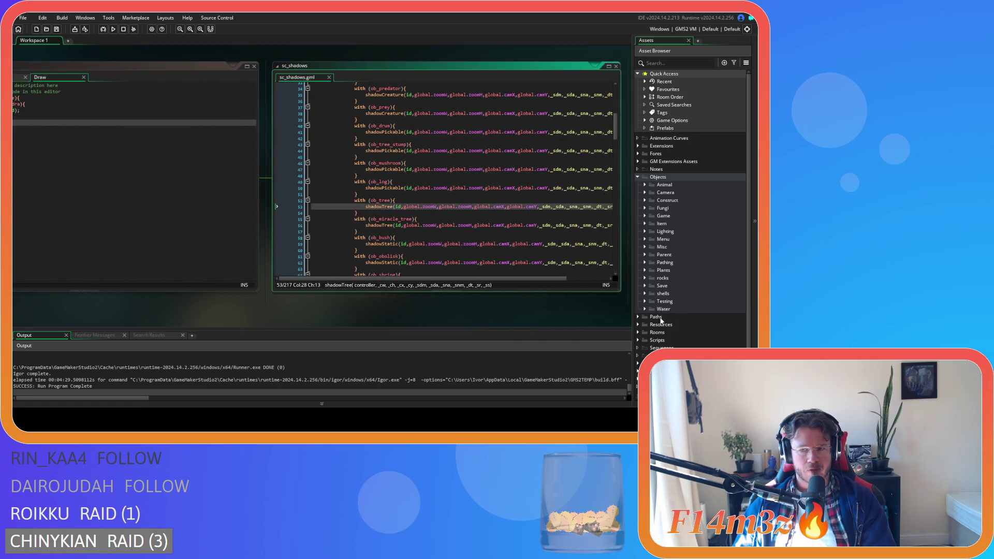
scroll(675, 307, down, 1)
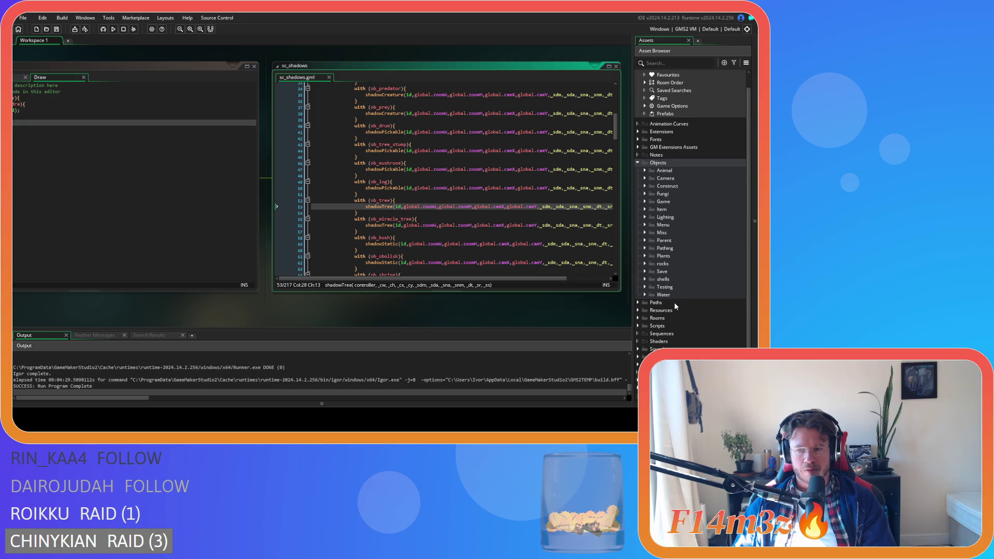
click(638, 326)
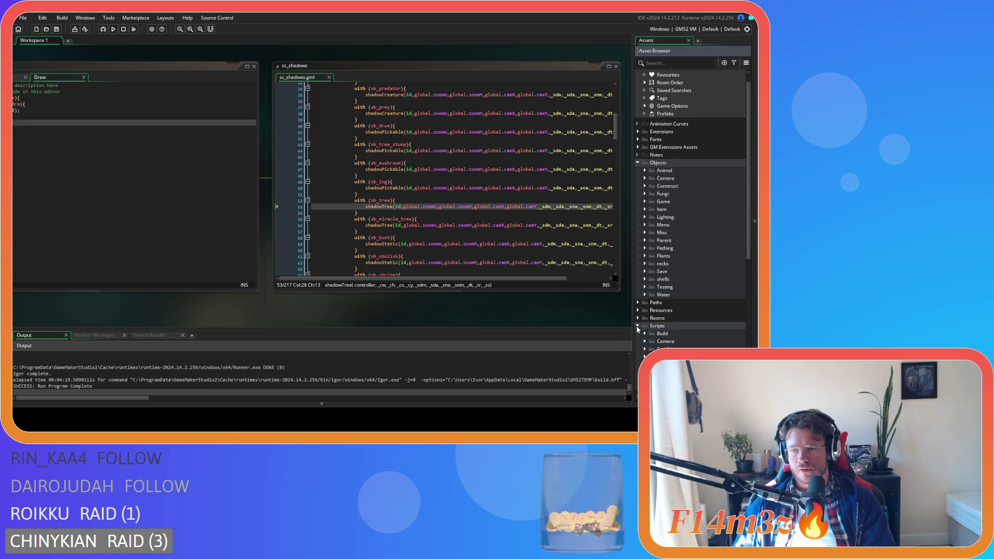
scroll(638, 326, down, 5)
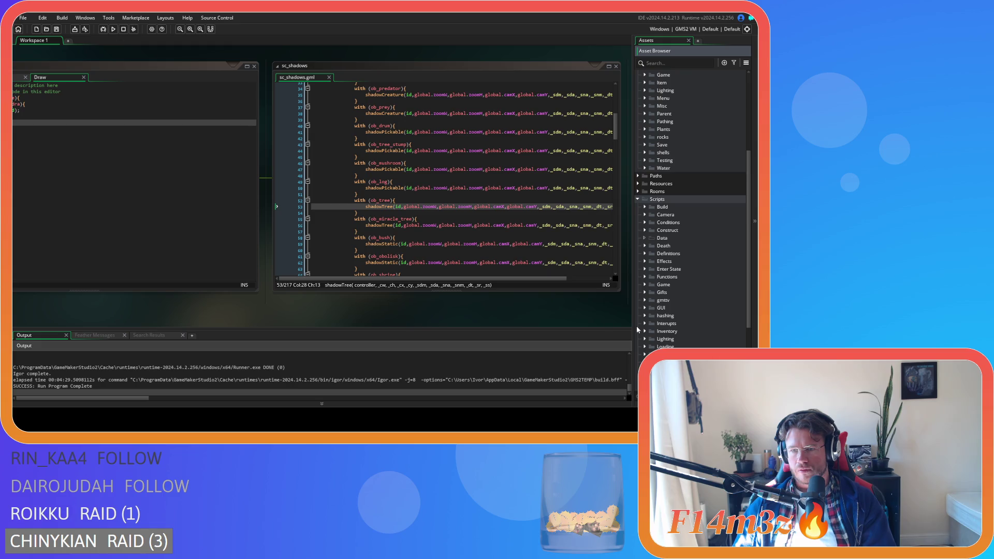
scroll(637, 327, down, 1)
scroll(637, 327, down, 3)
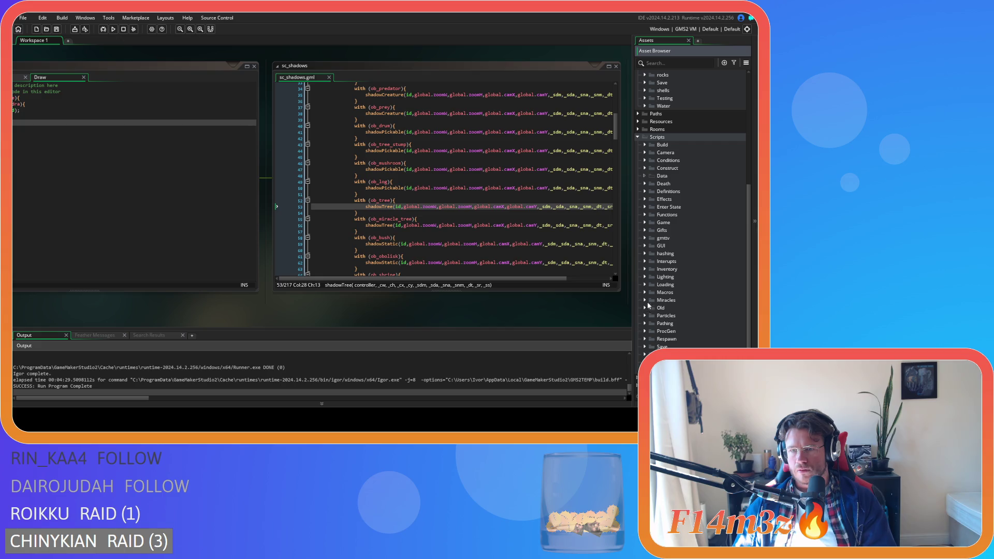
click(645, 277)
click(651, 300)
Duplicate the sc_shadowTree script with Ctrl+D.
scroll(657, 297, down, 4)
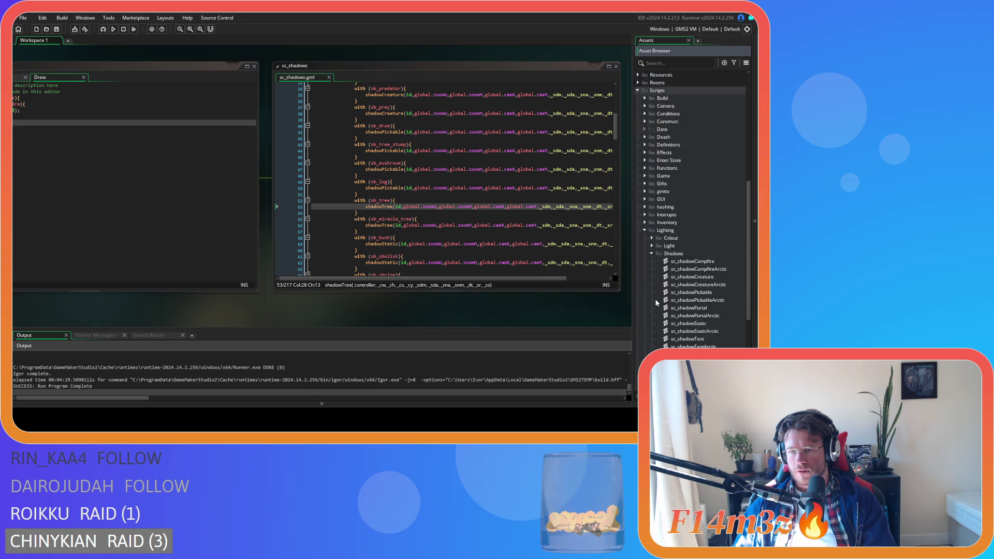
scroll(656, 300, down, 1)
click(707, 324)
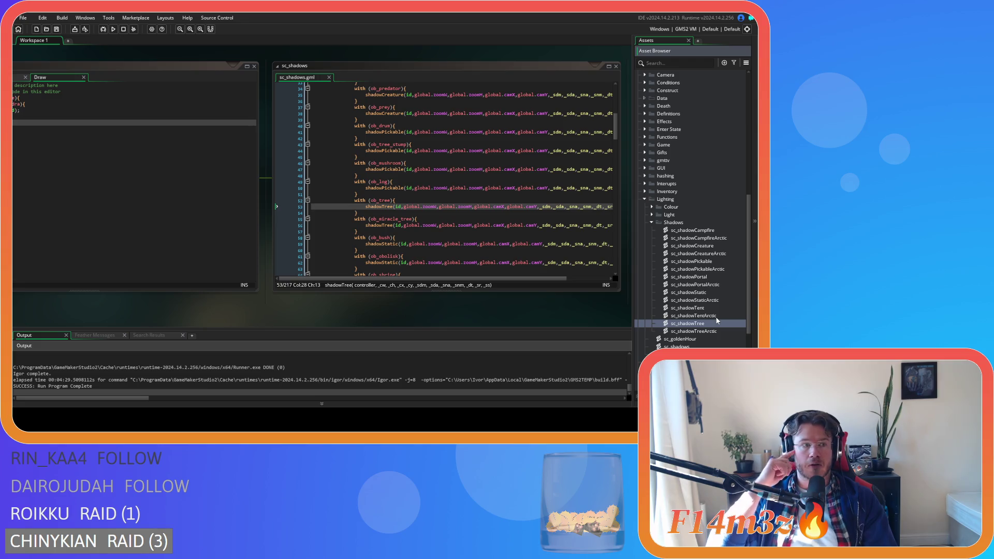
key(ctrl+d)
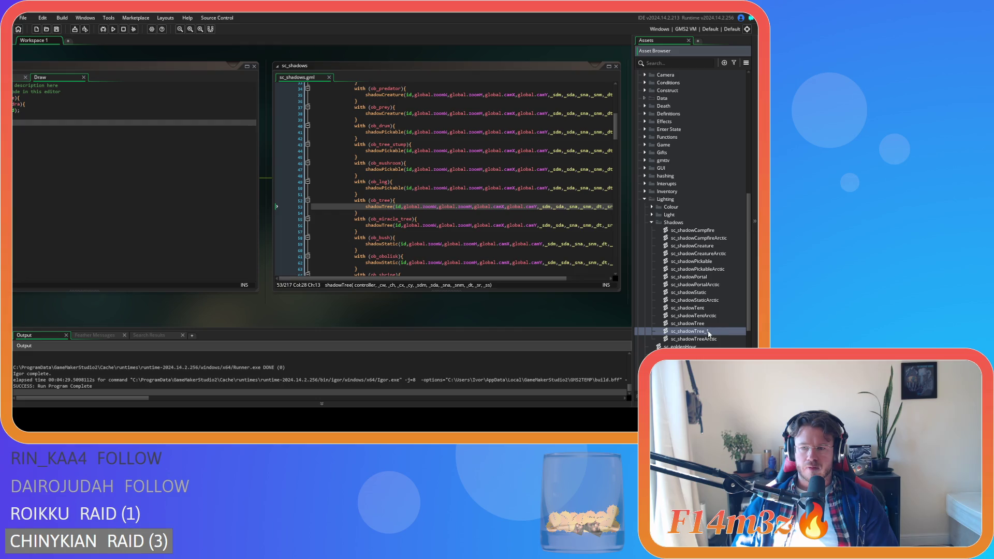
Rename the duplicate sc_shadowTree_1 script to sc_shadowTreeSpring.
double_click(707, 331)
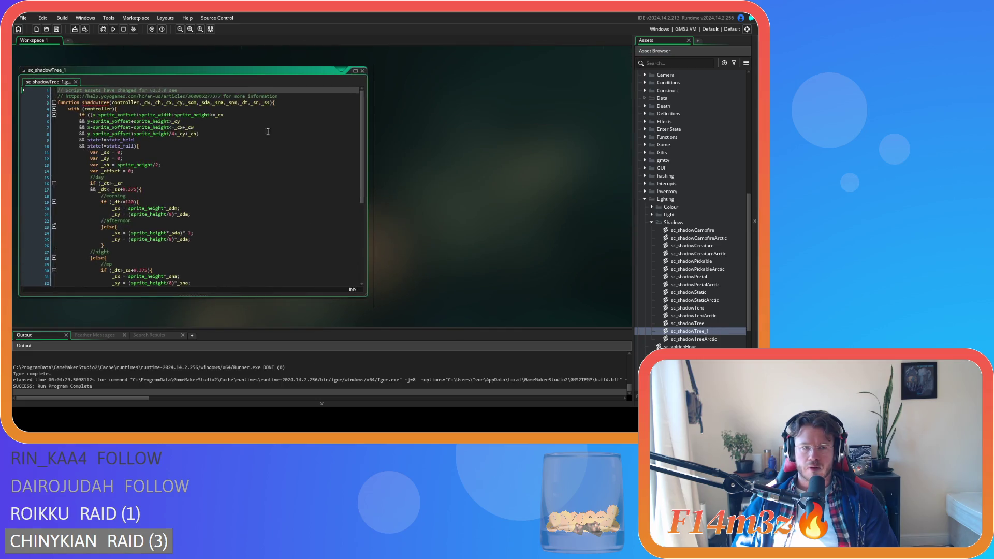
click(363, 72)
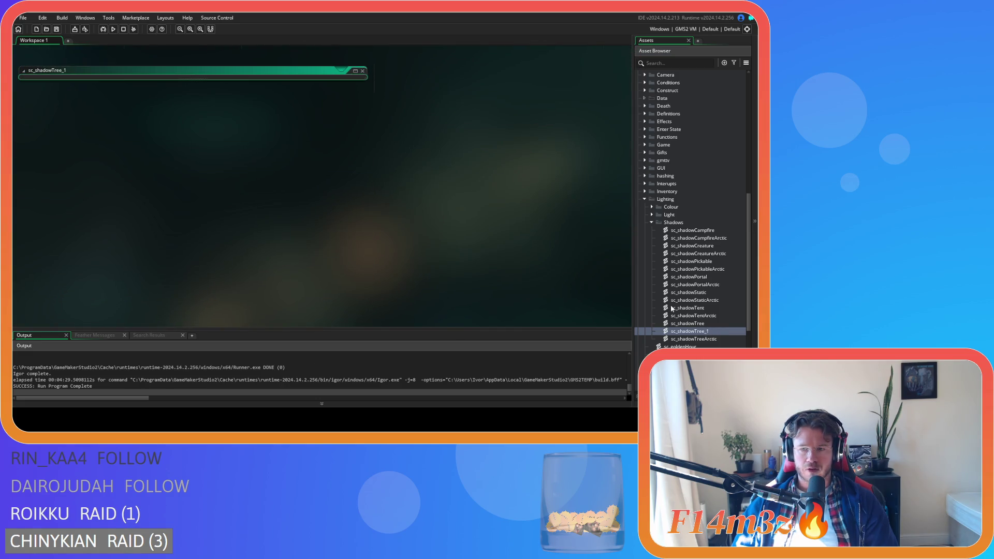
click(695, 332)
key(Return)
key(Return)
text(ring)
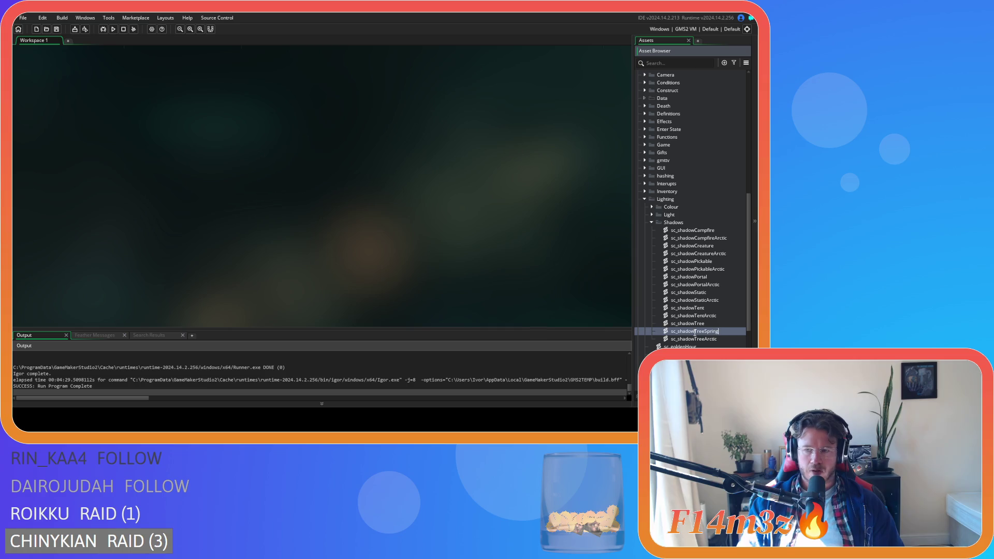
key(Return)
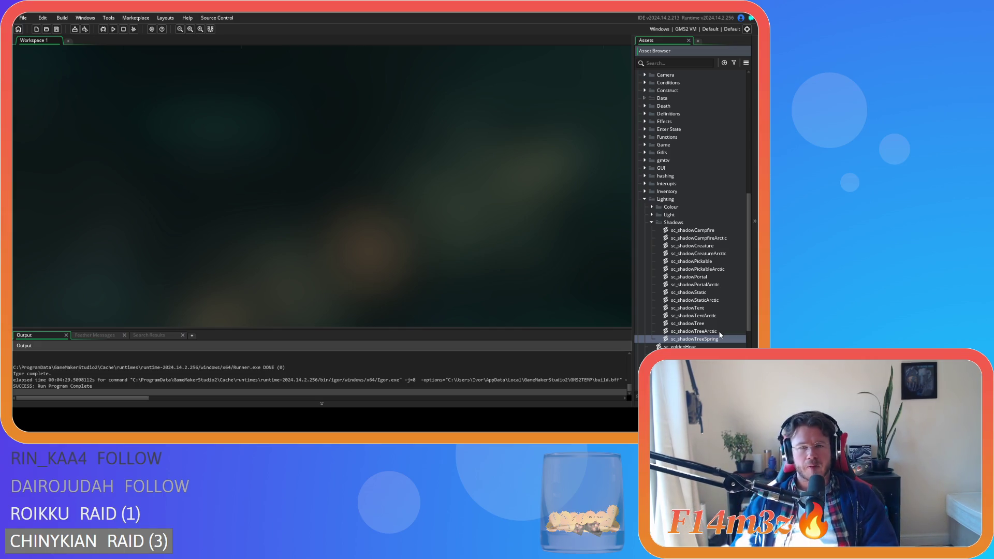
scroll(432, 257, up, 5)
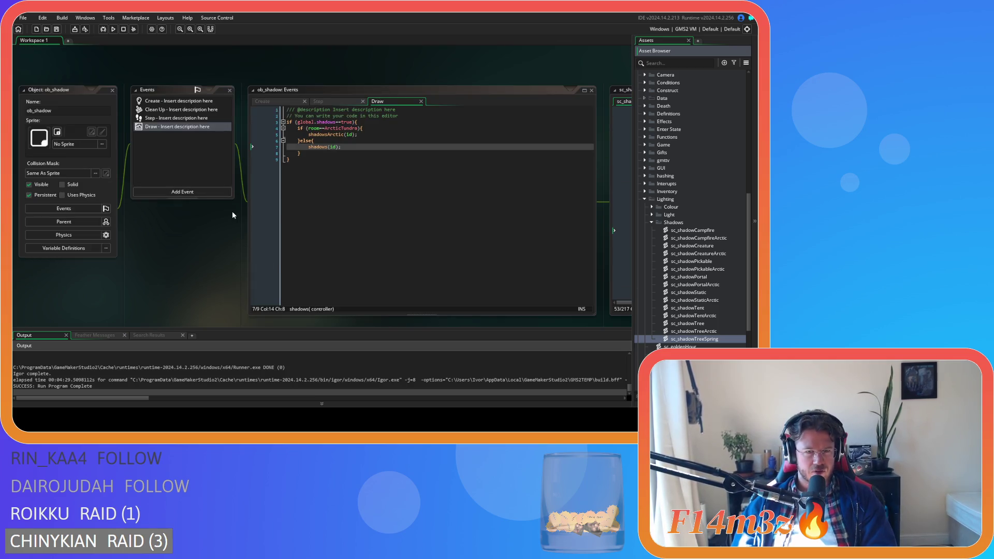
Review the ob_shadow Draw event, then open sc_shadowTreeSpring in the code editor.
scroll(233, 214, down, 3)
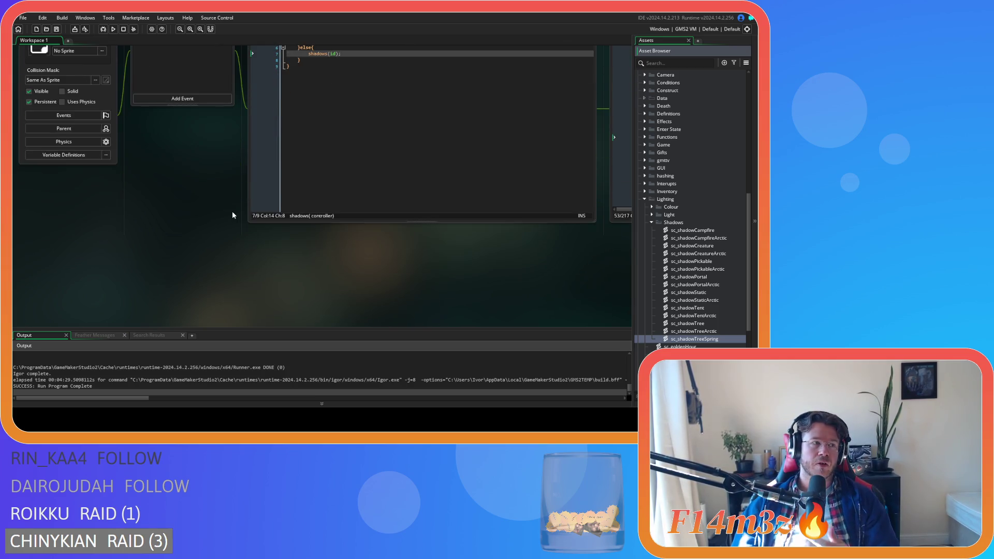
scroll(233, 215, up, 3)
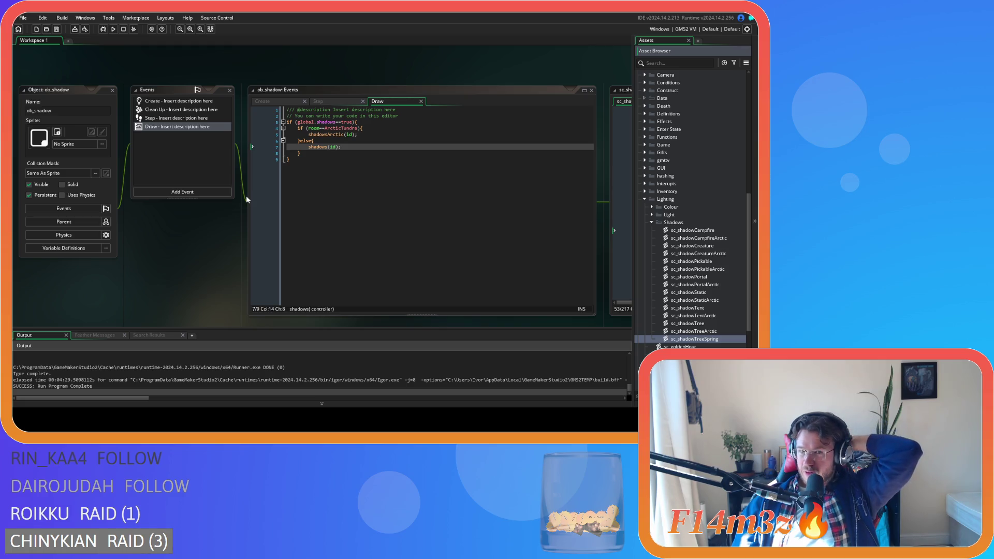
double_click(717, 340)
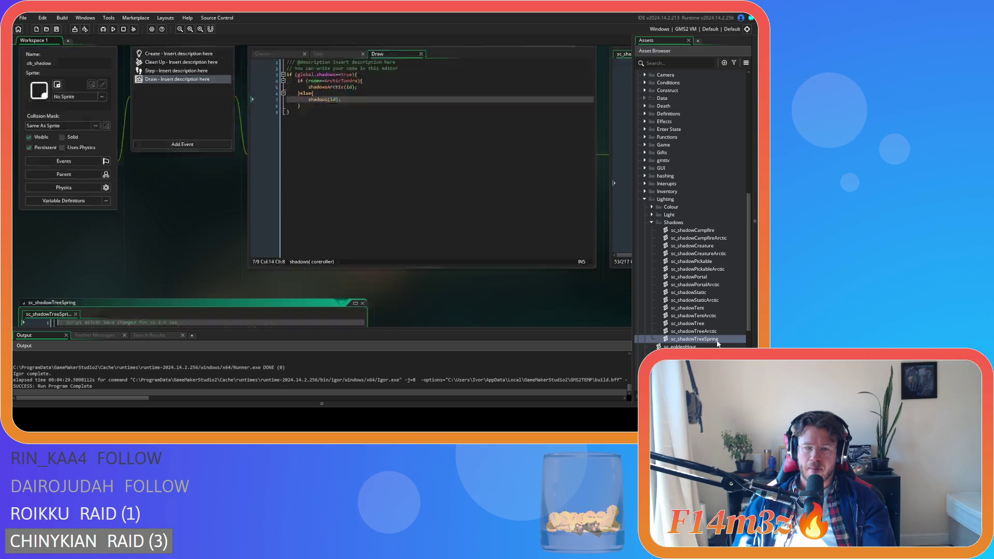
Rename the function on line 3 to shadowTreeSpring and inspect the state_fall and draw_sprite_pos lines.
click(108, 103)
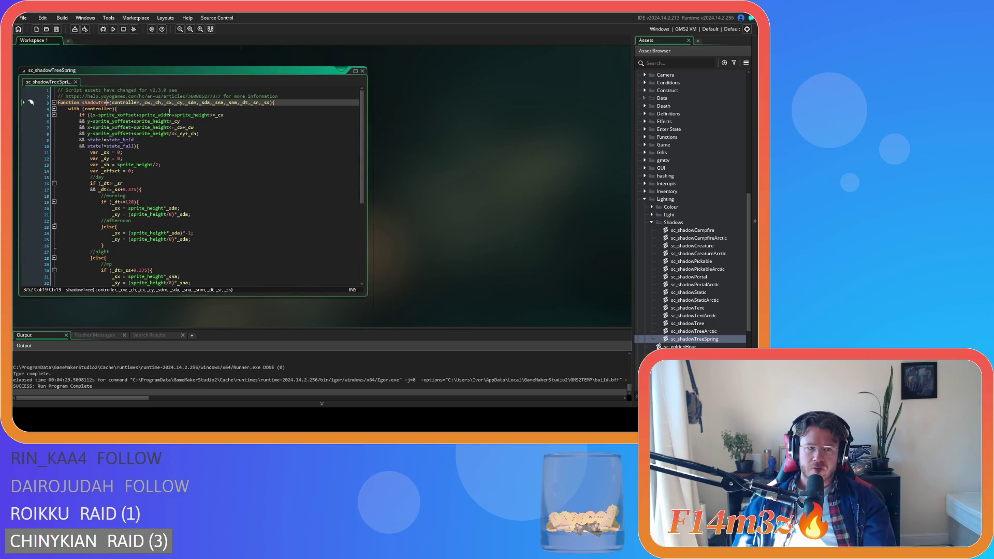
text(Spring)
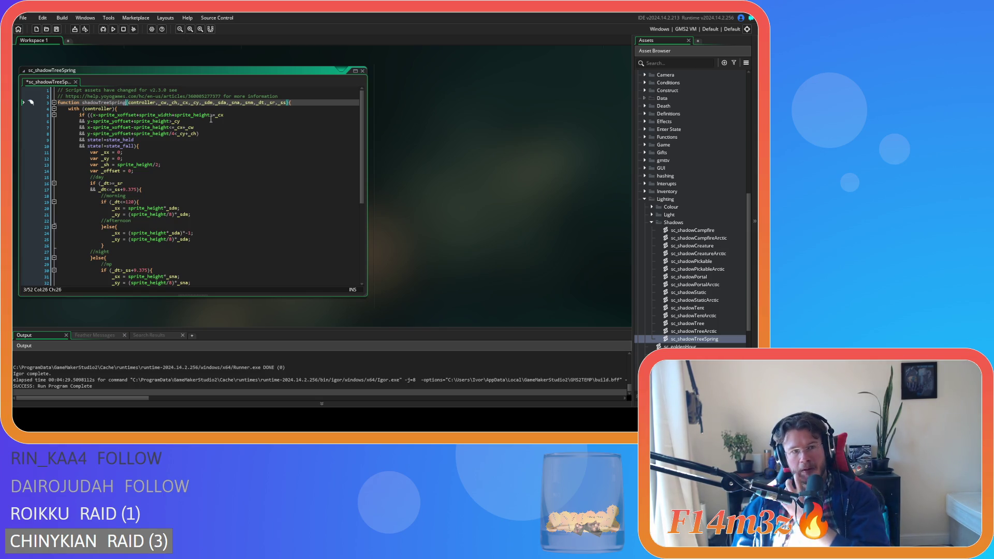
click(197, 146)
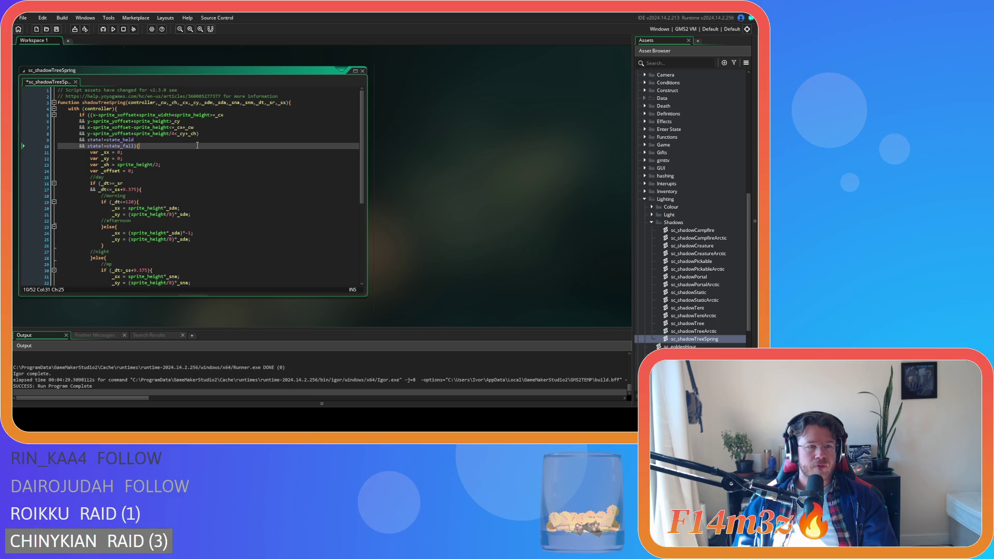
scroll(197, 145, down, 5)
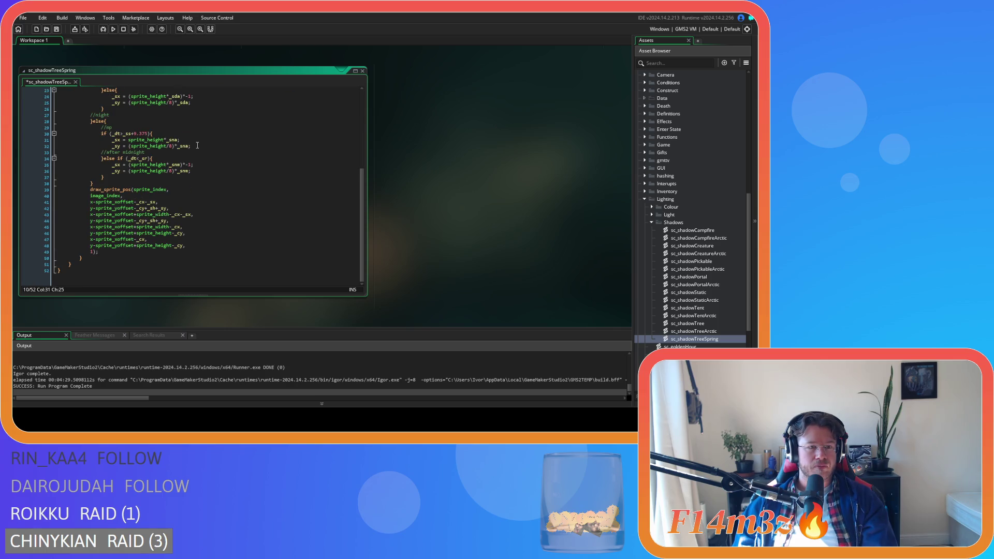
click(147, 189)
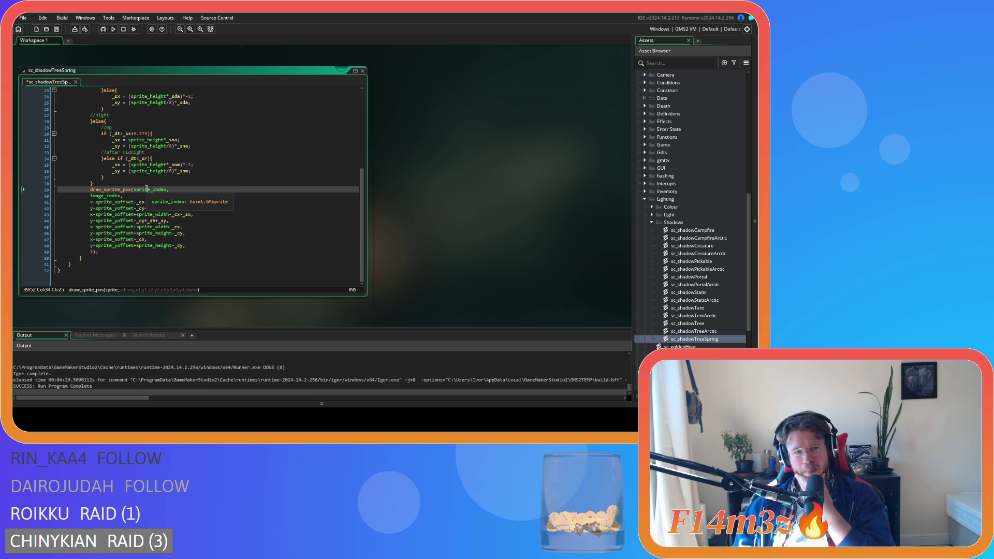
scroll(147, 188, up, 7)
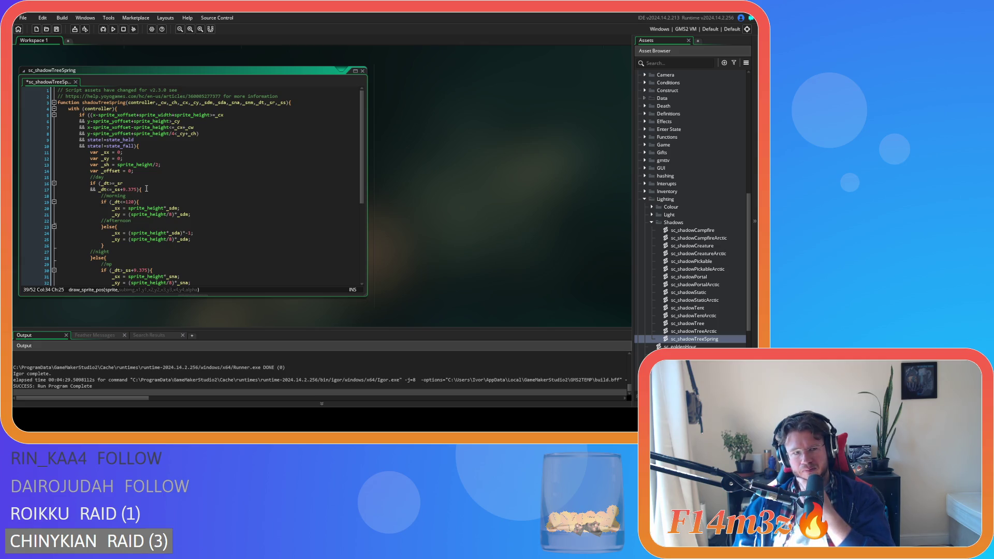
scroll(146, 189, down, 5)
scroll(147, 188, up, 5)
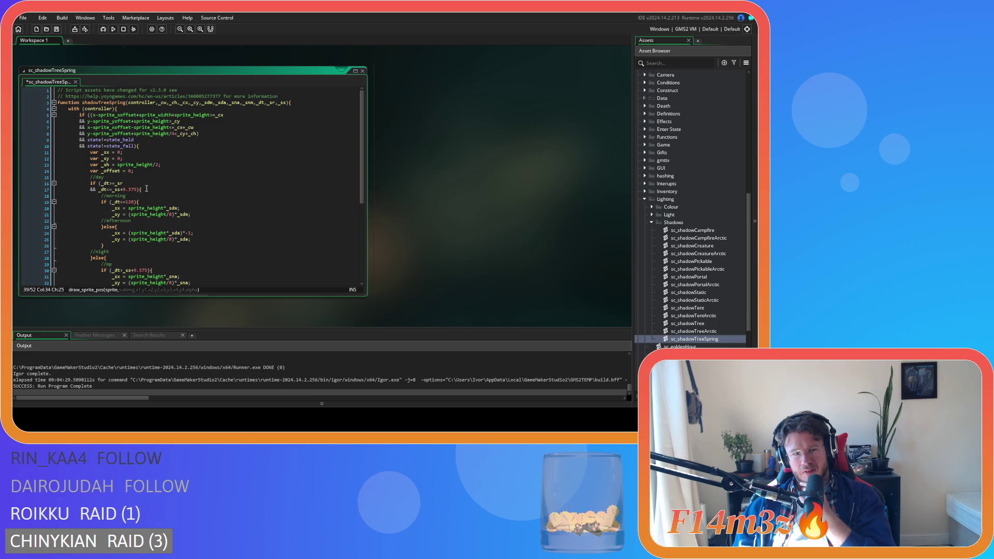
scroll(147, 188, down, 3)
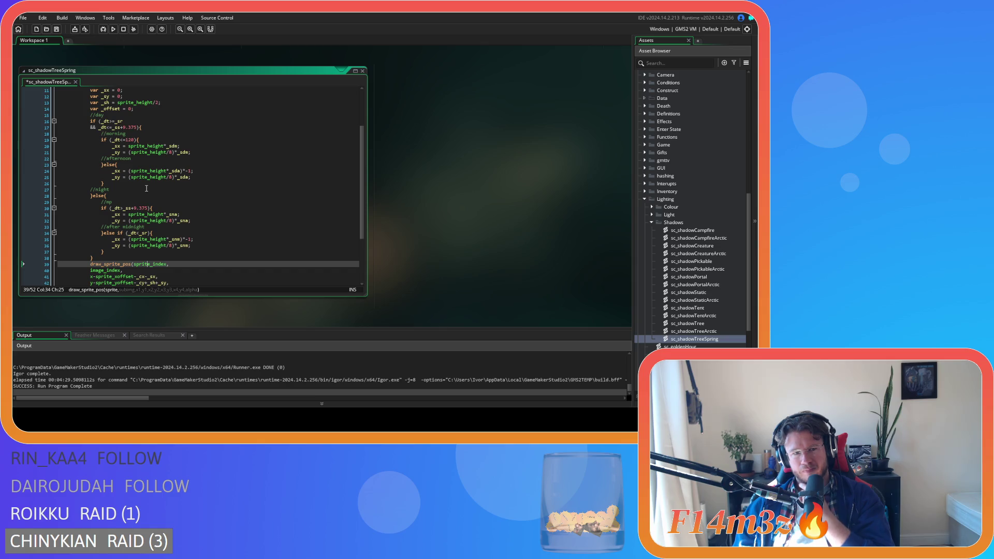
scroll(147, 188, up, 1)
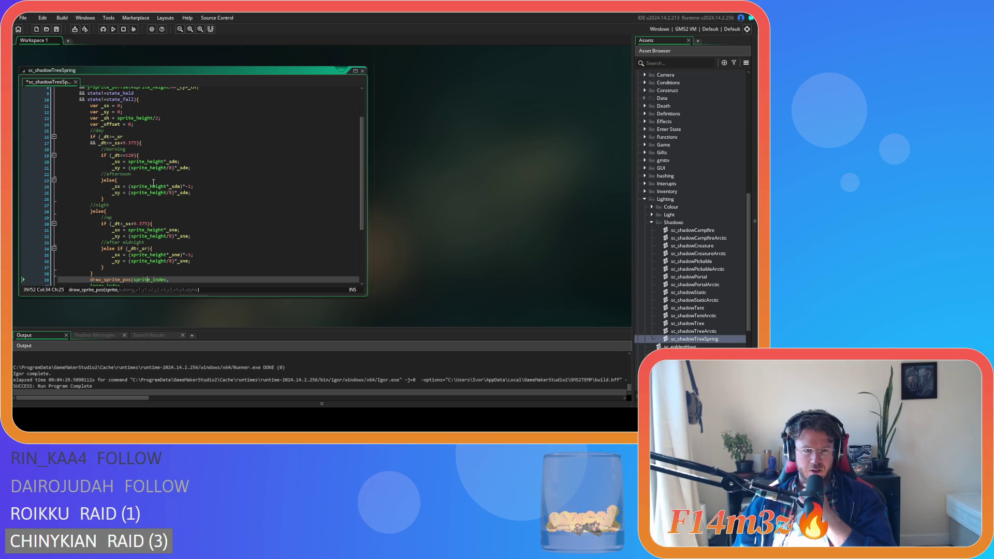
mouse_move(152, 184)
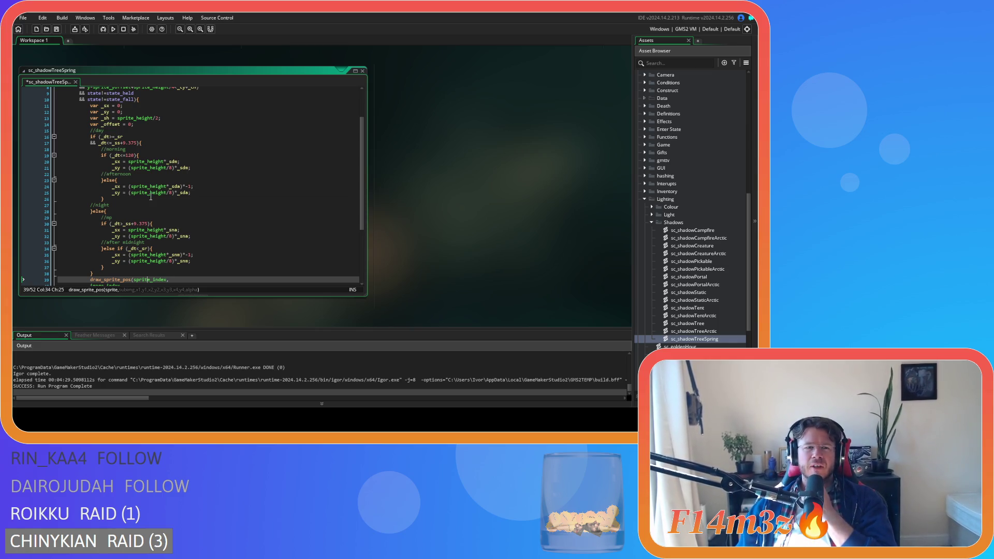
scroll(150, 196, up, 3)
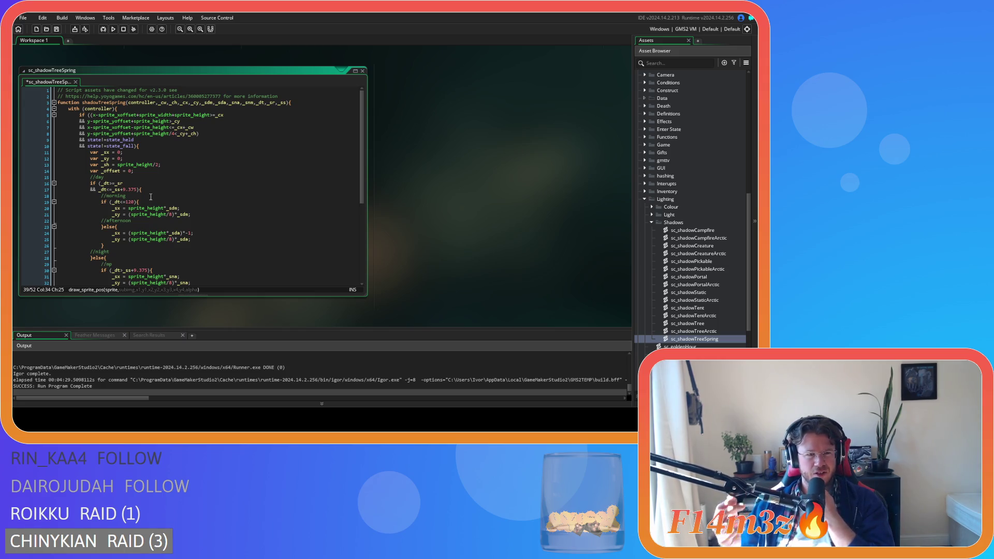
scroll(151, 197, down, 1)
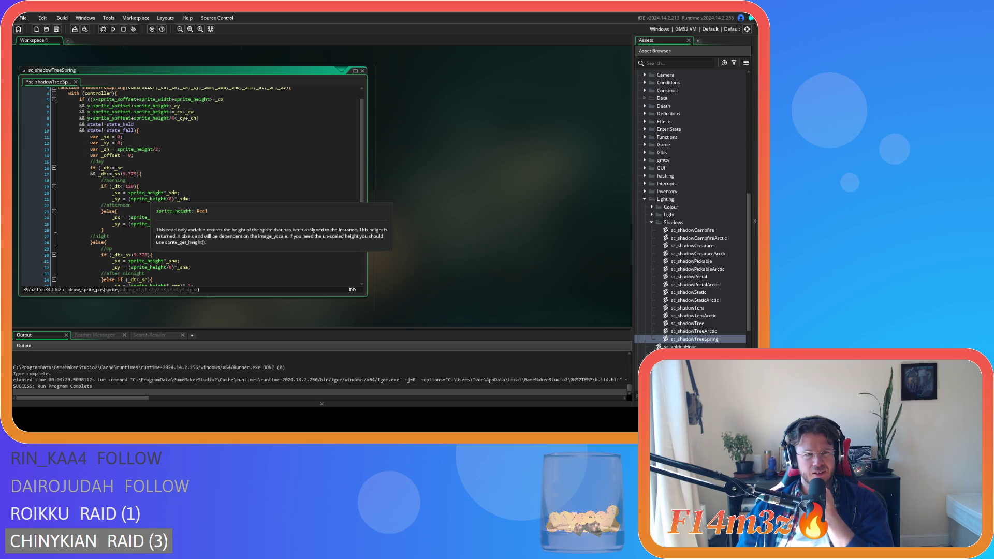
scroll(120, 151, down, 5)
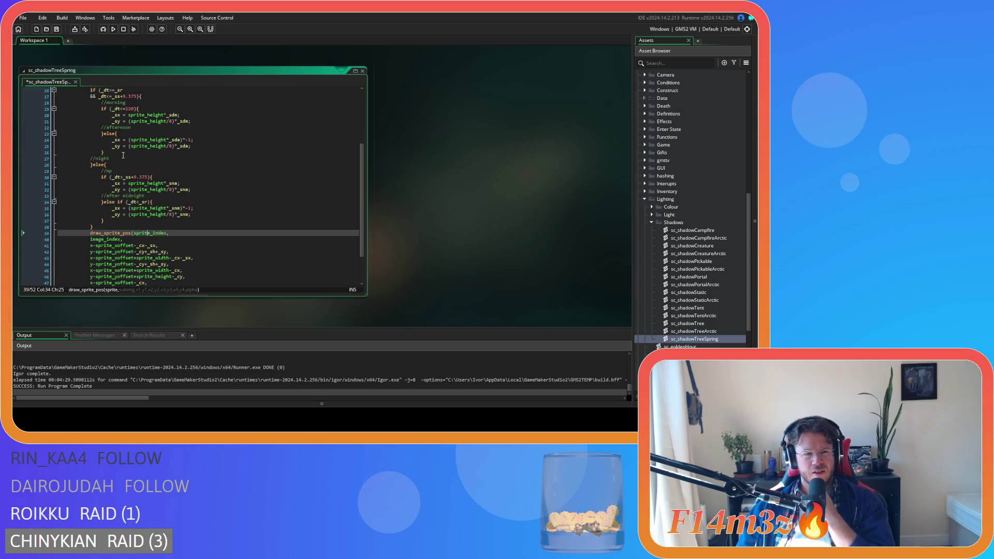
scroll(120, 151, up, 4)
Rename the _sh variable to _hsh on lines 13, 42 and 44.
double_click(106, 134)
key(ctrl+f)
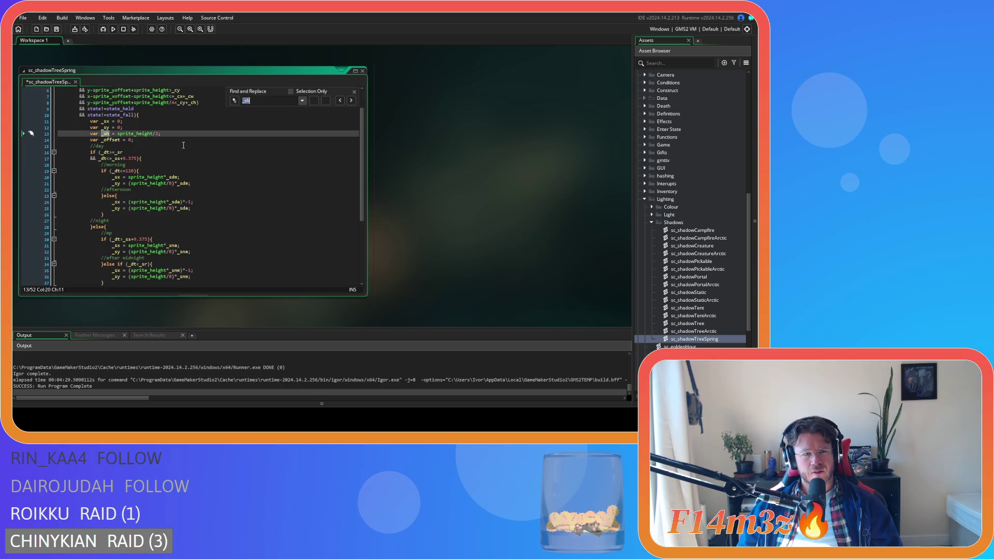
scroll(279, 141, down, 1)
scroll(279, 141, down, 5)
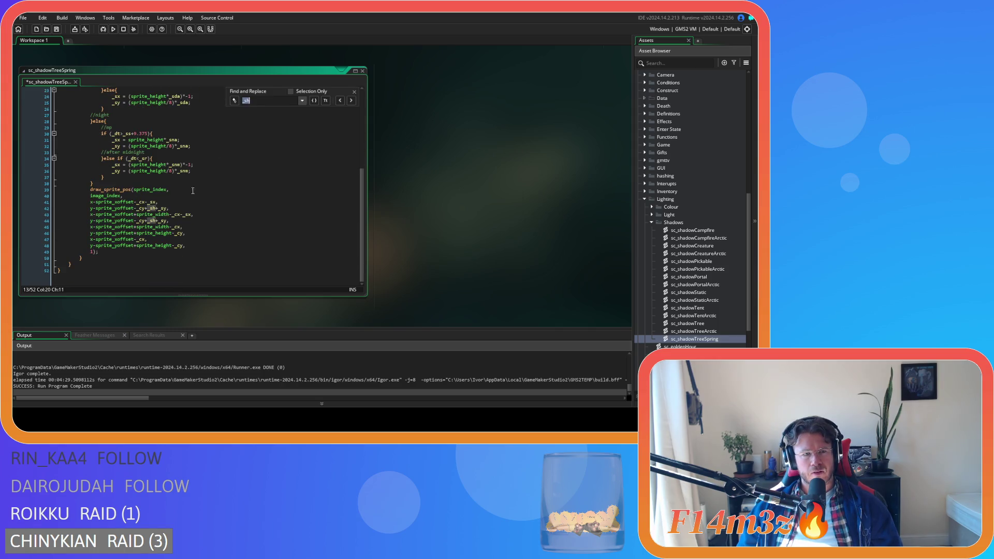
scroll(192, 191, up, 7)
click(105, 152)
text(hsh = sprite_height/2;)
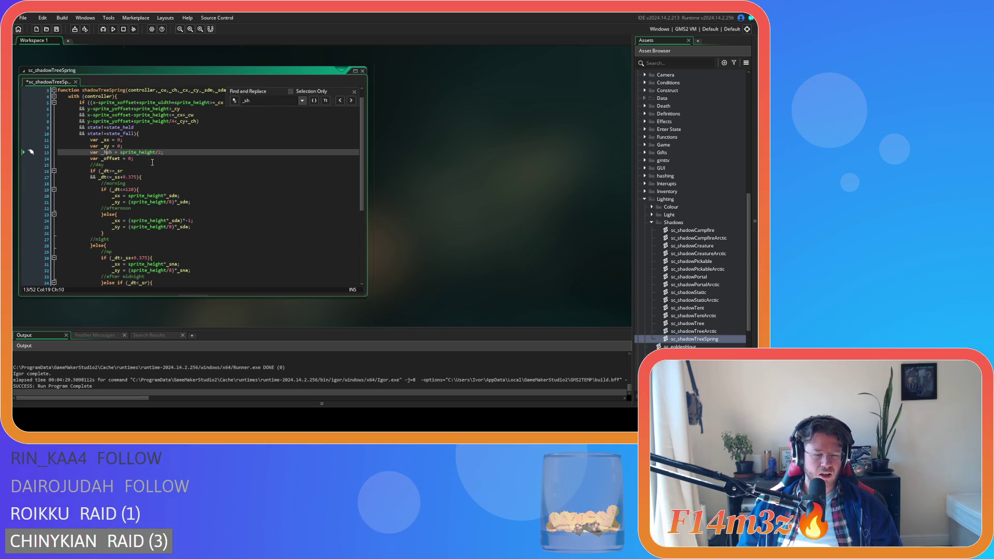
scroll(145, 160, down, 1)
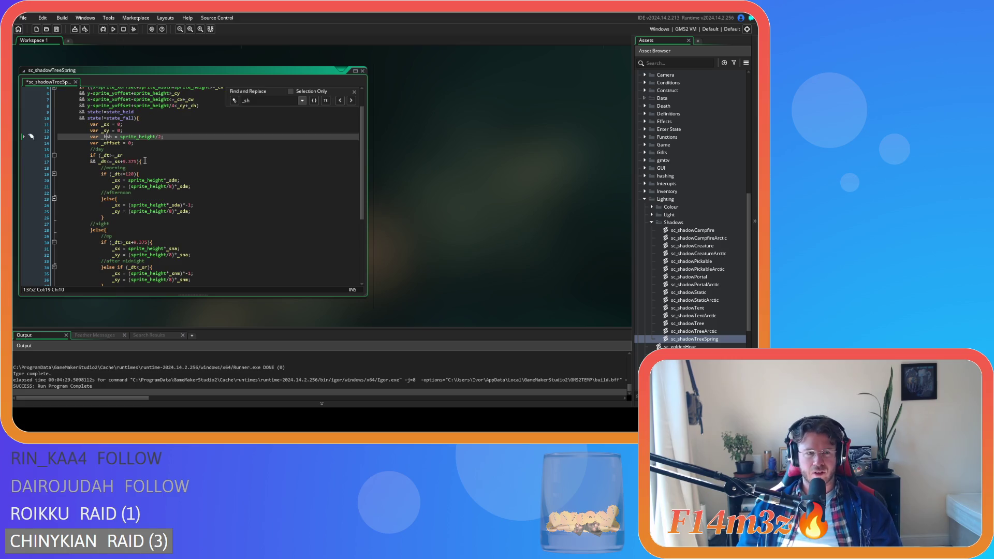
click(112, 137)
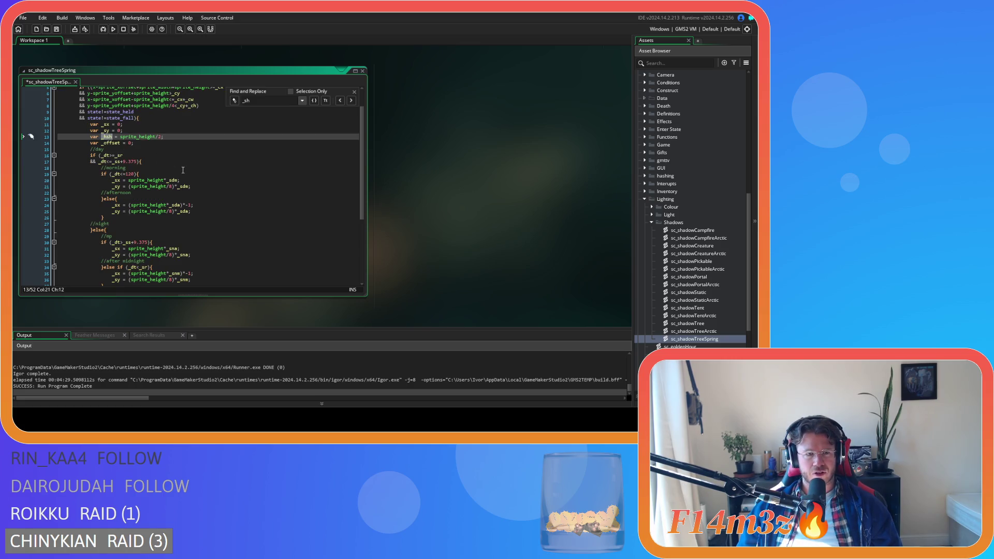
scroll(183, 169, down, 6)
click(149, 208)
text(hsh+_sy,)
click(155, 221)
text(h+_sy,)
scroll(172, 114, up, 7)
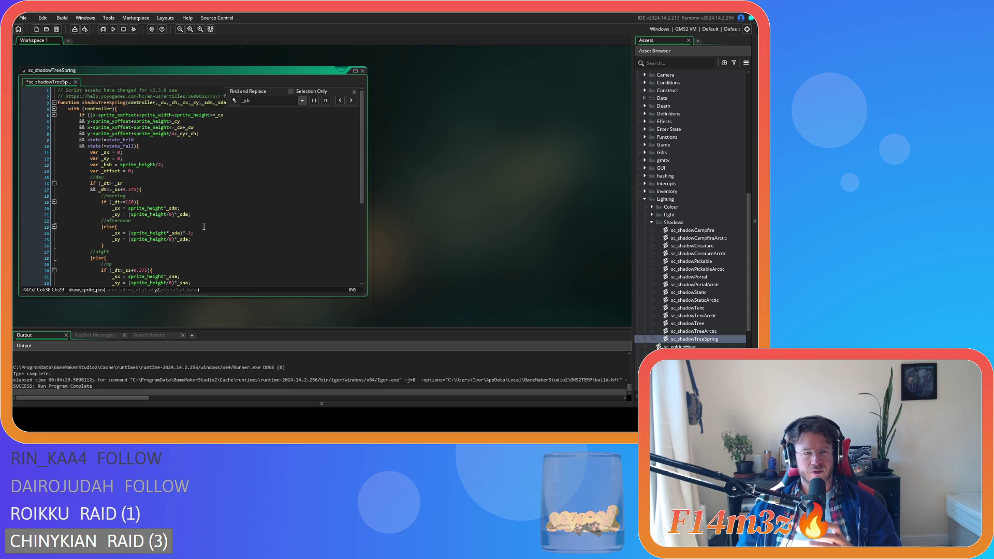
click(164, 165)
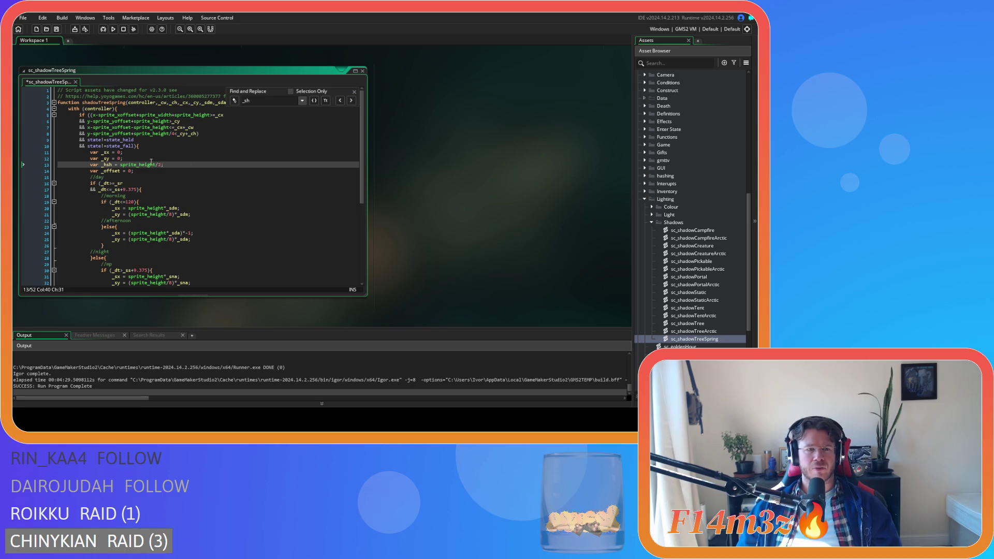
Duplicate the _hsh declaration and turn the upper copy into a full-height var _sh = sprite_height.
key(ctrl+d)
click(108, 164)
key(BackSpace)
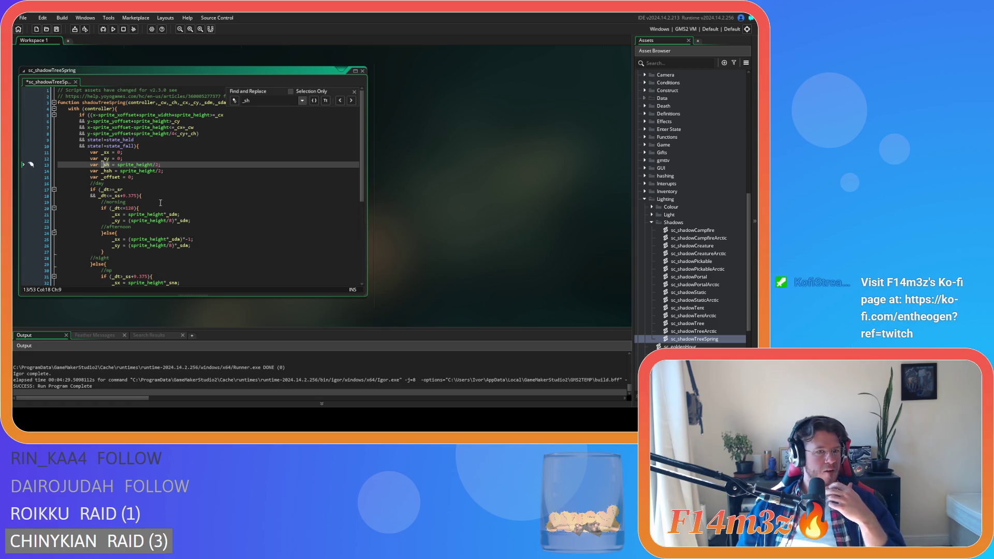
click(177, 165)
key(Left)
key(BackSpace)
key(BackSpace)
key(Right)
mouse_move(129, 165)
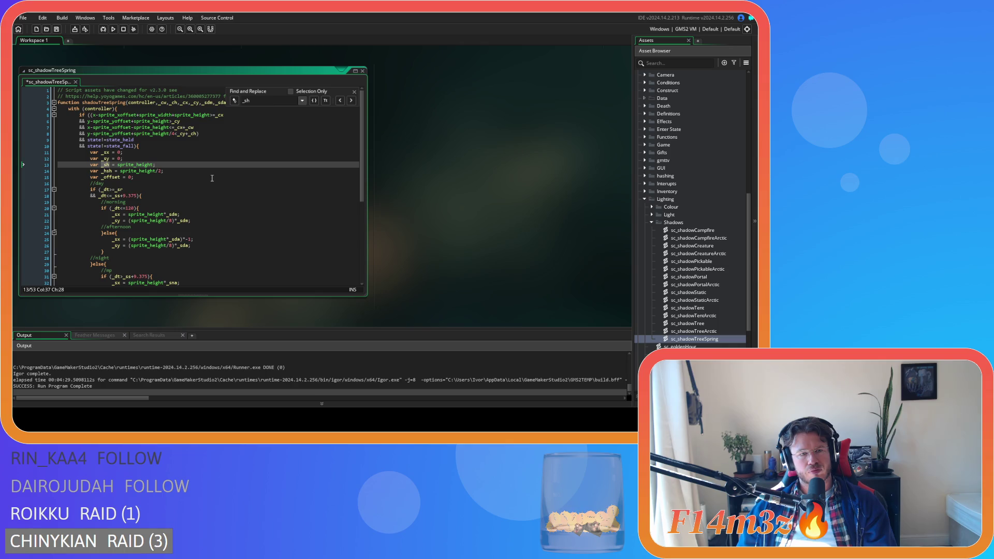
Add an if(size==0) block after _offset containing copies of the _sh and _hsh declarations.
click(139, 159)
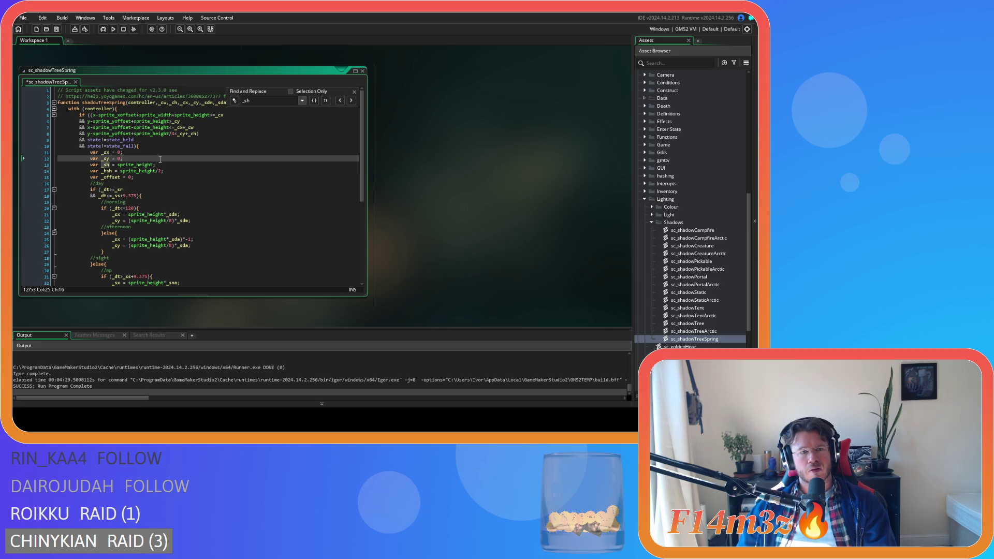
click(158, 179)
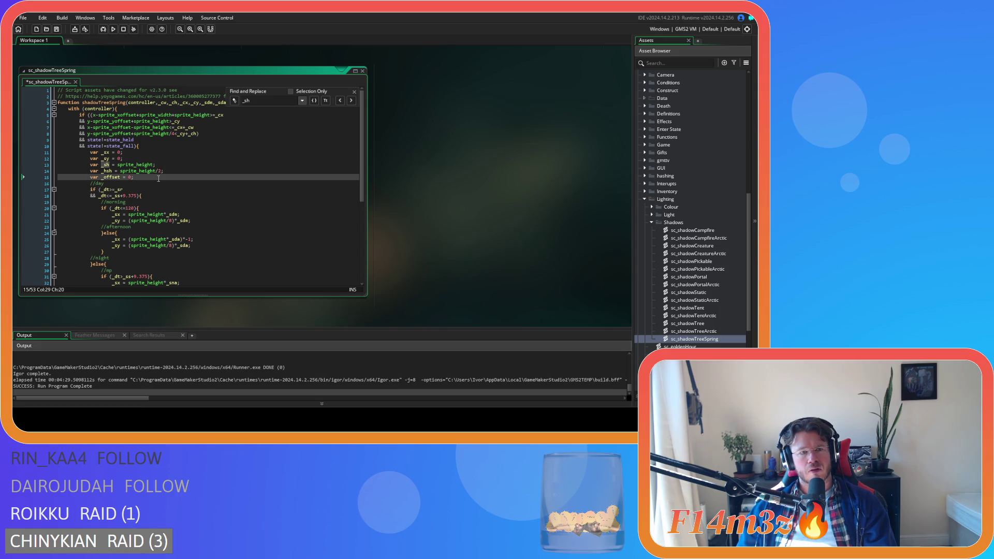
key(Up)
key(End)
key(shift+Home)
key(shift+Up)
key(ctrl+c)
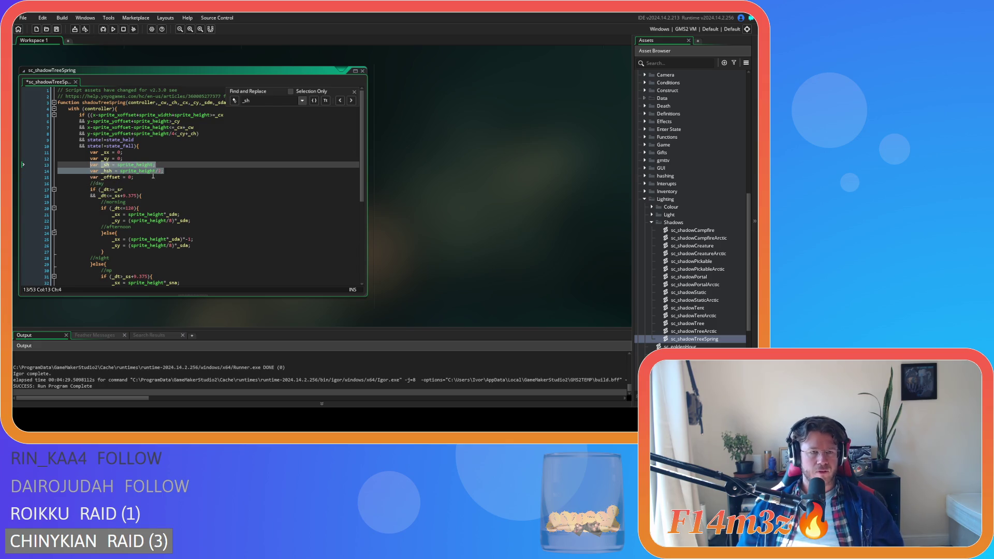
click(172, 177)
key(Return)
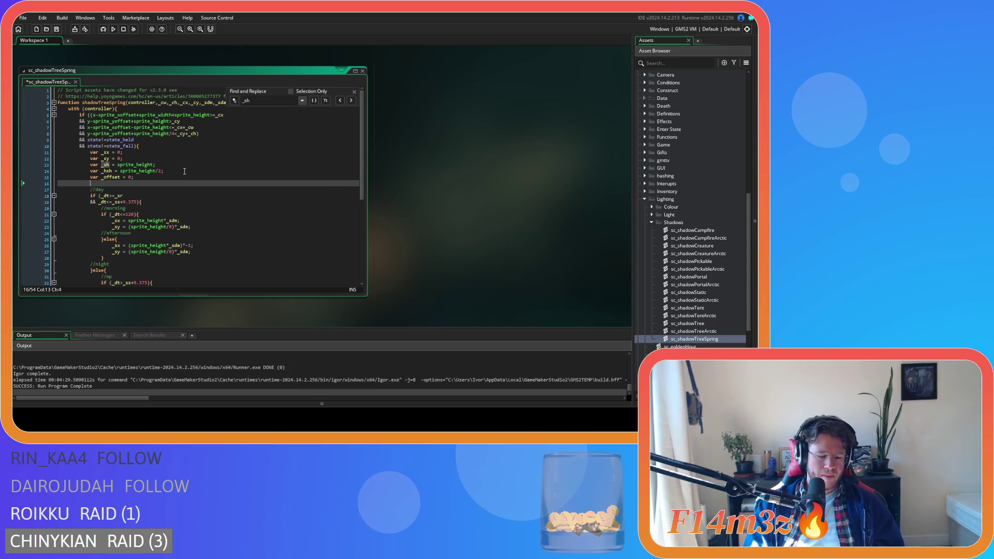
text(if(si)
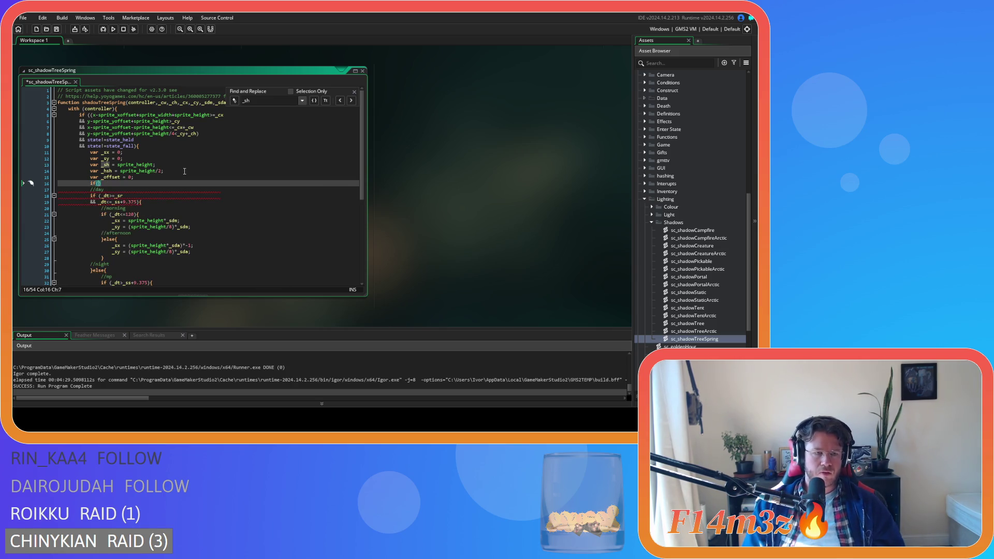
text(ze==0)
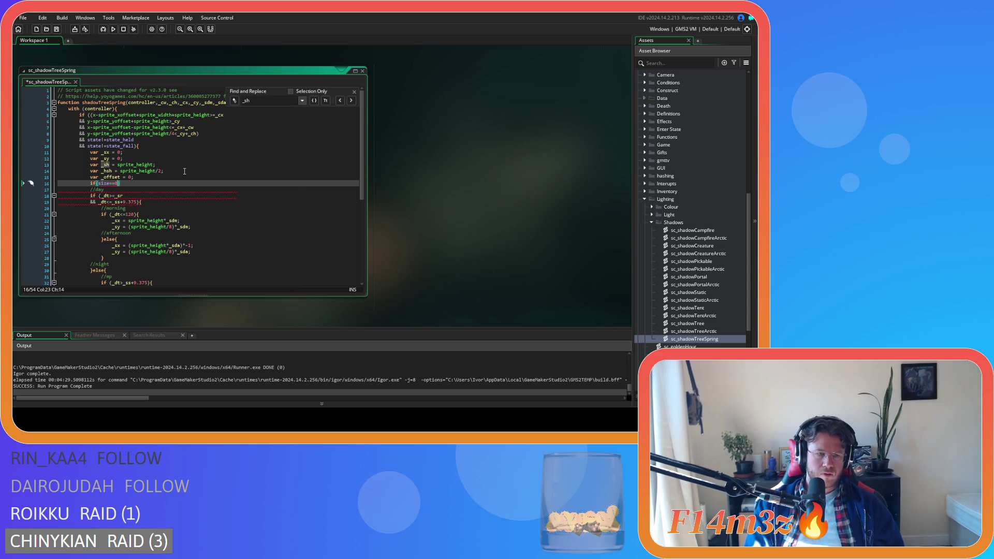
key(Return)
key(Return)
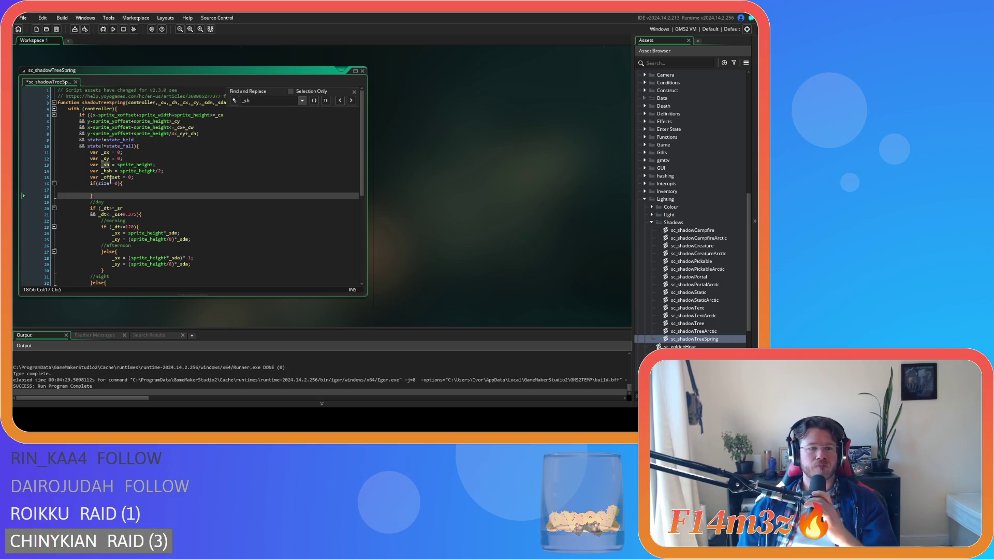
key(Up)
key(ctrl+v)
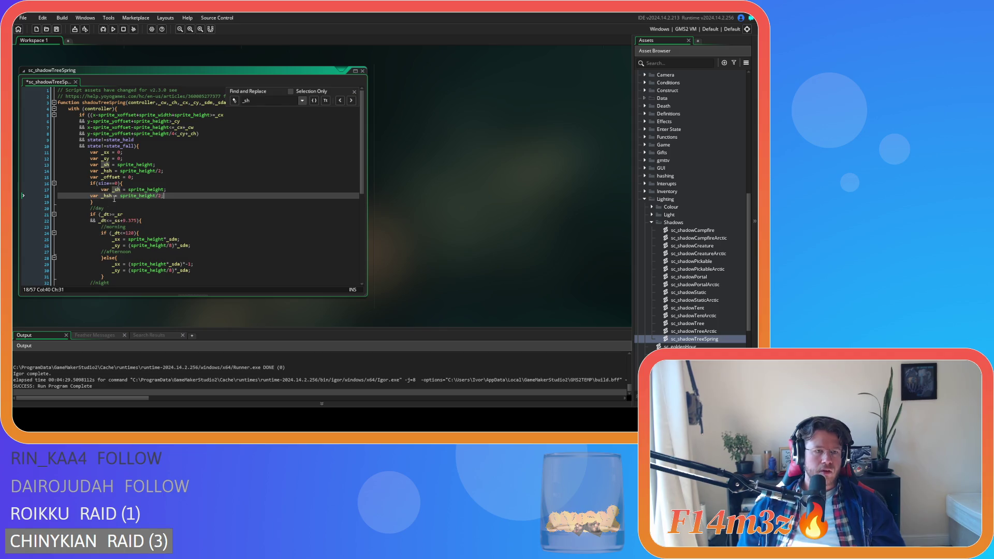
Remove var from the _sh and _hsh assignments inside the size==0 branch.
click(105, 190)
double_click(105, 190)
key(Delete)
key(Delete)
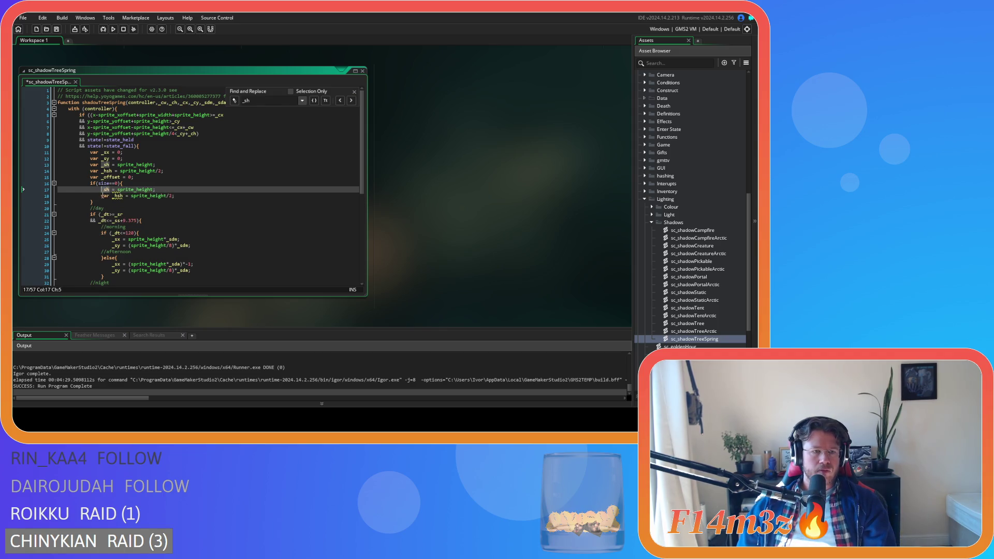
double_click(104, 196)
key(Delete)
key(Delete)
click(106, 203)
Add an empty else if(size==1) branch and a final empty else branch.
text(els)
drag(123, 184, 90, 183)
key(ctrl+c)
click(106, 202)
key(ctrl+v)
text(1)
key(End)
key(Return)
key(Return)
text(}else)
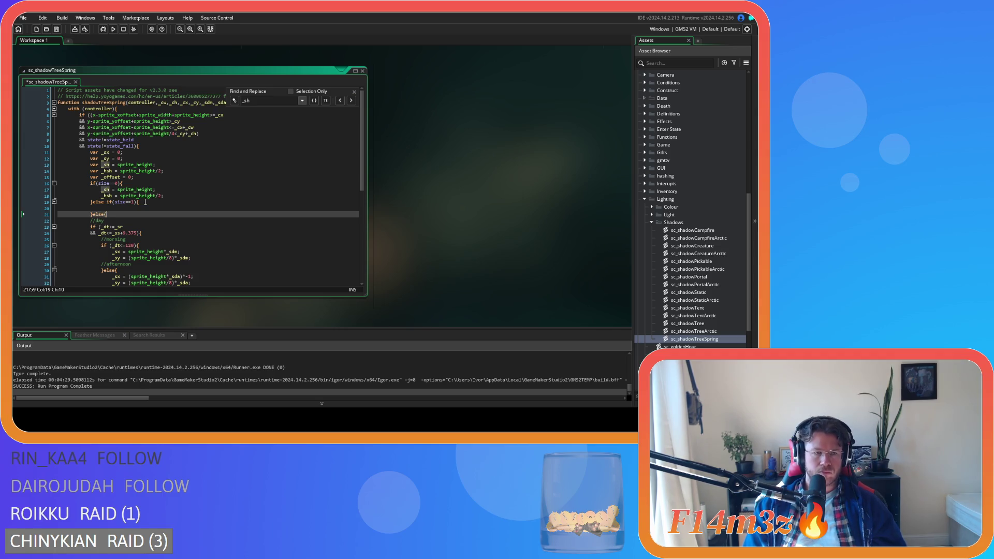
key(Return)
click(133, 177)
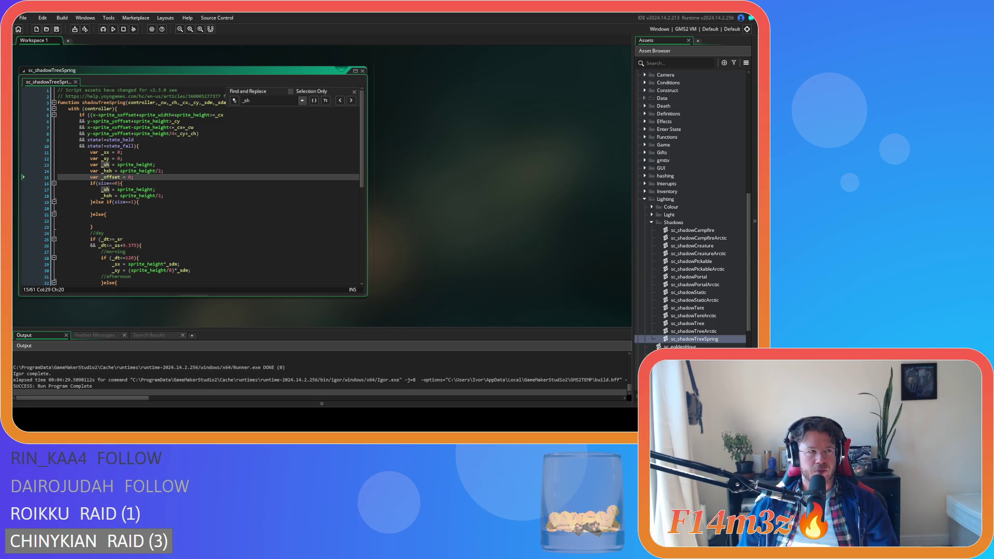
drag(165, 195, 102, 189)
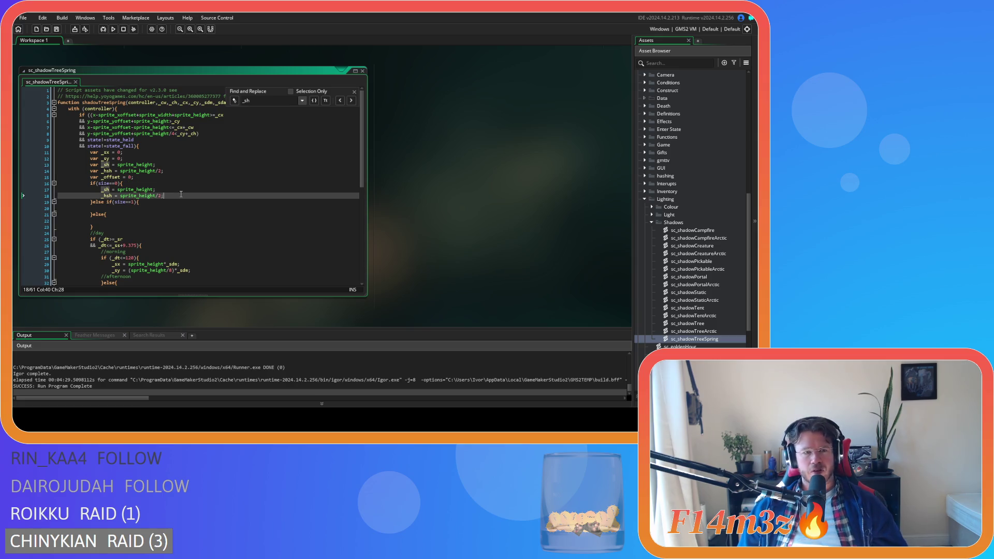
click(99, 197)
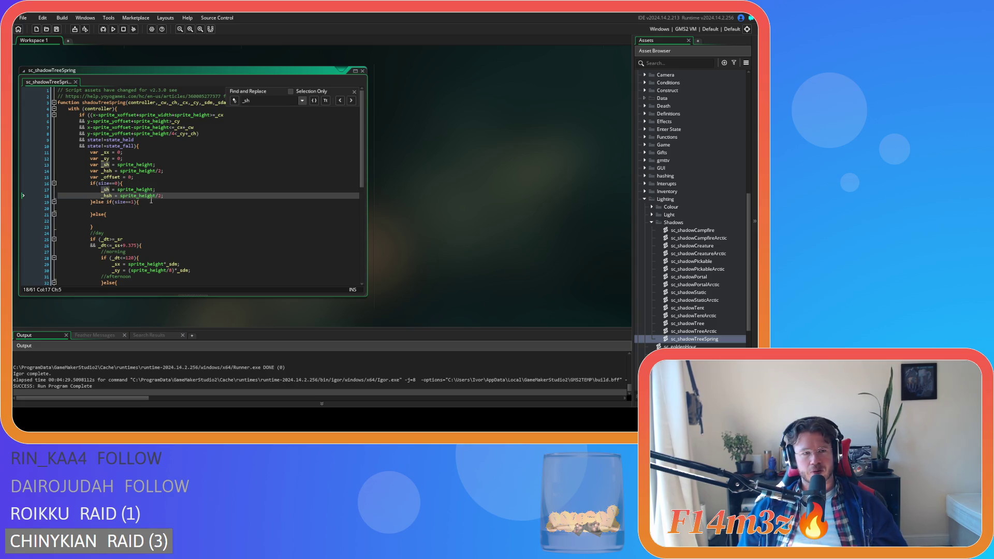
Initialise the _sh and _hsh declarations to 0 and save the script.
click(120, 165)
double_click(121, 165)
mouse_move(154, 173)
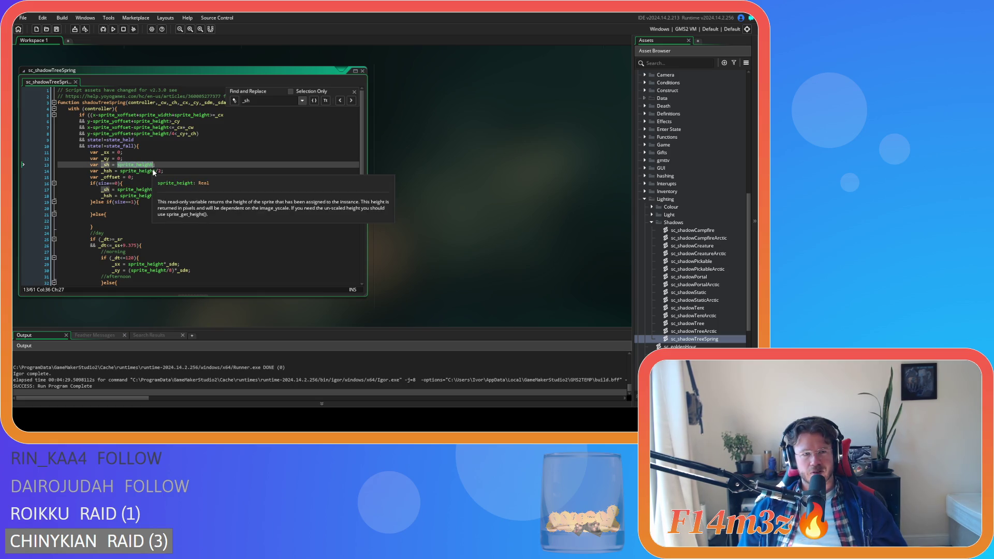
text(0)
drag(120, 170, 149, 178)
text(0)
key(Down)
key(Down)
key(Down)
key(ctrl+s)
In the size==0 branch, set _sh to sprite_get_height(sp_tree_deciduous_small_spring).
drag(118, 191, 154, 191)
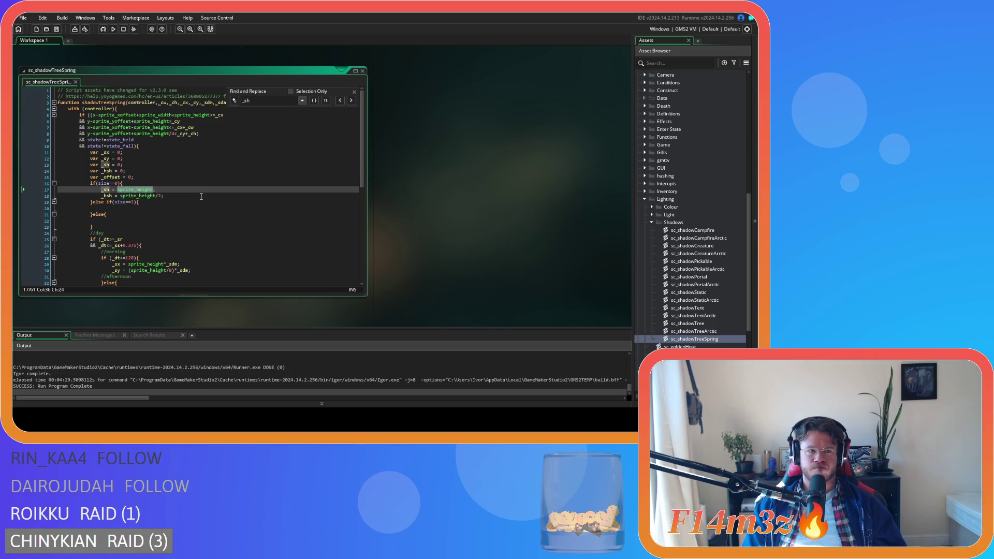
text(spri)
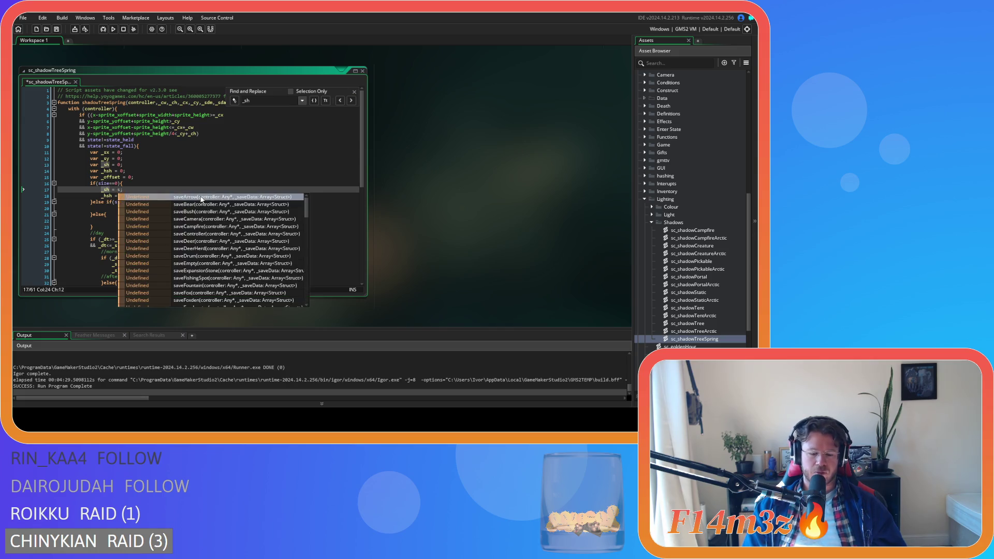
text(te))
key(BackSpace)
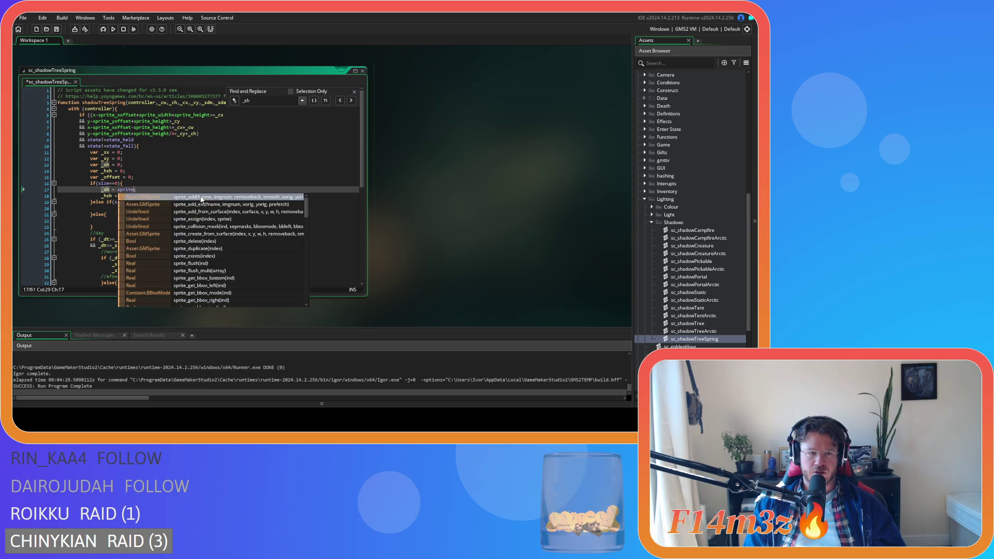
text(_get_)
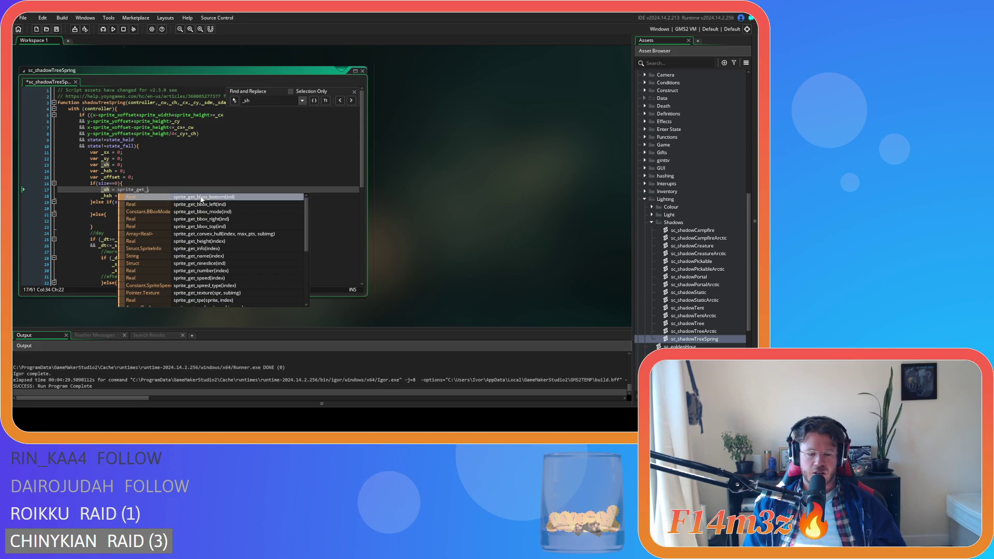
text(he)
key(Return)
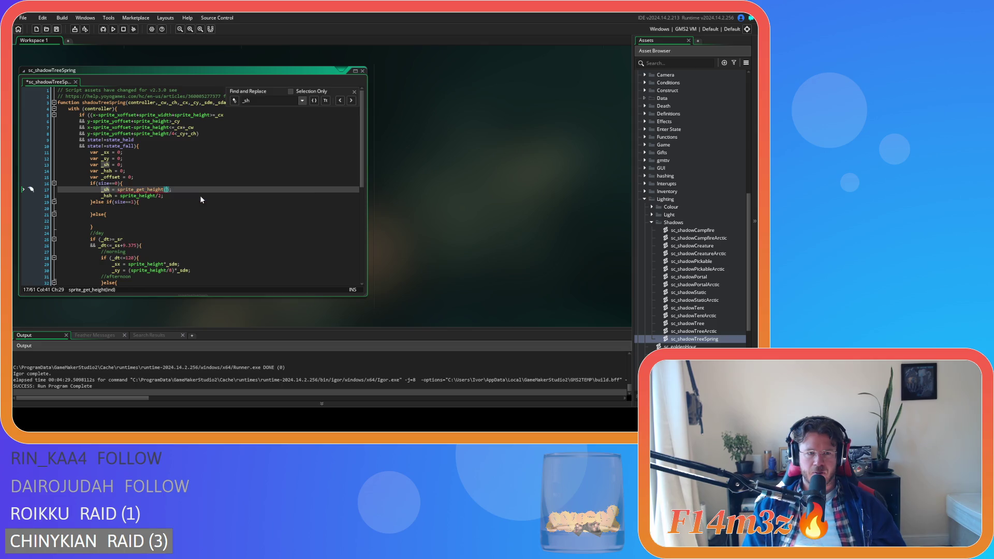
text(sp_)
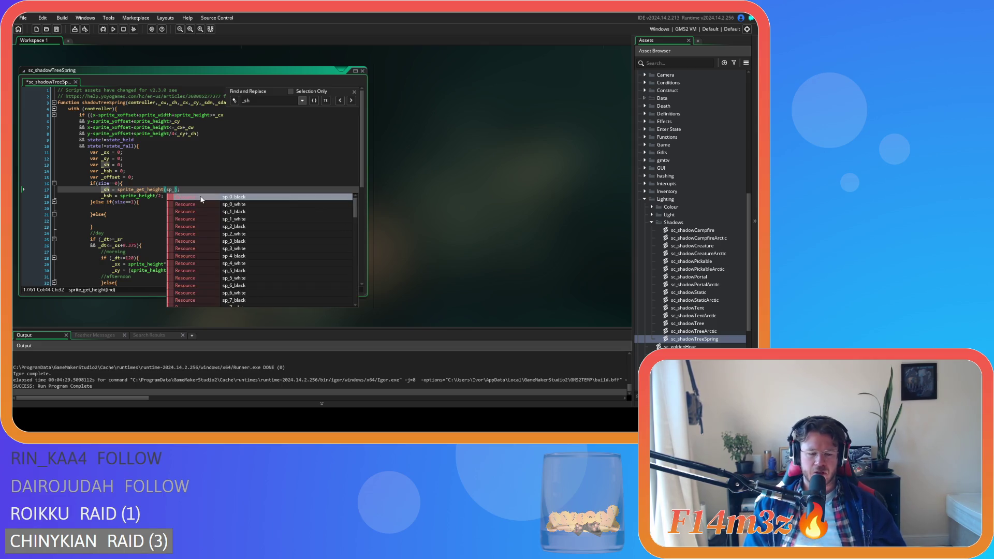
text(tree_de)
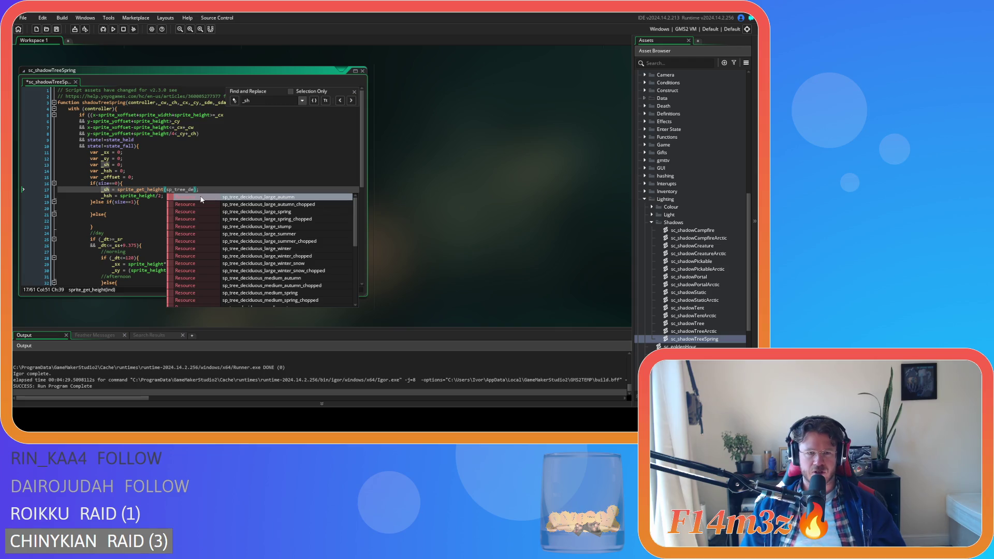
scroll(254, 252, down, 5)
scroll(254, 252, down, 1)
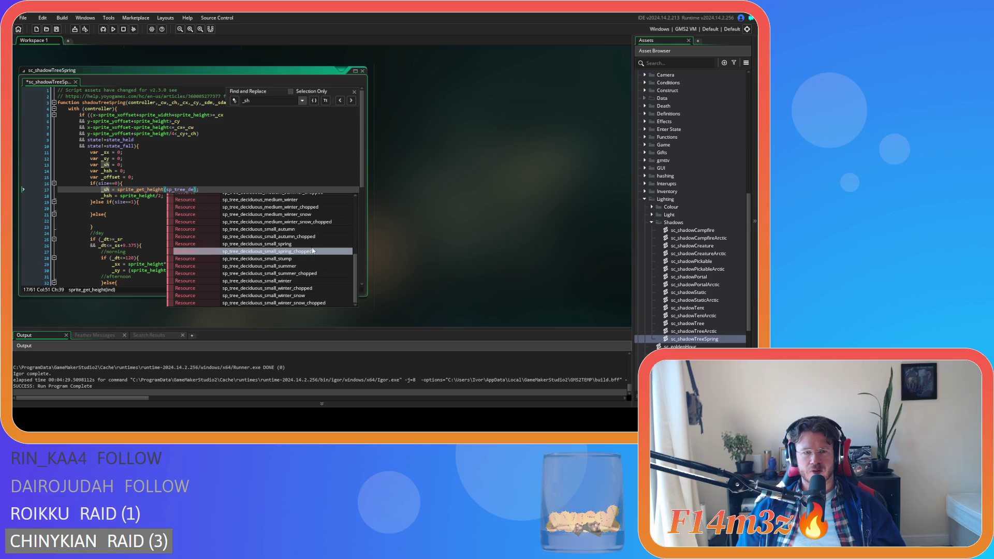
click(312, 246)
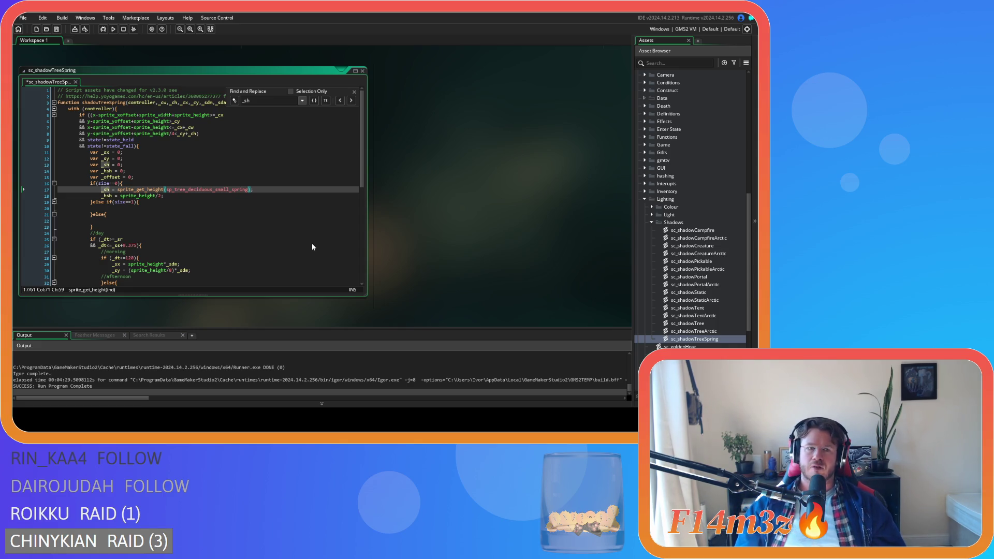
mouse_move(145, 190)
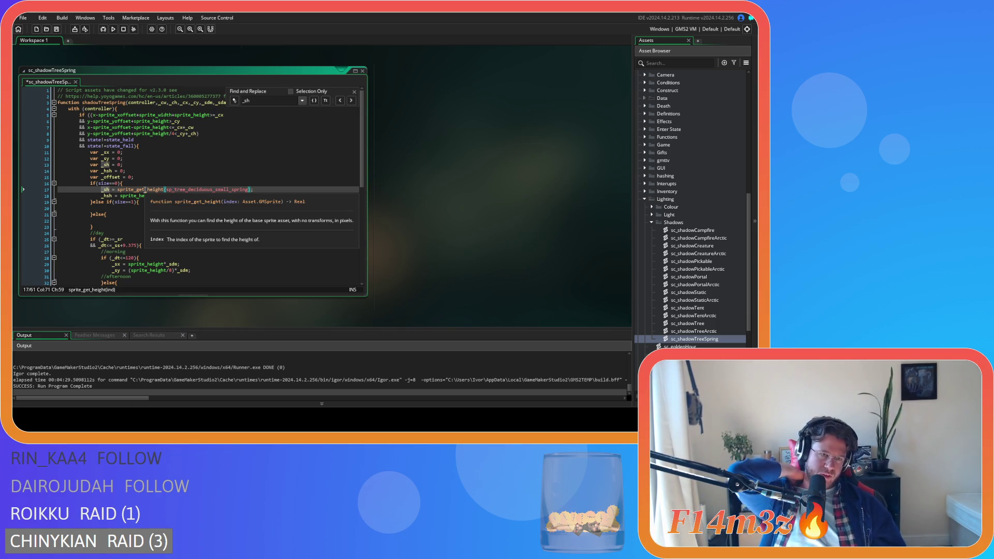
click(107, 190)
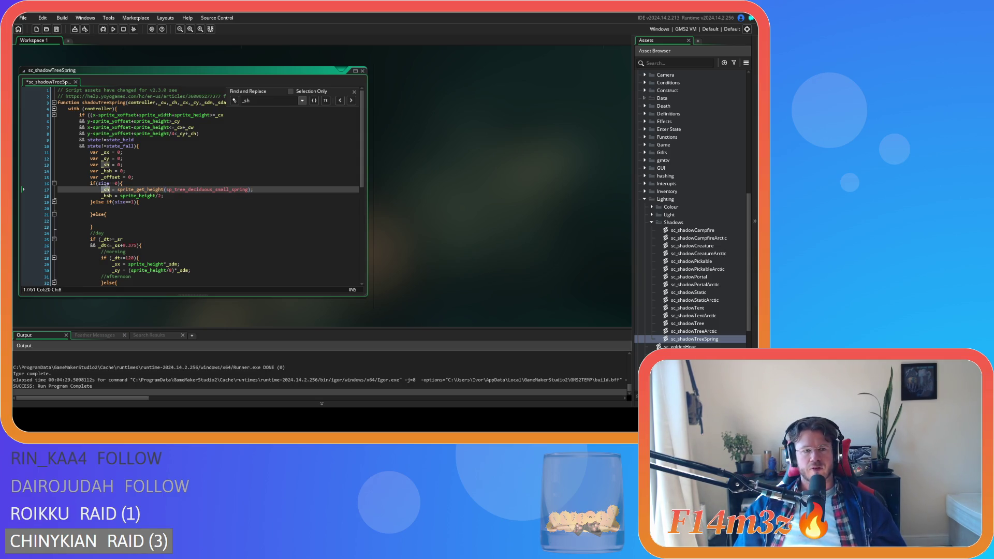
Base _hsh on _sh, then copy both lines into the size==1 branch using the medium spring sprite.
double_click(141, 199)
text(_sh)
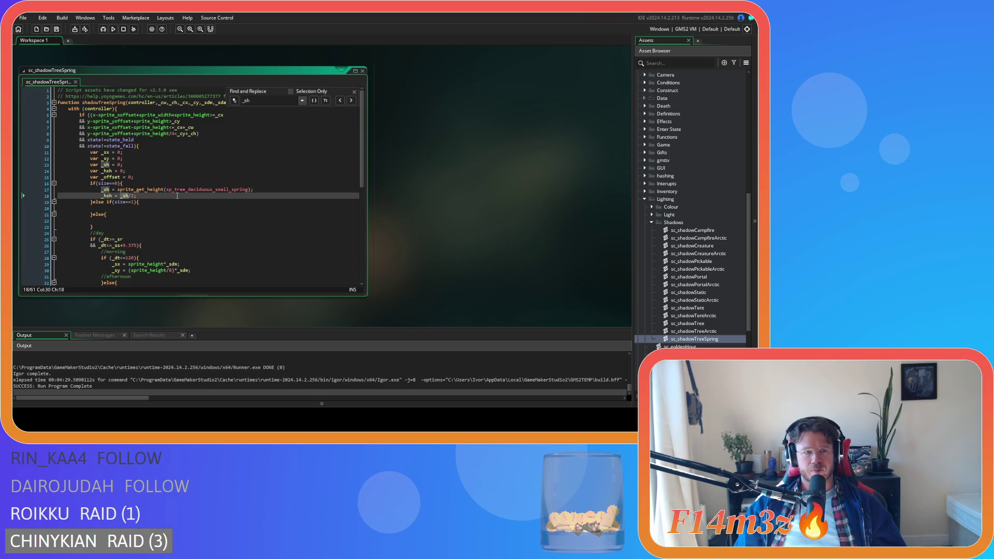
drag(136, 195, 102, 190)
key(ctrl+c)
click(135, 208)
key(ctrl+v)
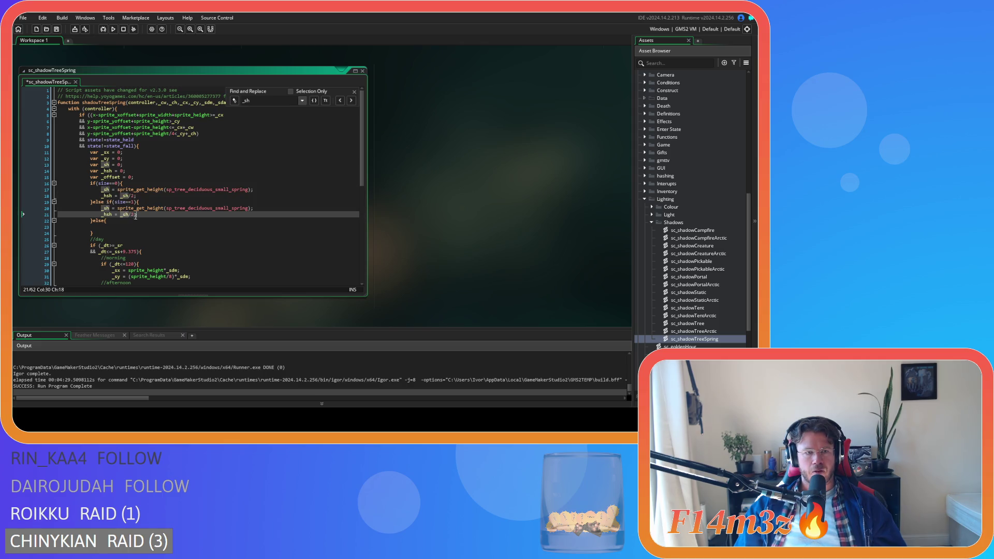
drag(215, 207, 228, 208)
text(medium)
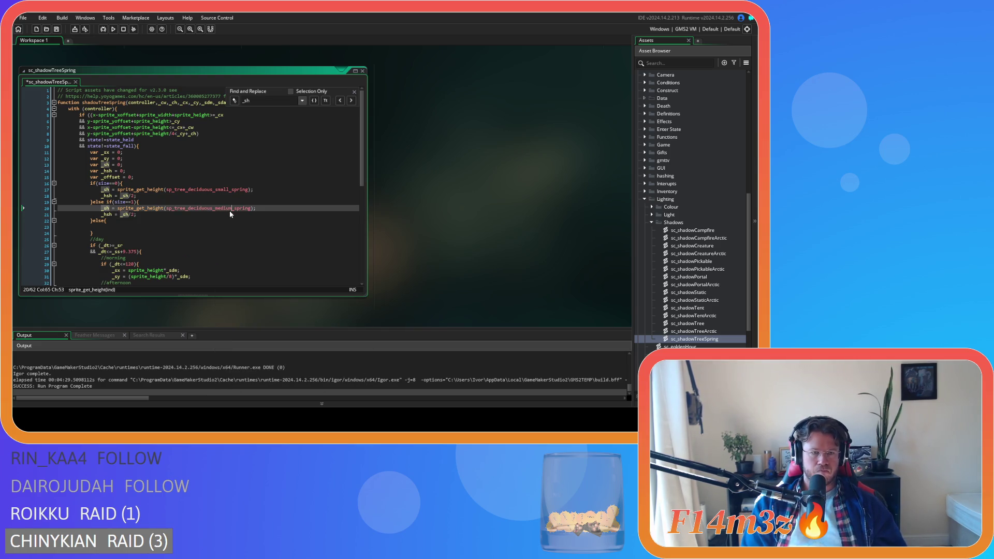
key(BackSpace)
Copy the height lines into the else branch with the large spring sprite and save.
drag(137, 214, 102, 208)
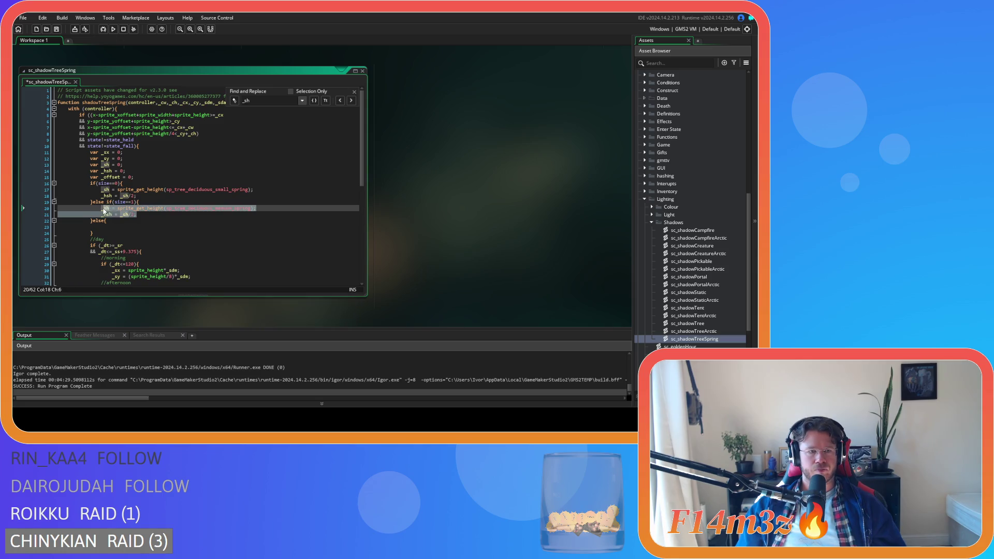
key(ctrl+c)
click(116, 227)
key(ctrl+v)
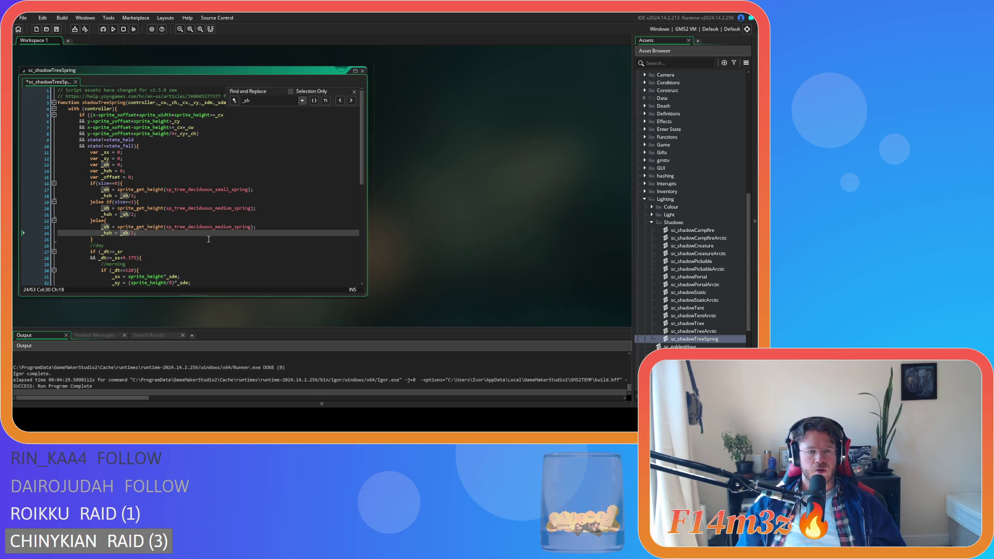
click(217, 227)
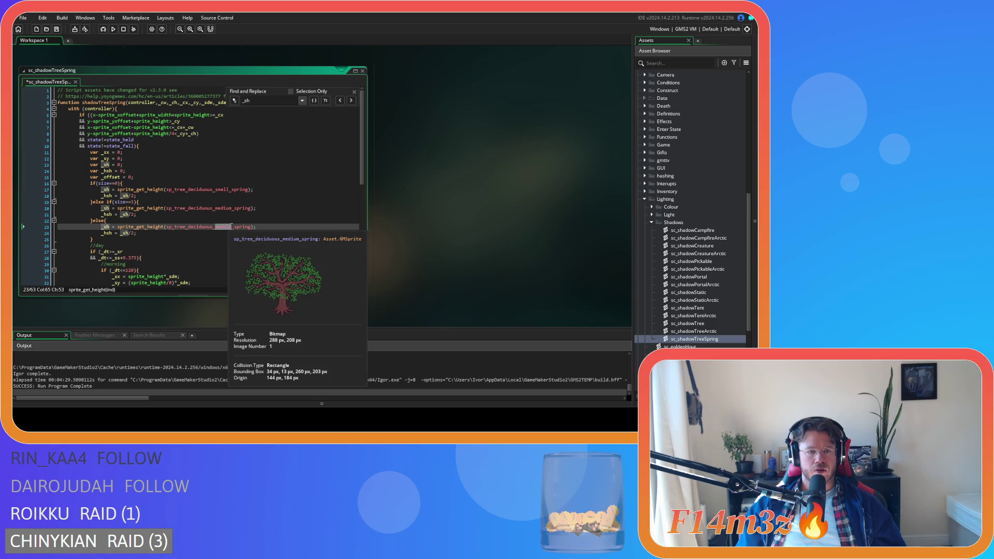
text(lar)
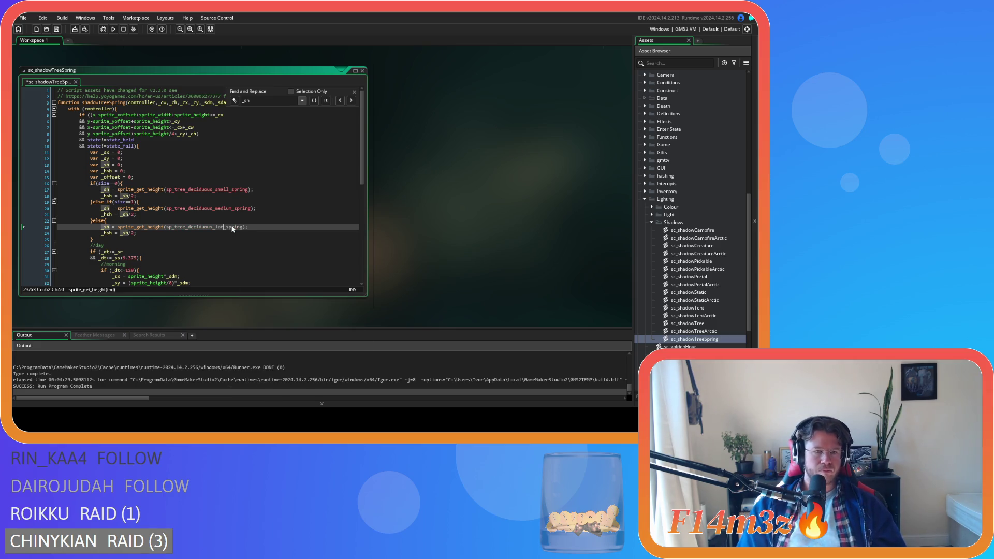
text(ge)
key(Escape)
click(154, 241)
key(ctrl+s)
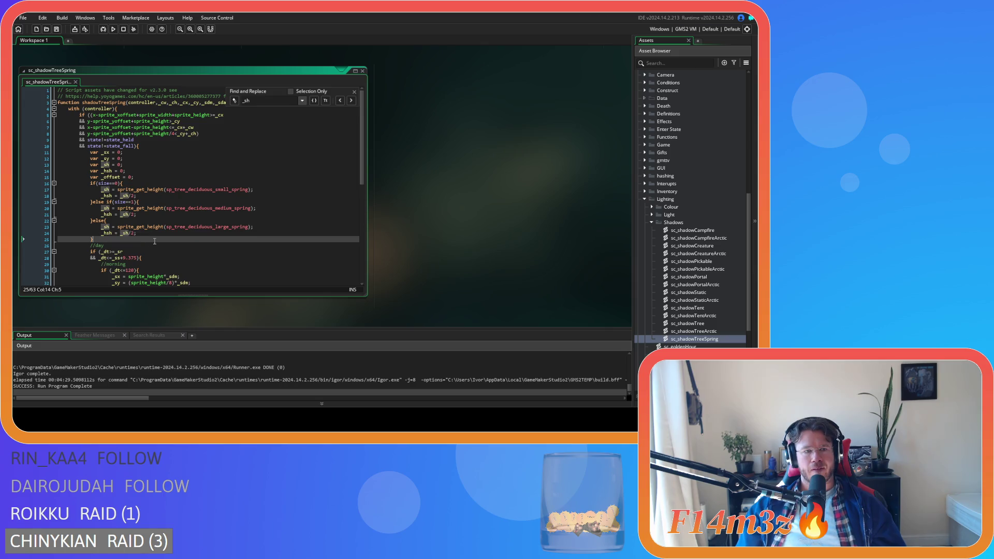
click(195, 220)
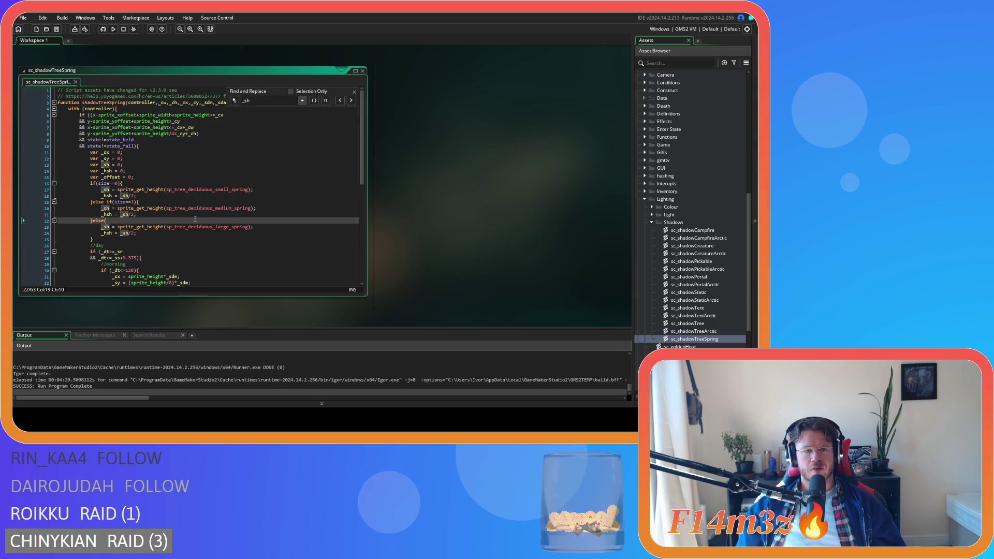
scroll(154, 201, down, 3)
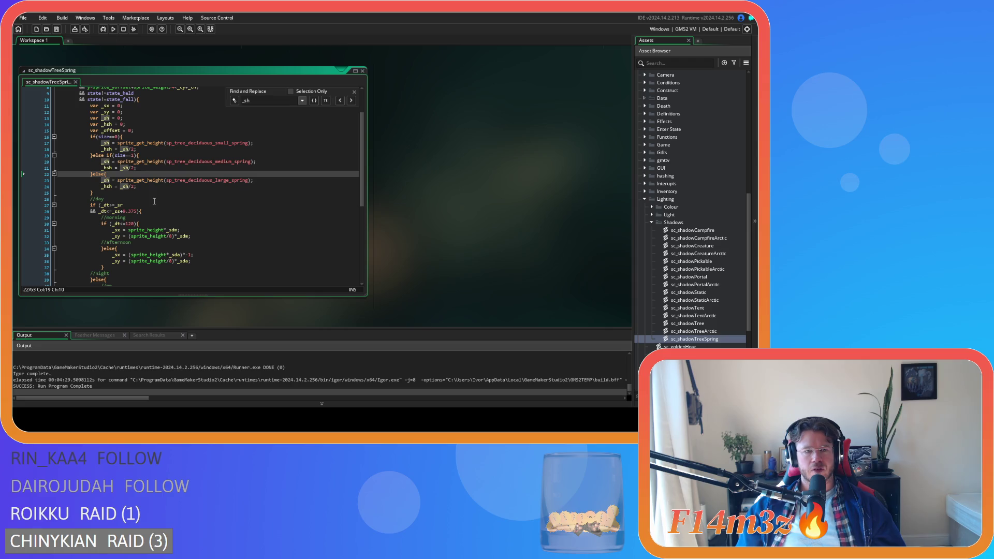
Replace sprite_height with _sh in the morning and afternoon x and y shadow offsets.
click(103, 181)
scroll(191, 235, down, 4)
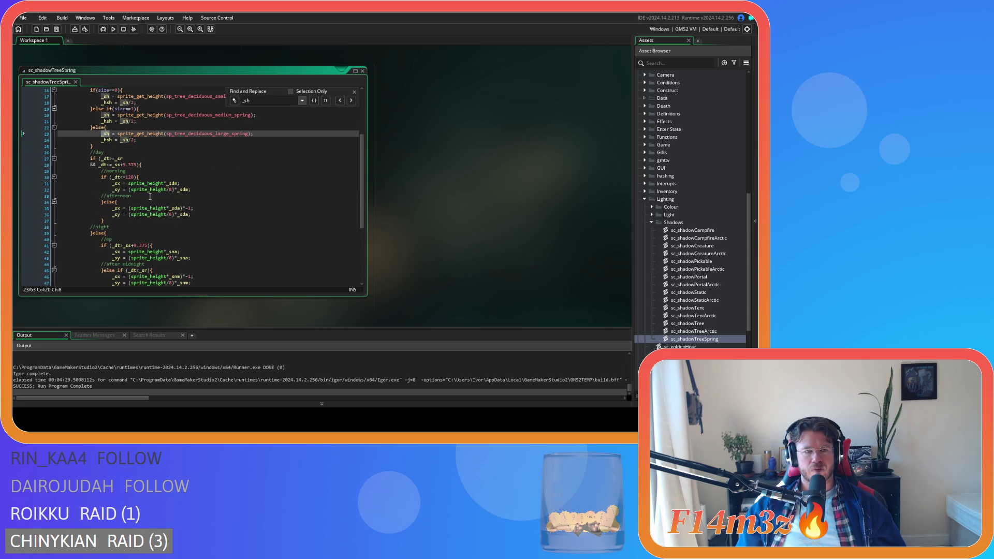
double_click(146, 184)
text(_sh)
click(146, 190)
double_click(147, 189)
text(_sh)
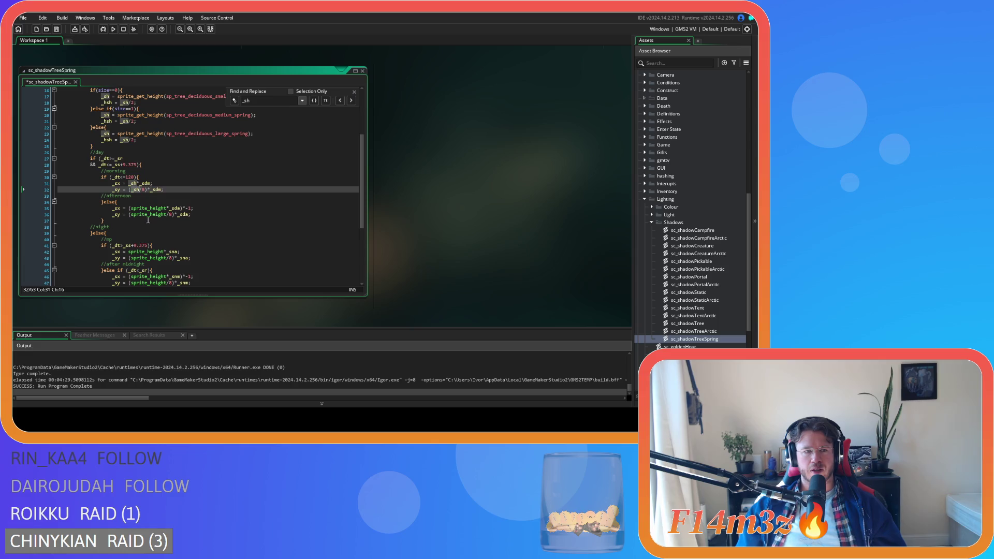
double_click(147, 209)
text(_sh)
double_click(147, 214)
text(_sh)
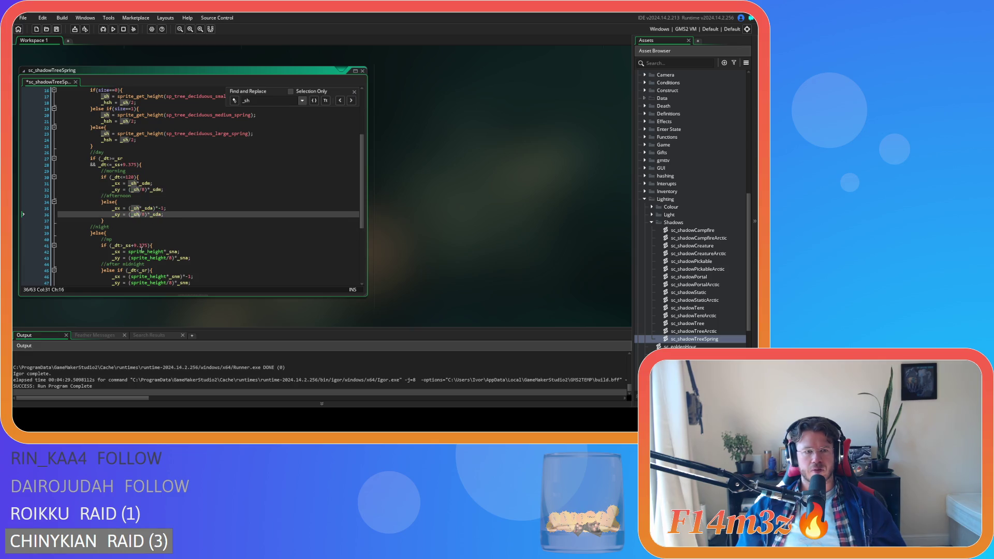
Replace sprite_height with _sh in the night and after-midnight offsets, then save the script.
double_click(140, 252)
text(_sh)
click(150, 257)
double_click(150, 257)
text(_sh)
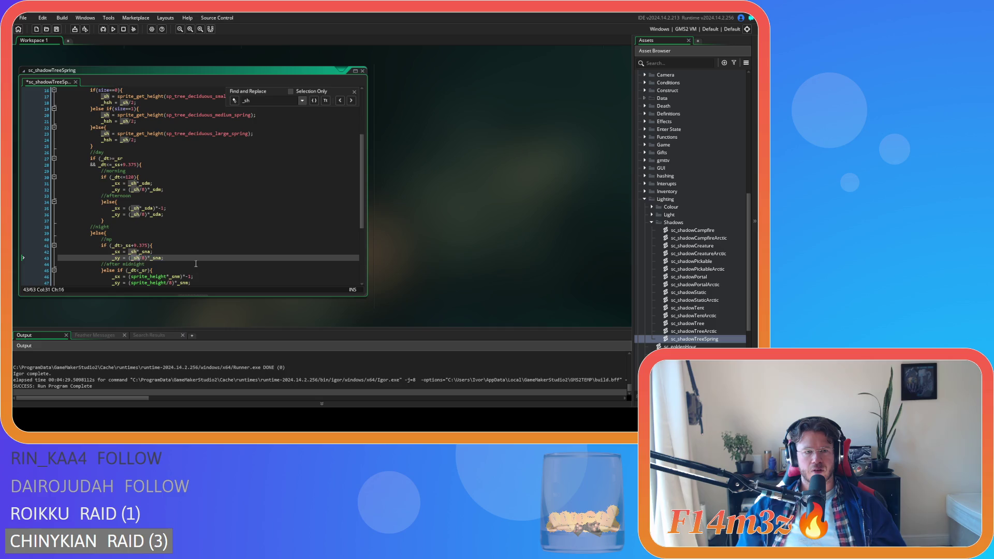
scroll(191, 251, down, 4)
double_click(138, 214)
text(_sh)
double_click(140, 220)
text(_sh)
scroll(211, 251, down, 2)
scroll(212, 250, up, 2)
key(ctrl+s)
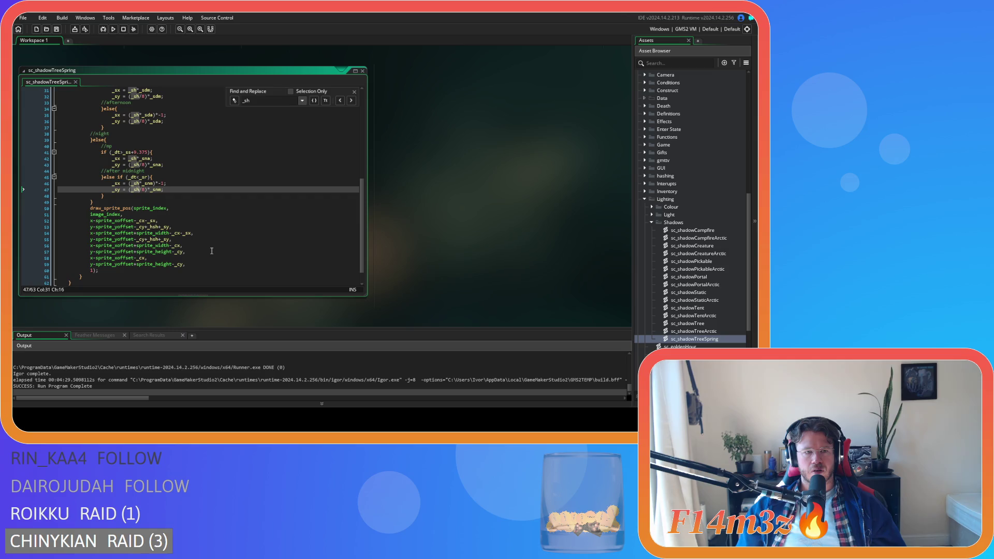
scroll(211, 250, up, 8)
scroll(212, 251, up, 1)
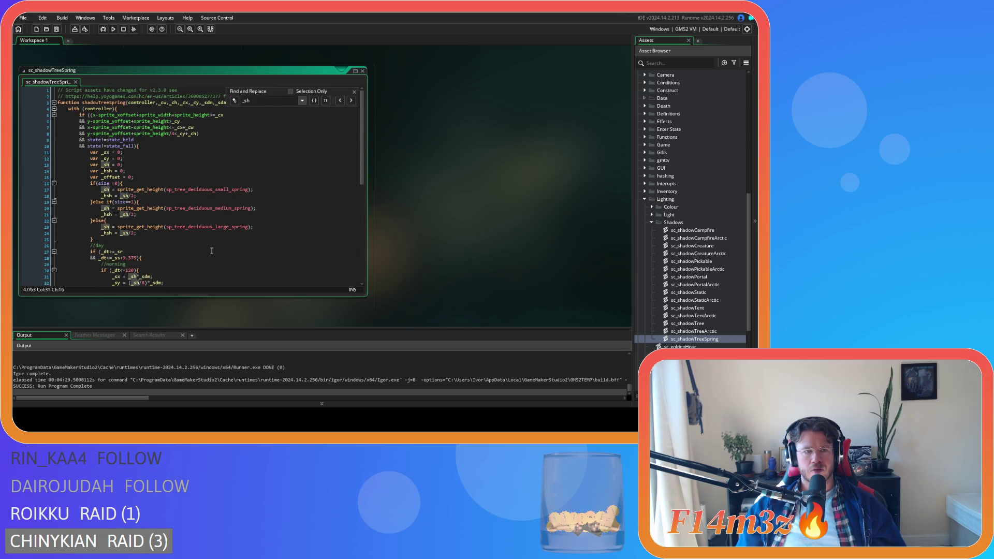
click(166, 115)
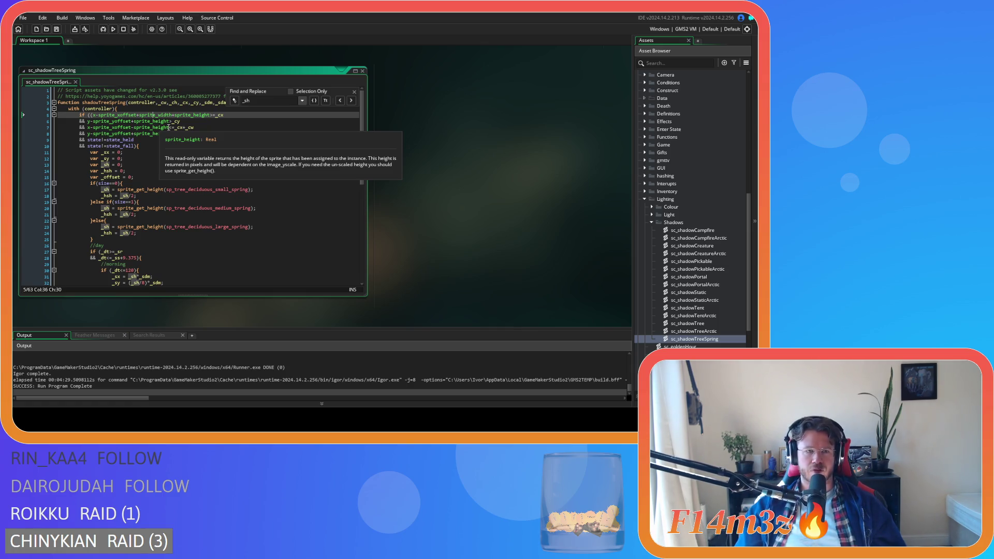
key(Down)
key(Down)
key(Down)
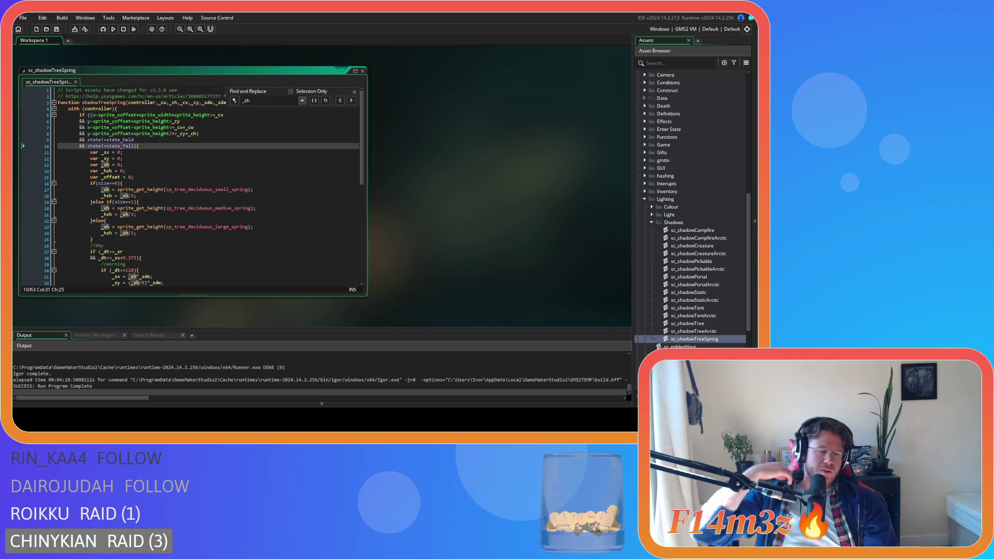
click(277, 158)
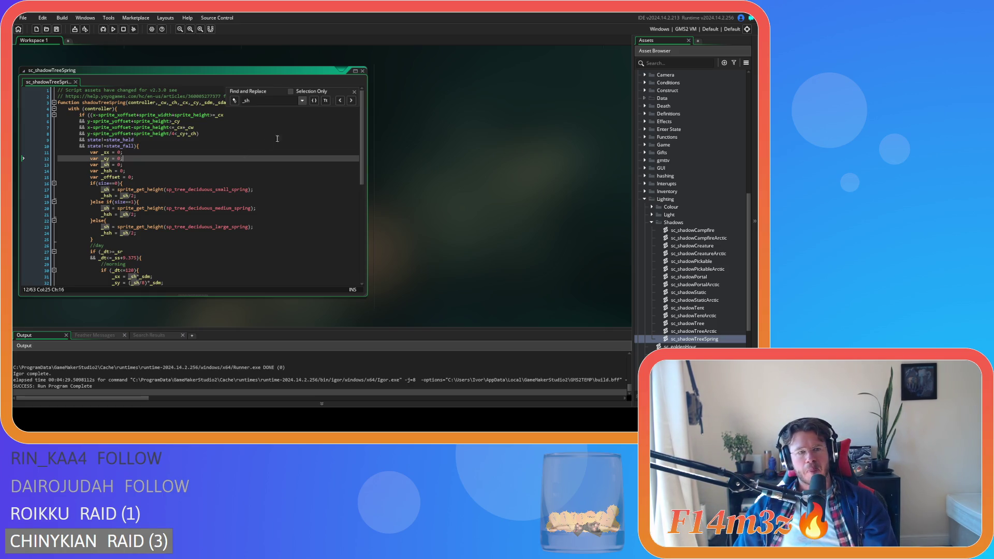
click(354, 92)
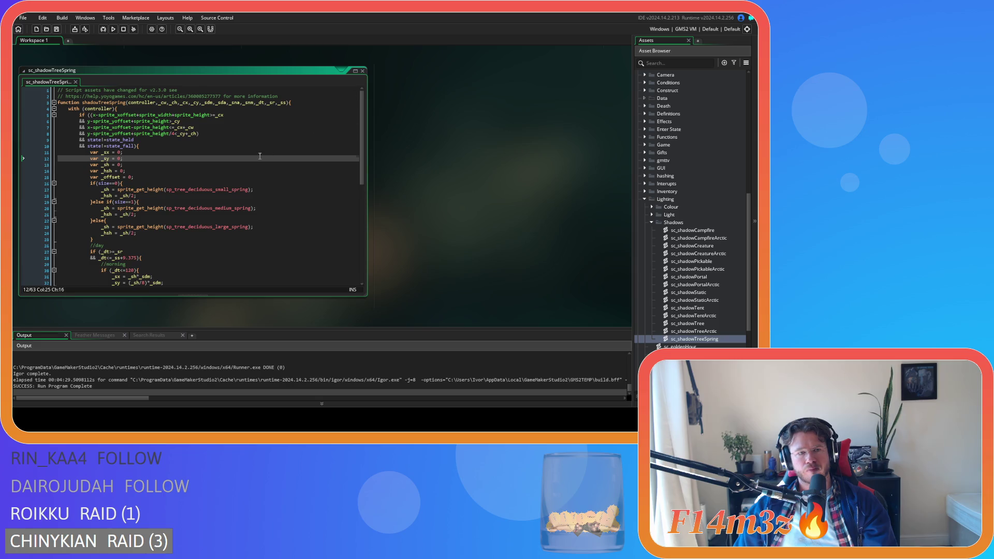
scroll(260, 156, down, 3)
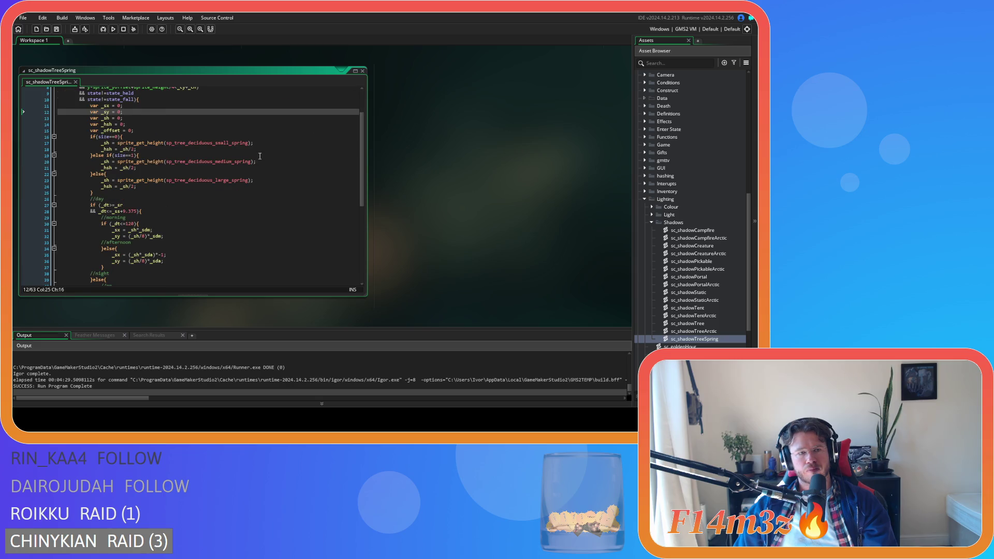
scroll(260, 155, down, 10)
click(208, 185)
scroll(180, 199, up, 12)
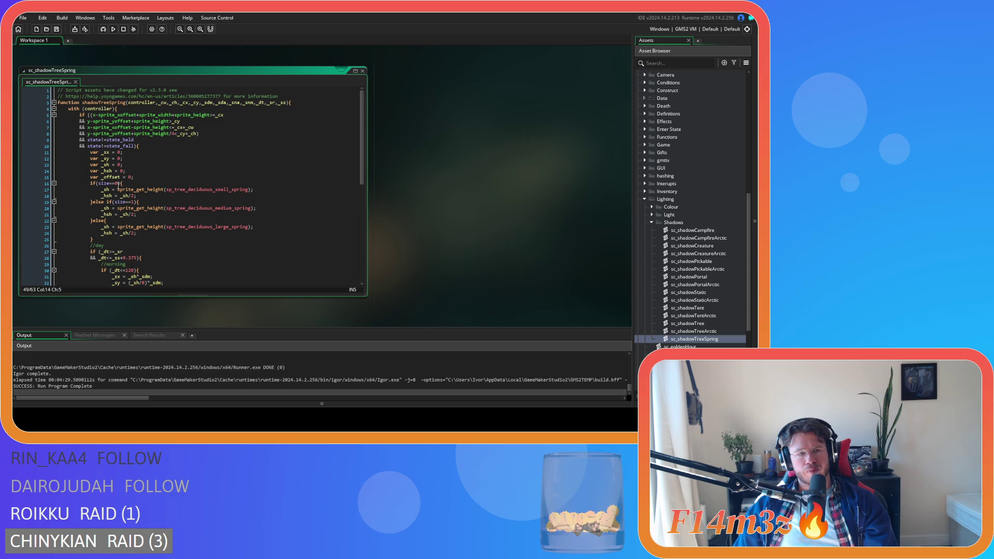
click(151, 177)
key(Return)
text(var )
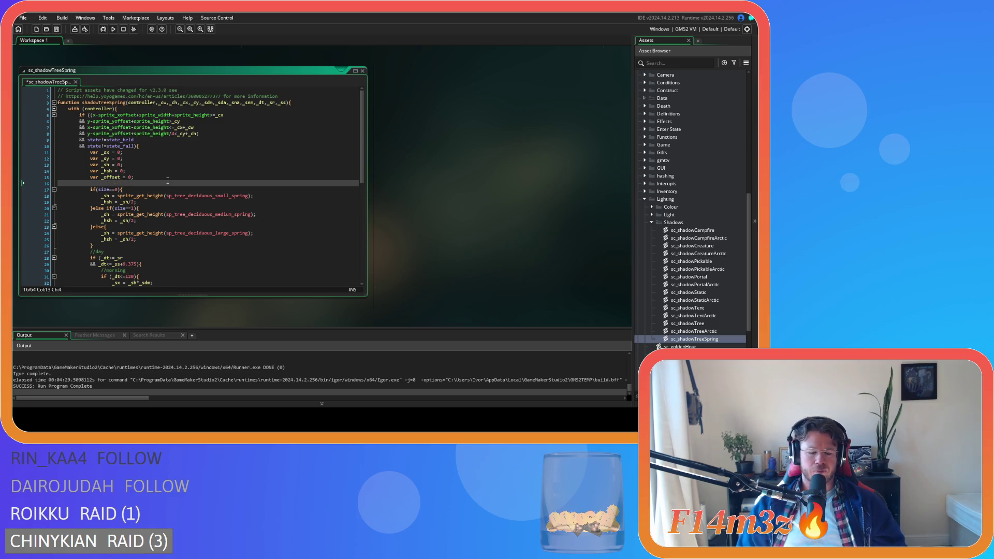
text(_sprite)
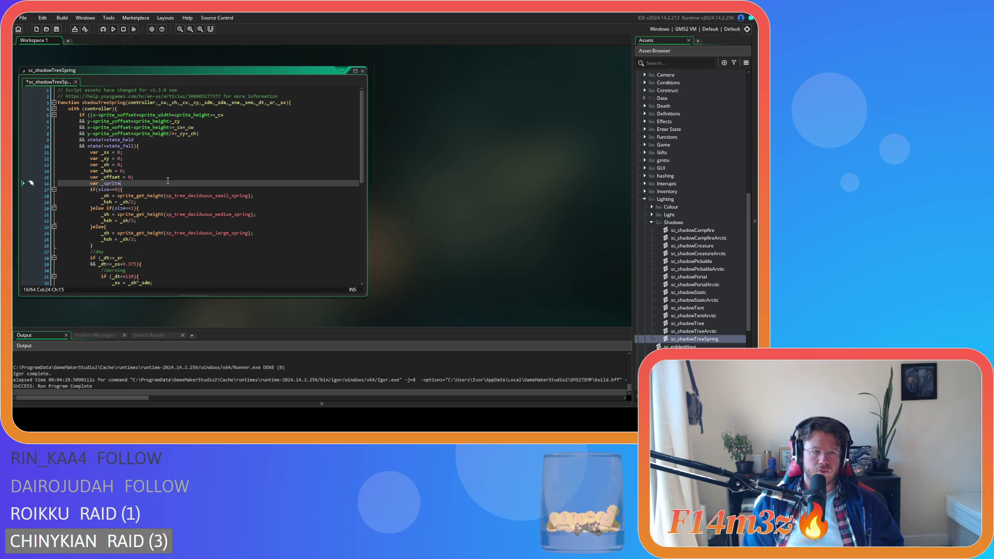
text( = noone;)
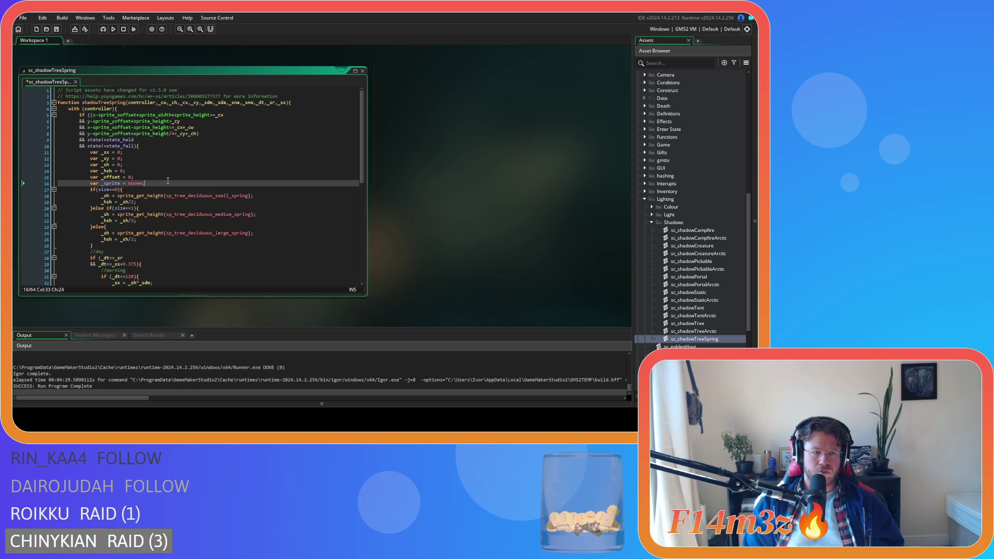
drag(145, 183, 103, 183)
key(ctrl+c)
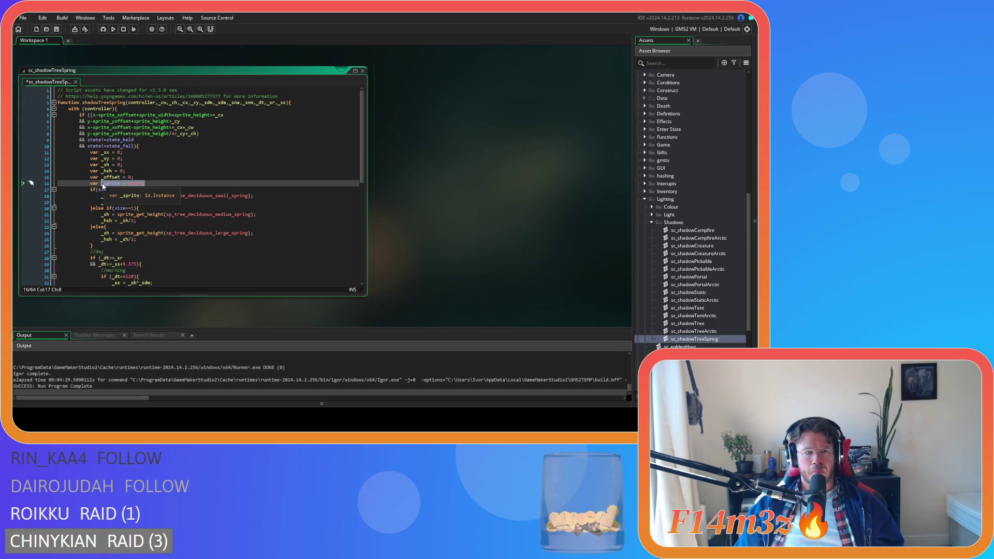
click(215, 207)
click(213, 201)
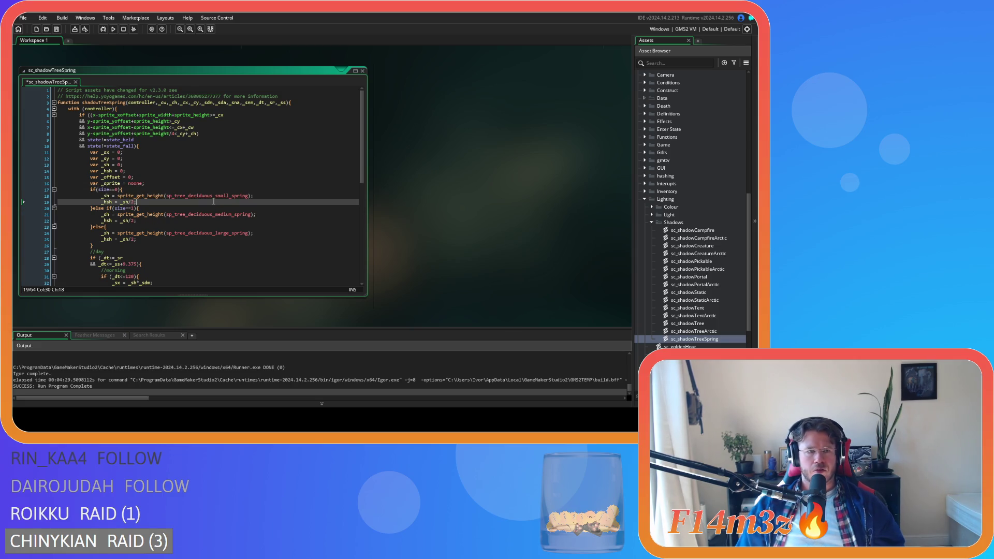
click(217, 191)
key(Return)
key(ctrl+v)
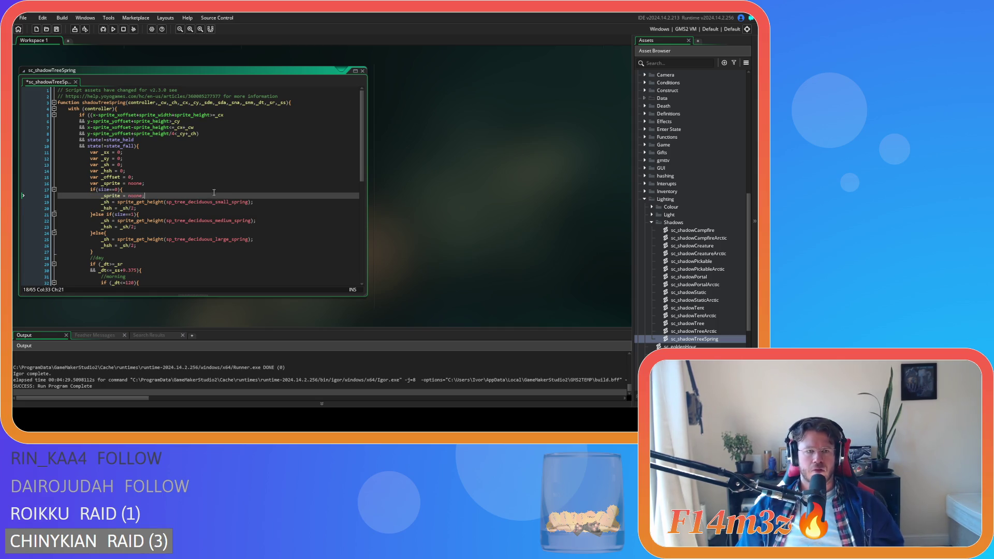
double_click(210, 202)
key(ctrl+c)
double_click(136, 196)
key(ctrl+v)
mouse_move(169, 202)
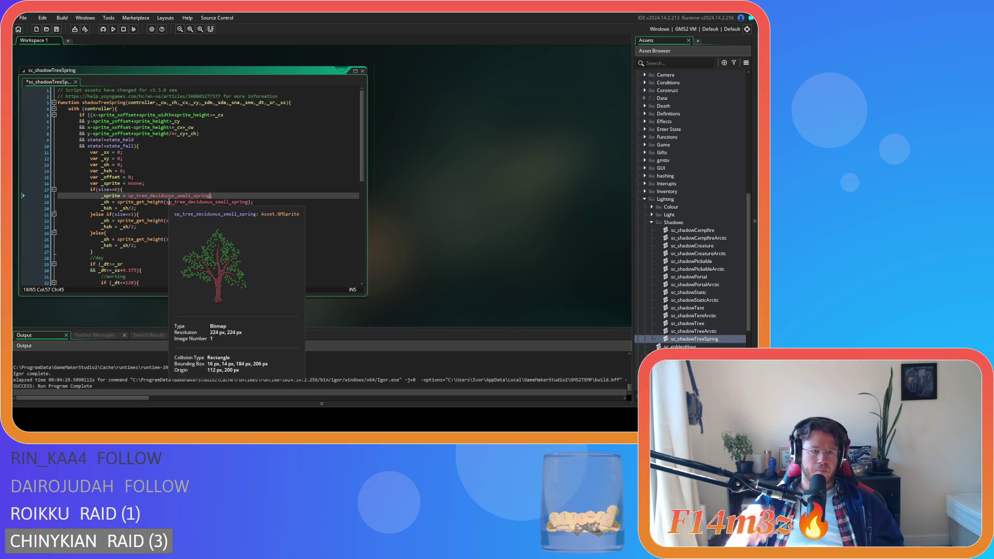
click(164, 215)
key(Return)
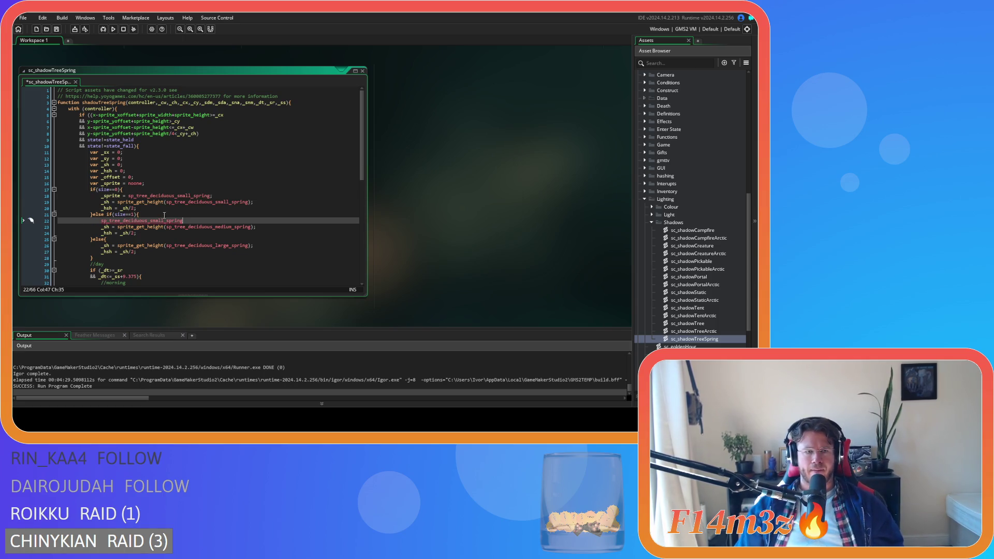
drag(213, 196, 102, 197)
key(ctrl+c)
click(127, 220)
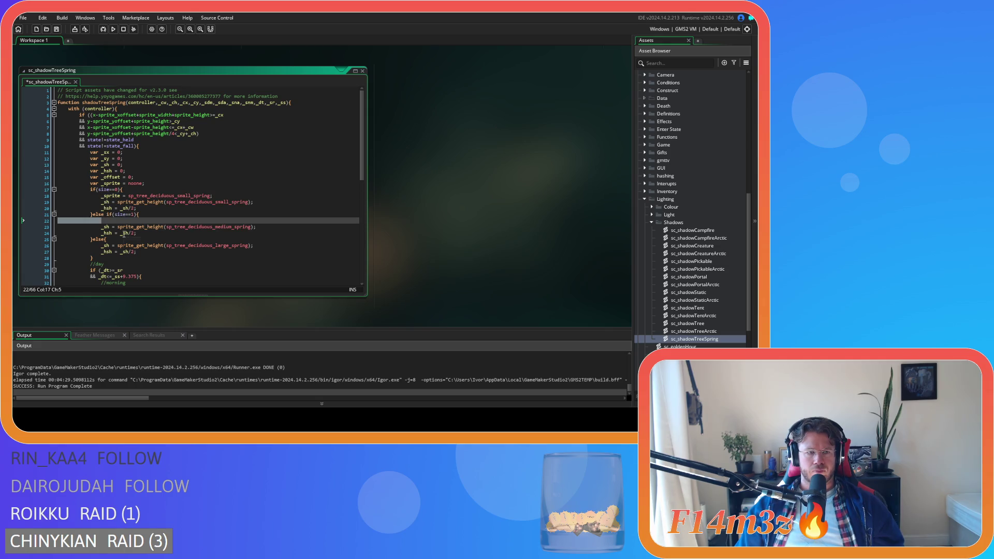
key(ctrl+v)
click(122, 240)
key(Return)
key(ctrl+v)
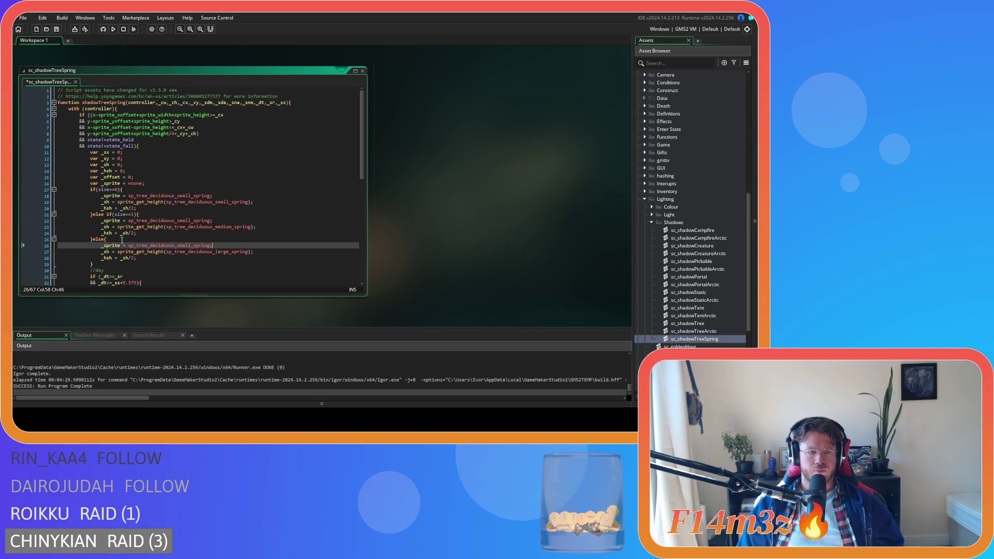
double_click(215, 227)
key(ctrl+c)
double_click(171, 220)
key(ctrl+v)
double_click(228, 253)
key(ctrl+c)
double_click(182, 246)
key(ctrl+v)
click(162, 257)
key(ctrl+s)
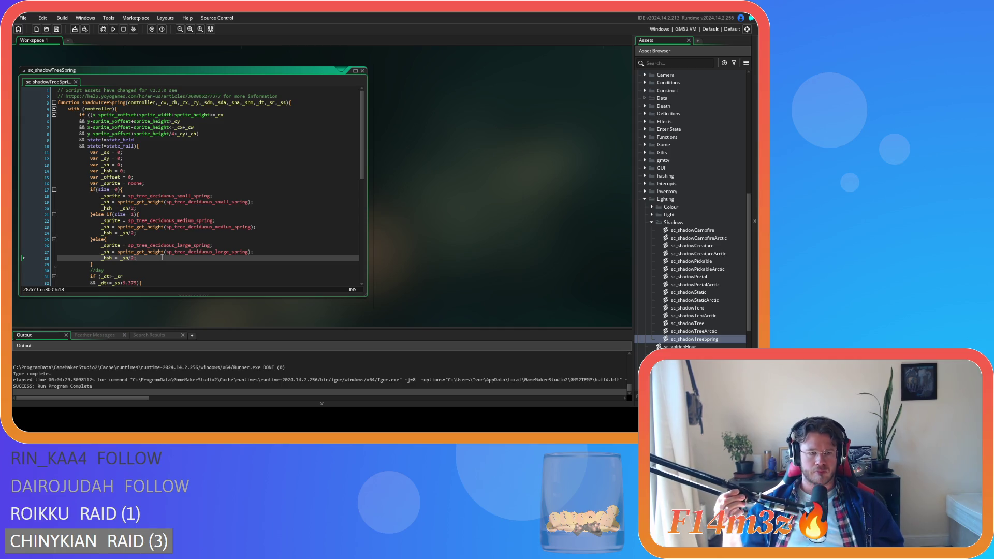
scroll(164, 244, down, 2)
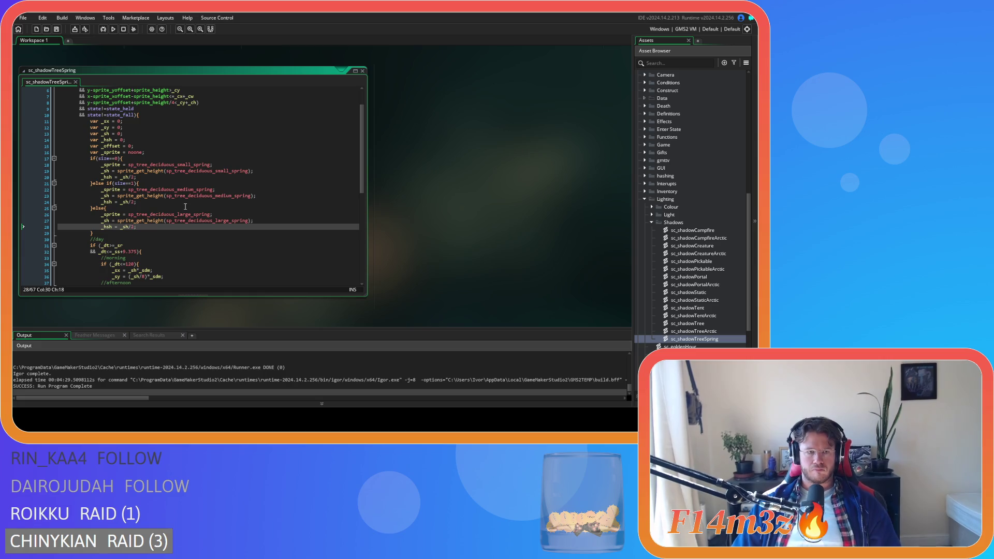
scroll(162, 210, down, 3)
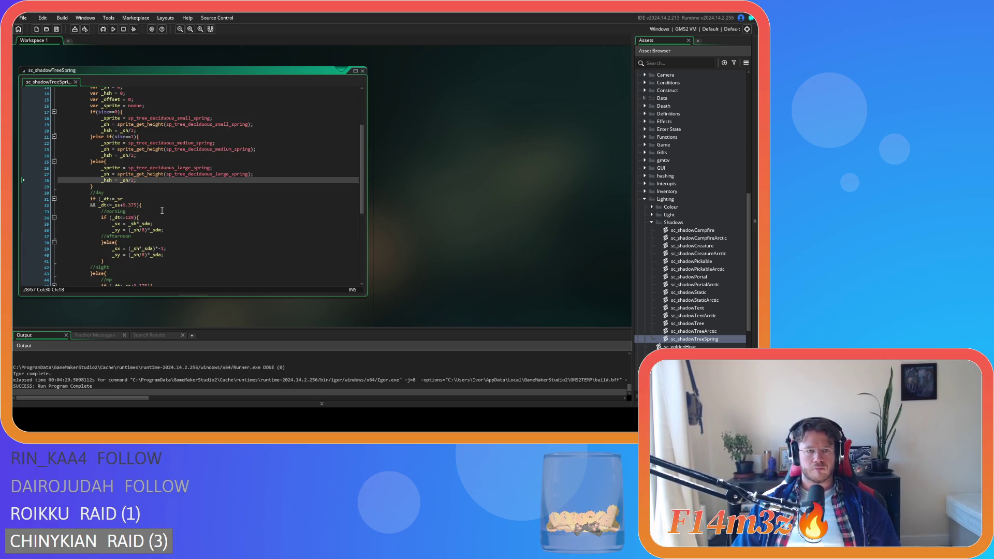
scroll(162, 211, up, 1)
scroll(162, 210, up, 1)
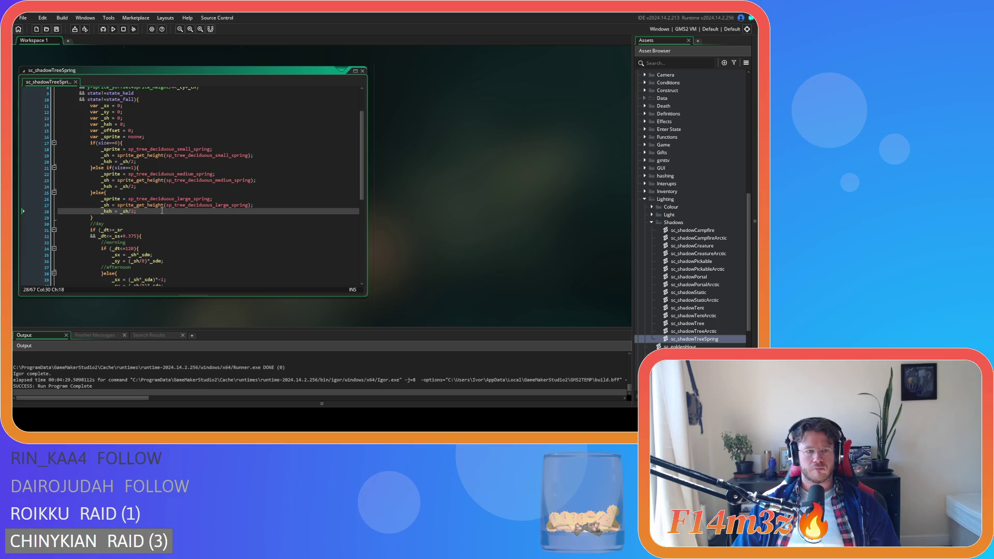
scroll(153, 212, down, 1)
scroll(153, 212, up, 1)
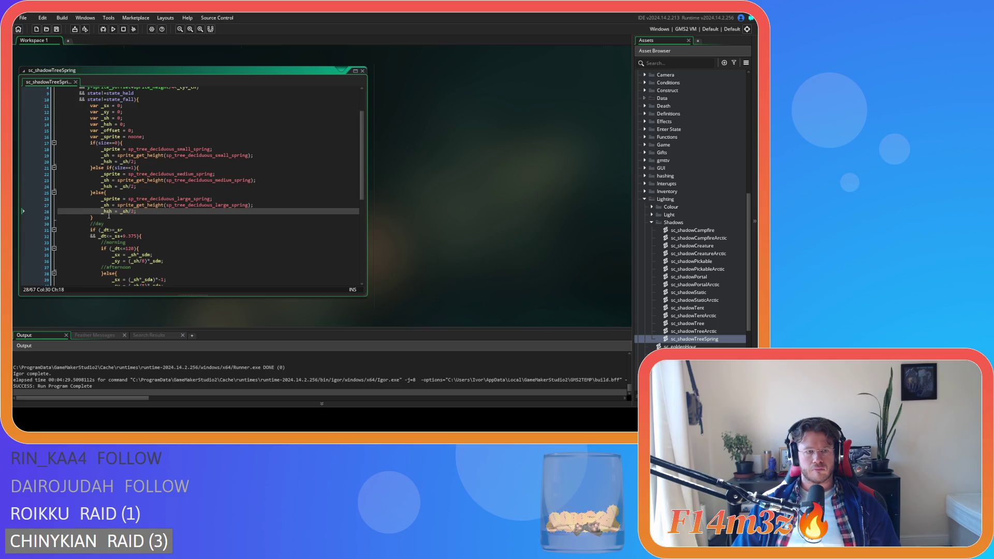
mouse_move(108, 217)
mouse_down()
mouse_move(119, 212)
mouse_move(90, 143)
mouse_up()
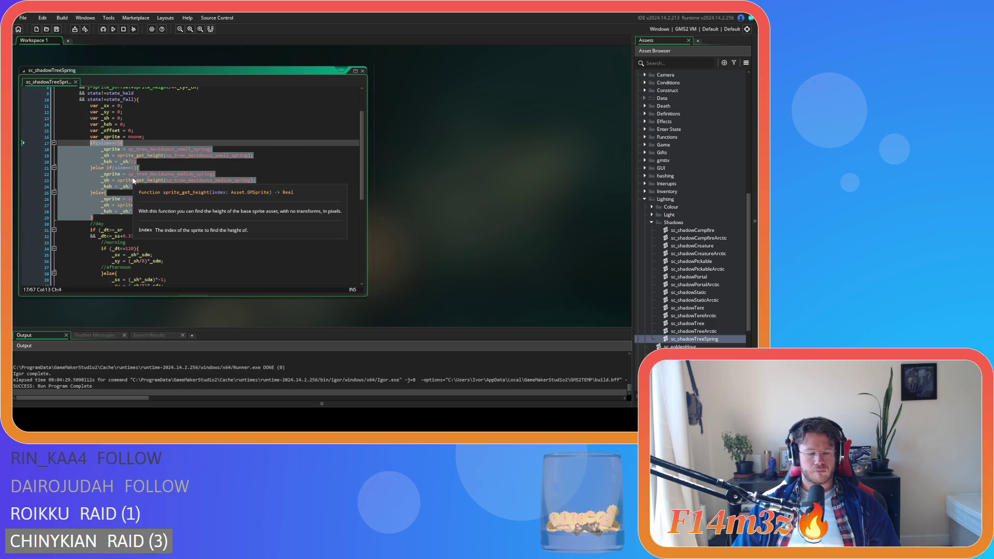
mouse_move(163, 207)
right_click(98, 178)
click(138, 216)
scroll(155, 227, down, 2)
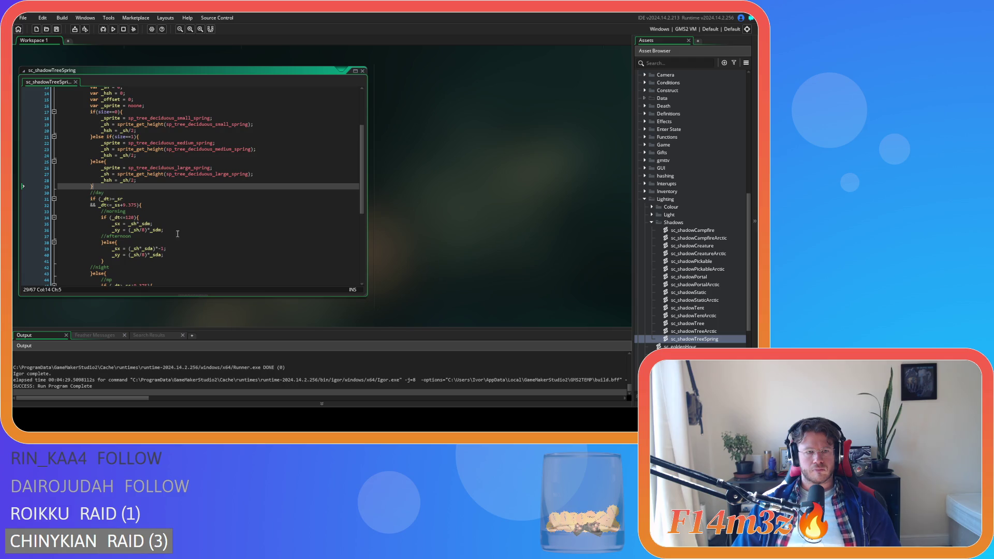
scroll(227, 237, up, 1)
click(119, 184)
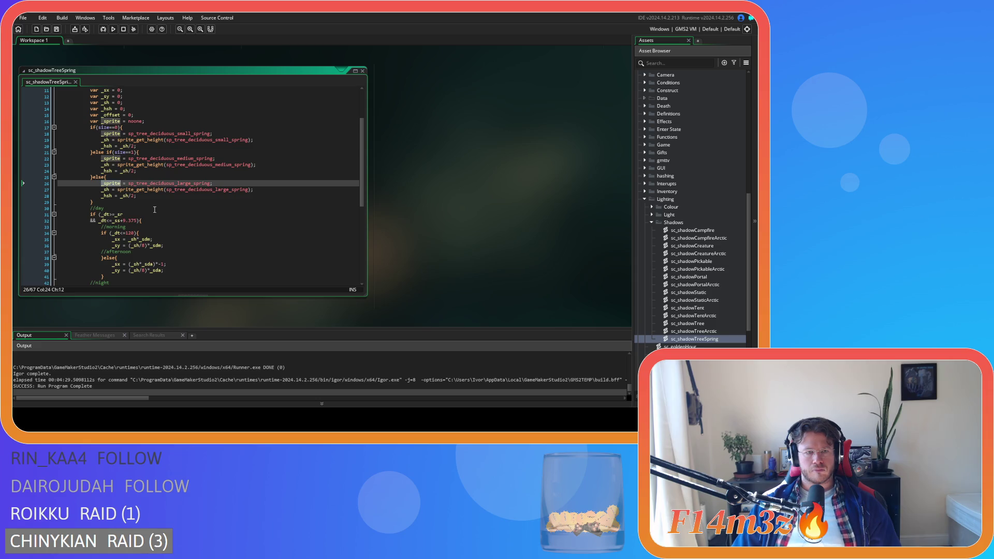
scroll(154, 209, down, 8)
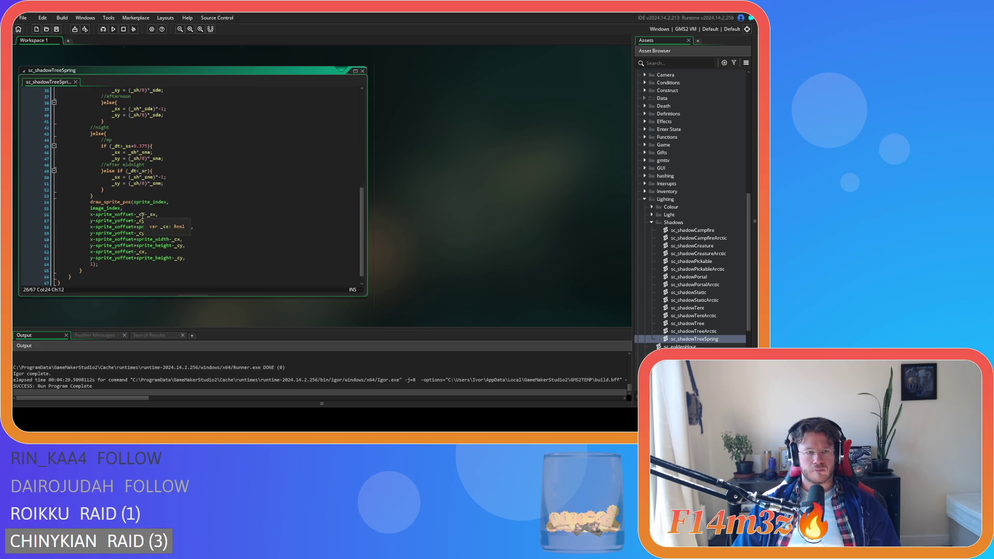
Make draw_sprite_pos draw _sprite at frame 0 instead of sprite_index and image_index, and save.
click(144, 203)
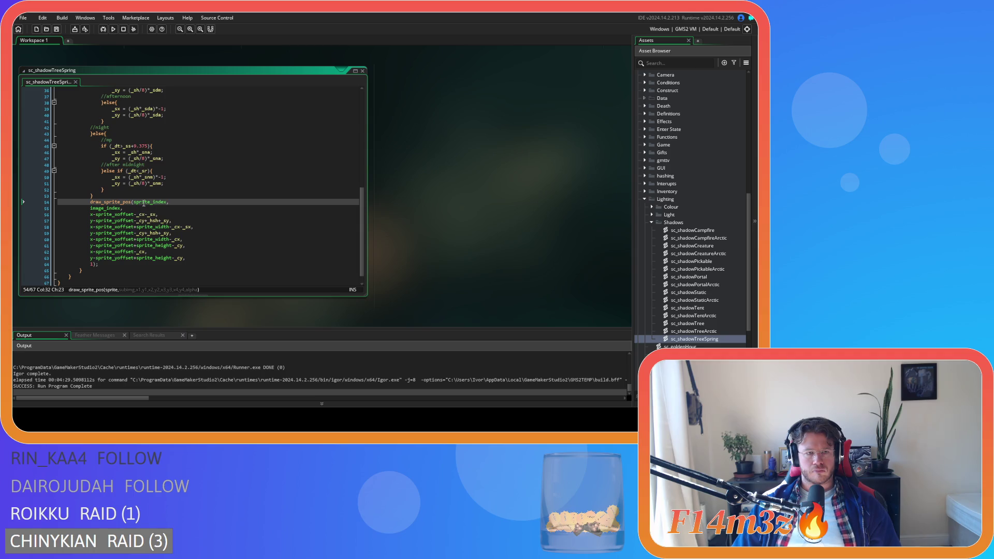
double_click(144, 202)
text(_sprite)
double_click(98, 208)
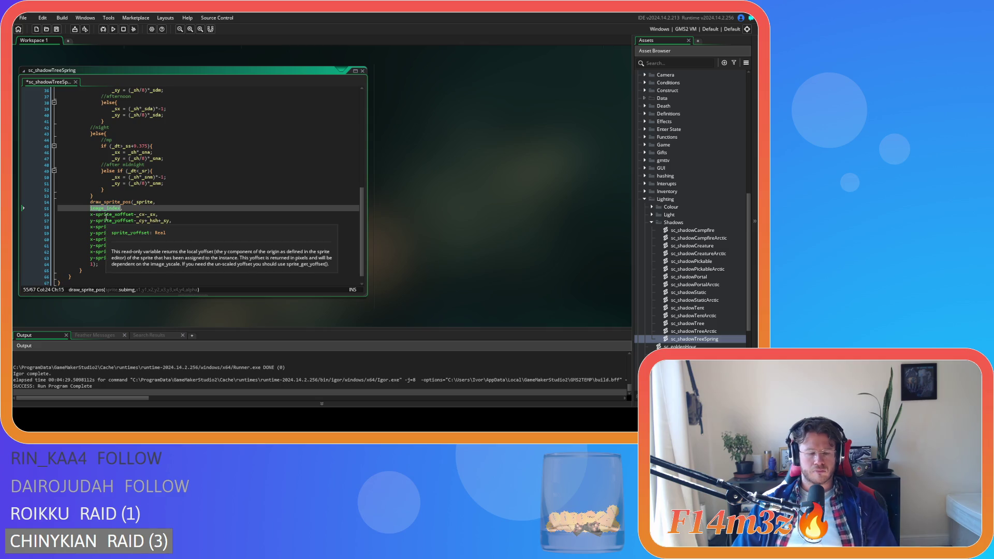
text(0,)
key(ctrl+s)
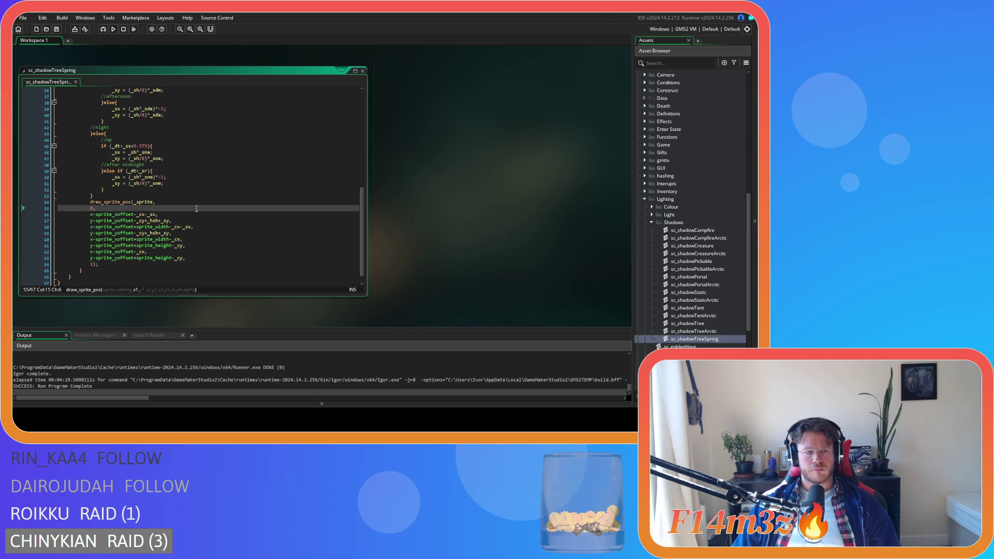
Undo an accidental edit to sprite_xoffset on line 56.
click(120, 215)
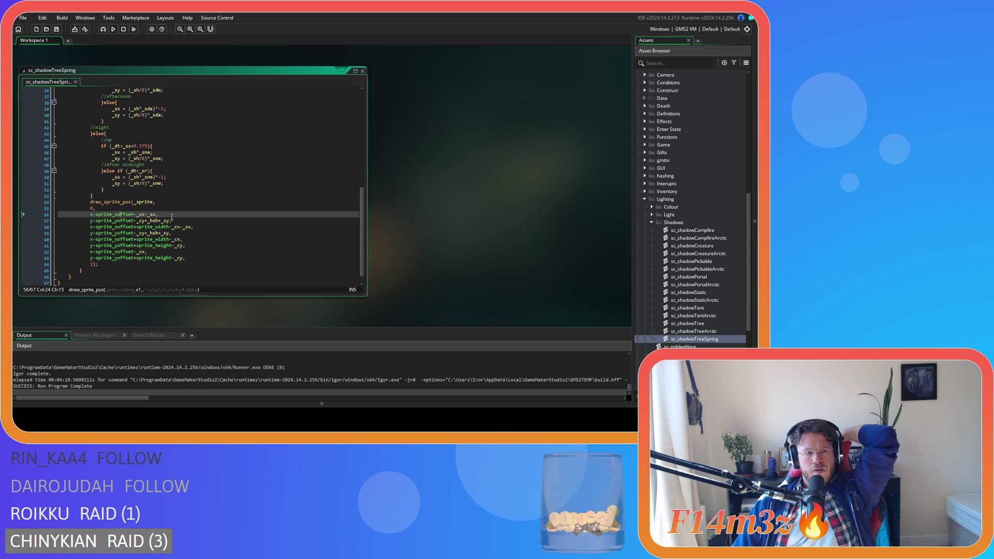
mouse_move(122, 219)
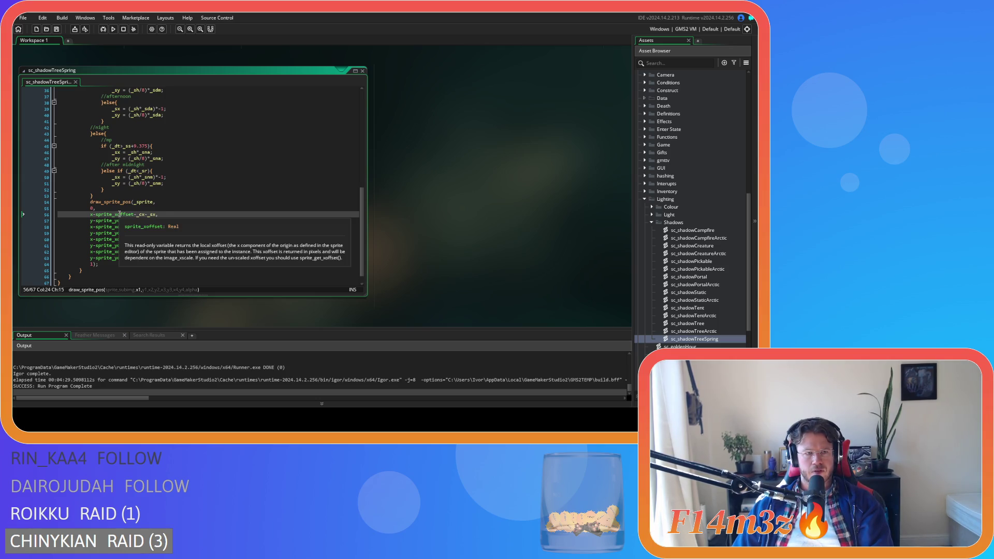
double_click(120, 214)
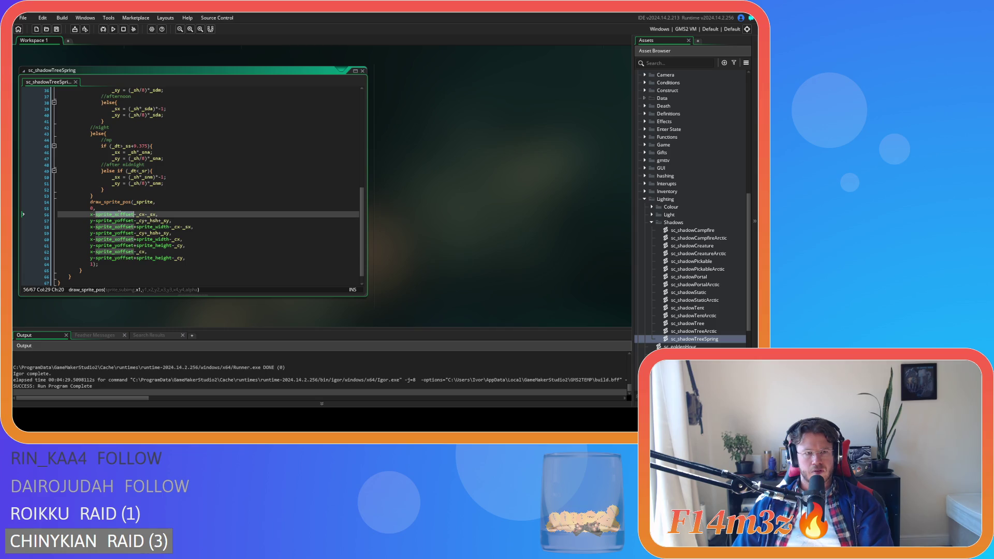
text(spri)
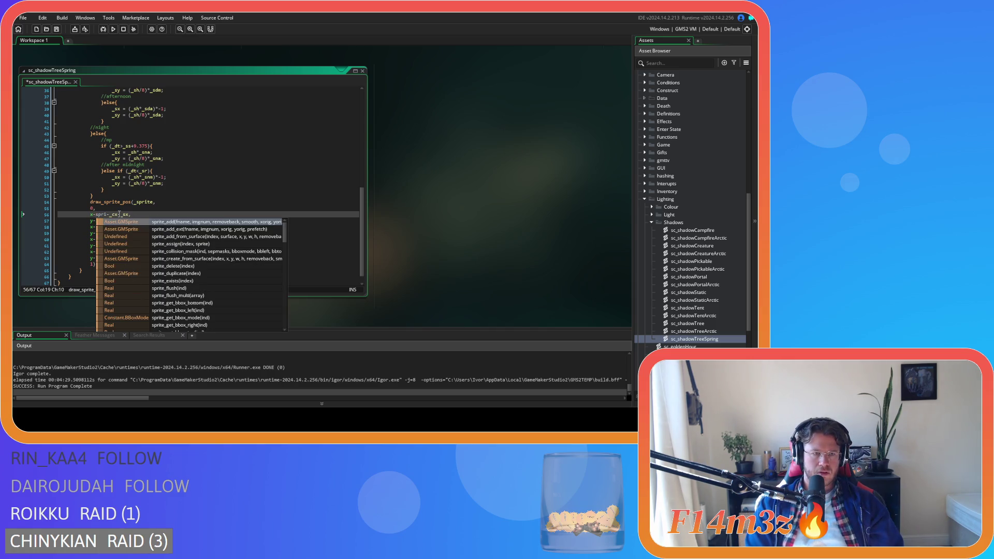
key(ctrl+z)
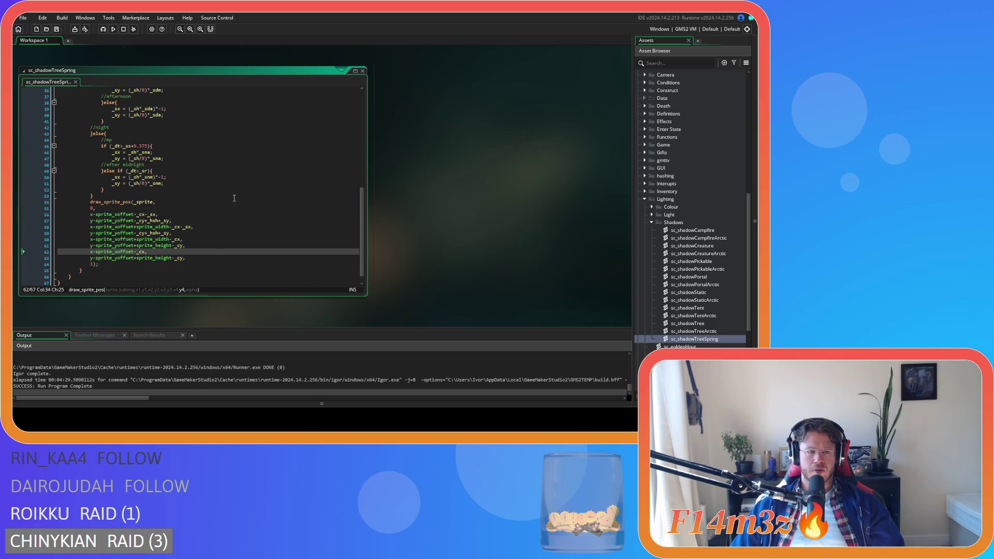
scroll(215, 201, up, 12)
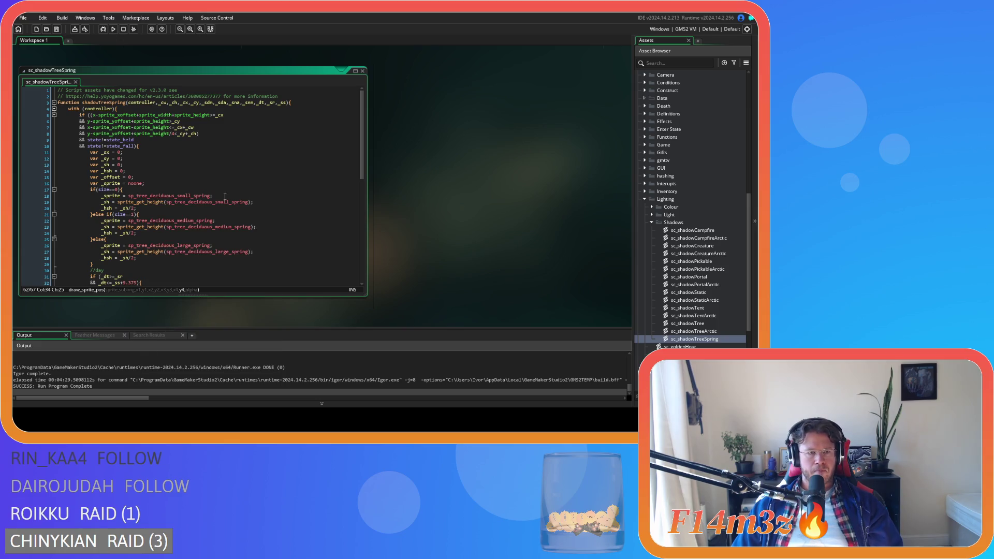
click(225, 197)
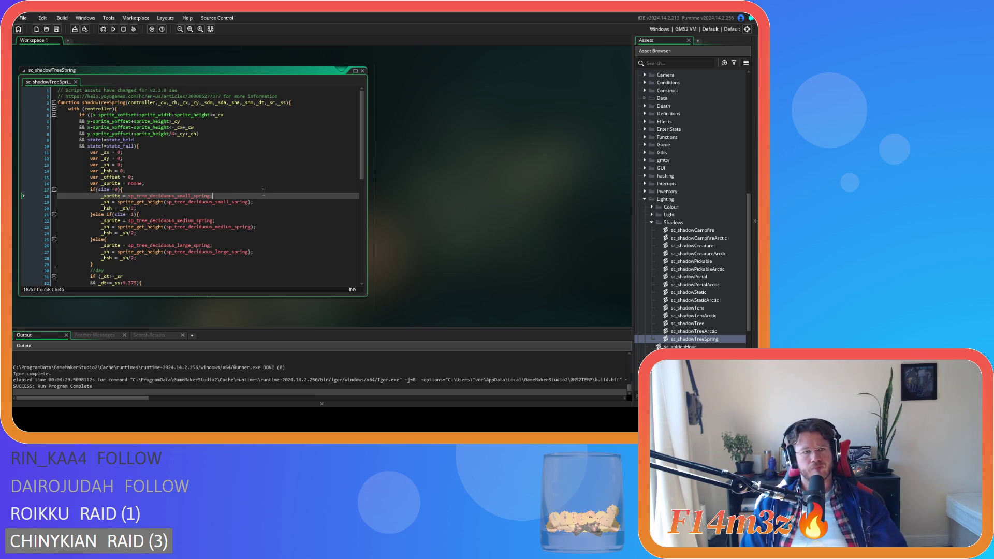
Declare new variables _sxo, _syo and _sw alongside the _sh declaration.
key(Return)
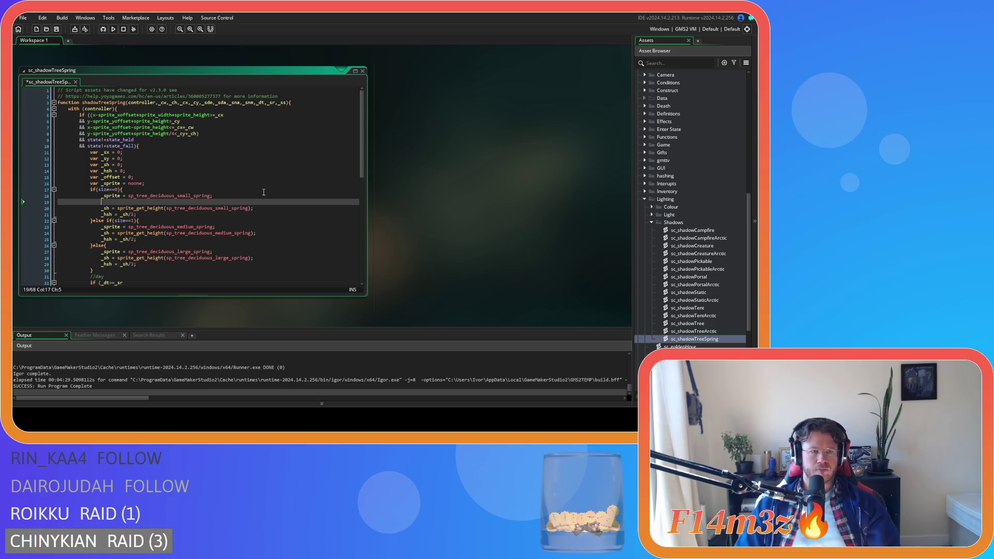
key(ctrl+z)
click(130, 173)
key(Return)
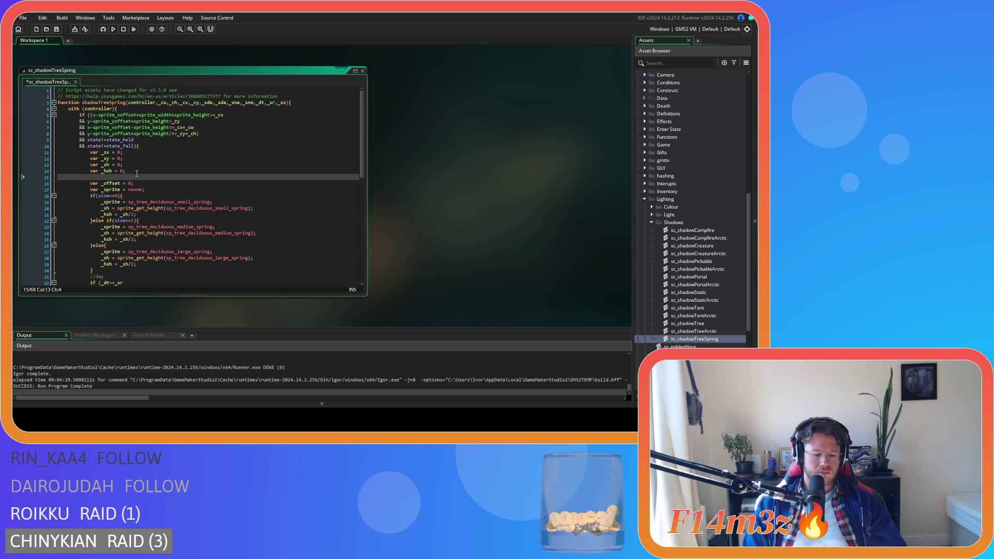
text(var )
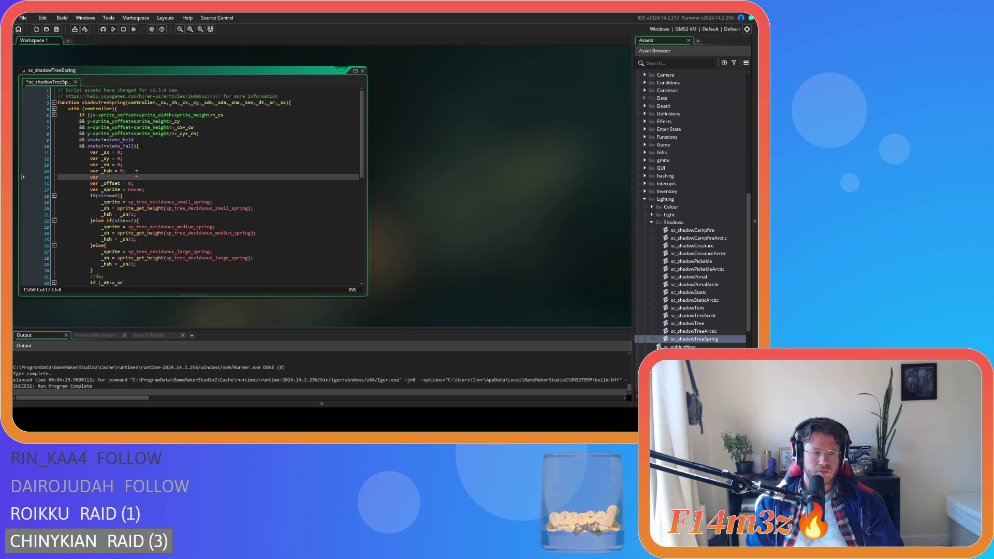
text(_sxo = 0;)
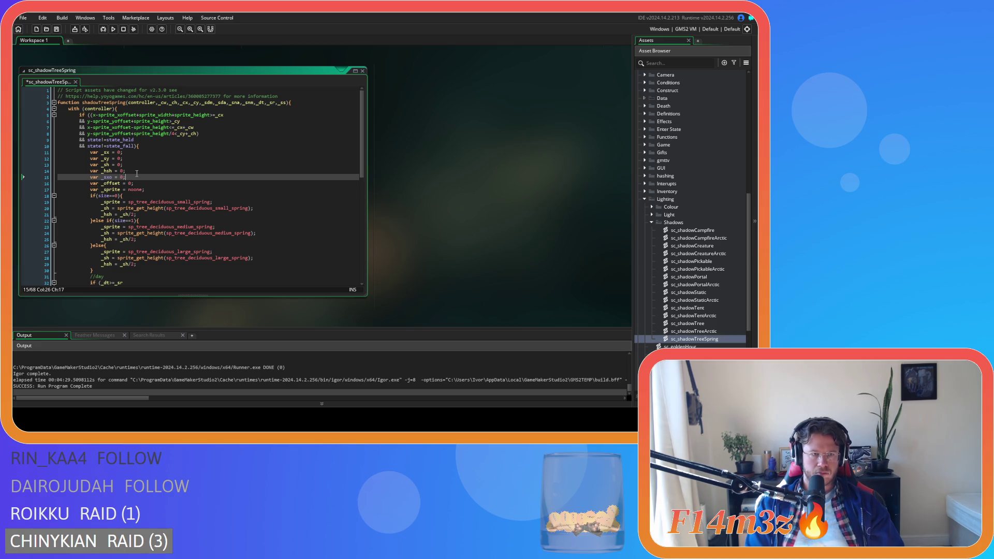
key(Return)
text(var )
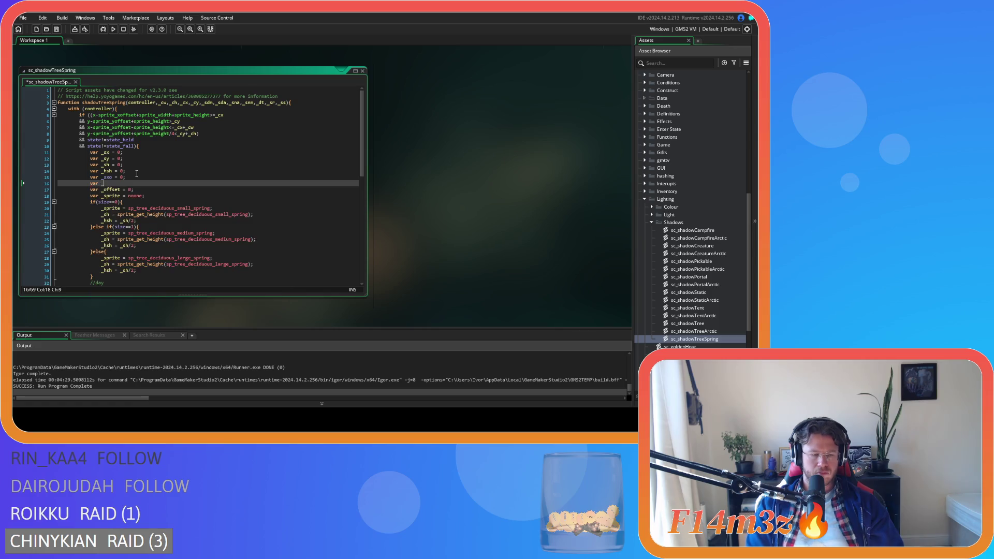
text(_syo = 0)
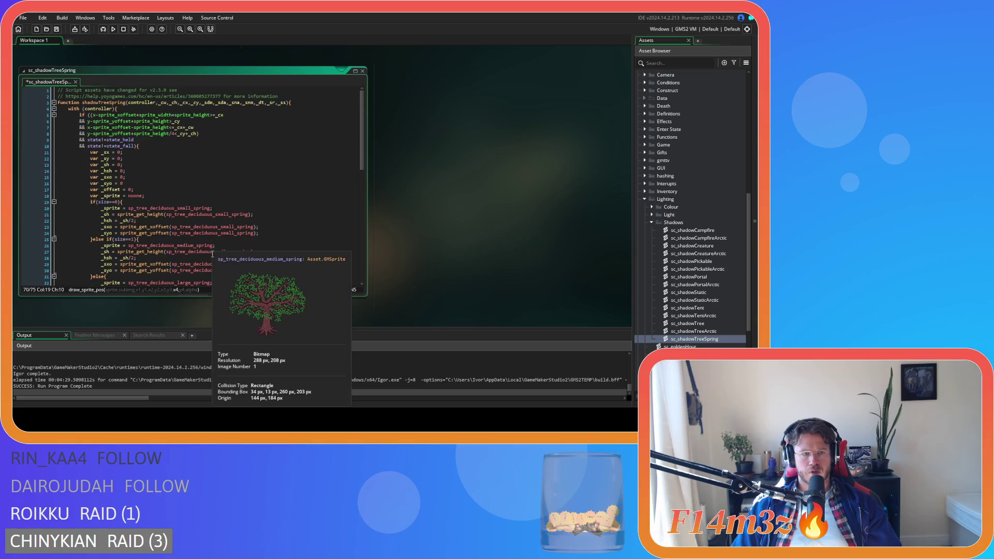
click(160, 168)
key(Home)
key(Return)
key(Up)
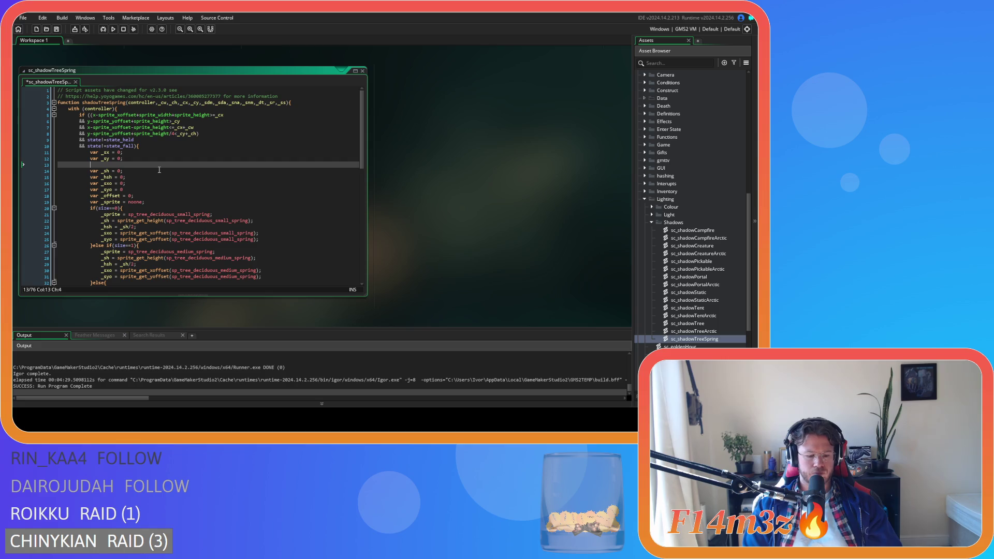
text(var _)
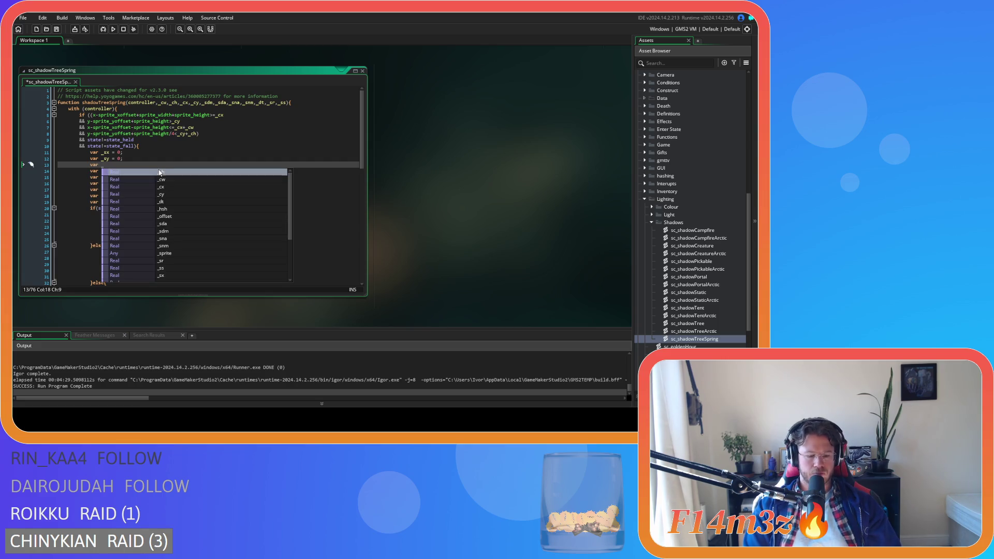
text(sw = 0;)
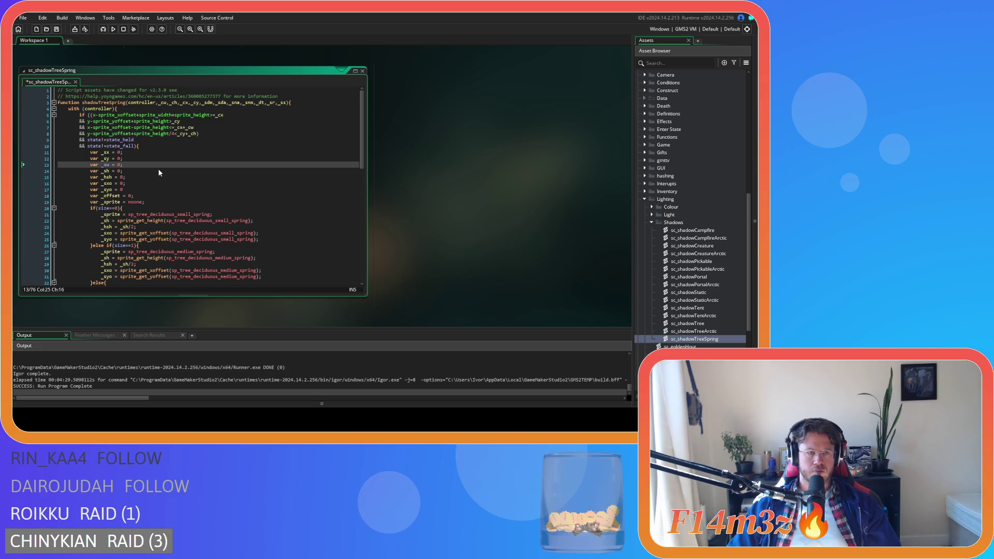
In the small-size branch, set _sw using sprite_get_width of the small spring sprite.
drag(128, 164, 102, 164)
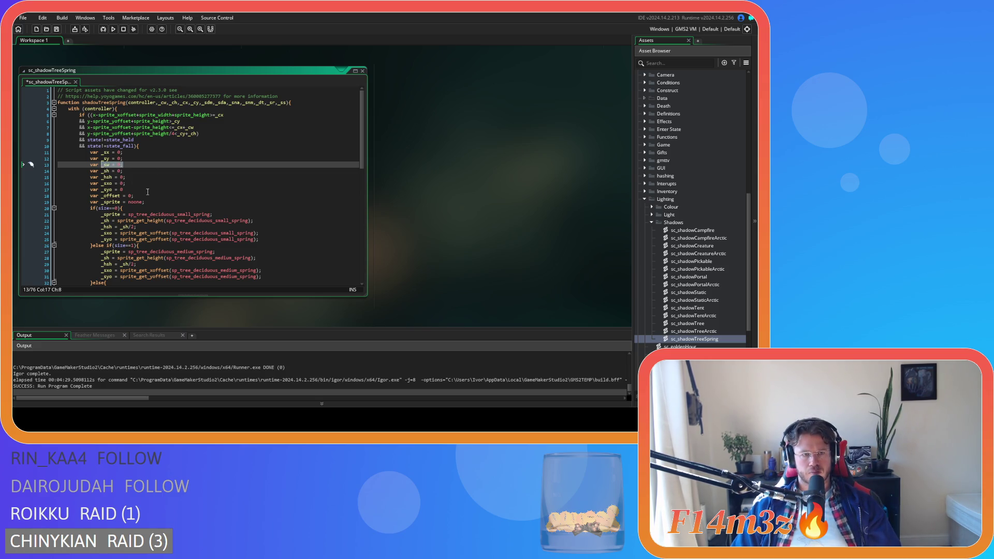
key(ctrl+c)
click(228, 214)
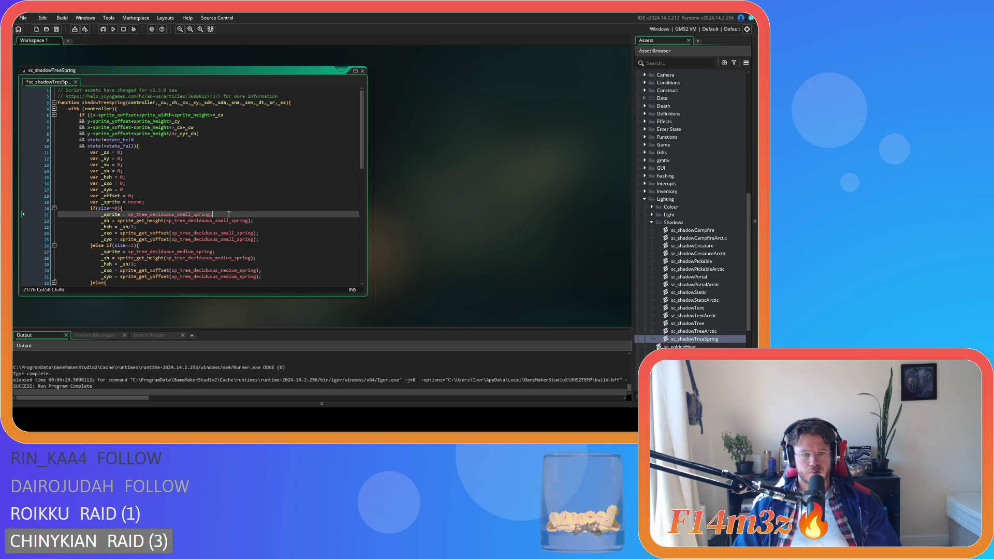
key(Return)
key(ctrl+v)
drag(254, 227, 118, 230)
click(118, 221)
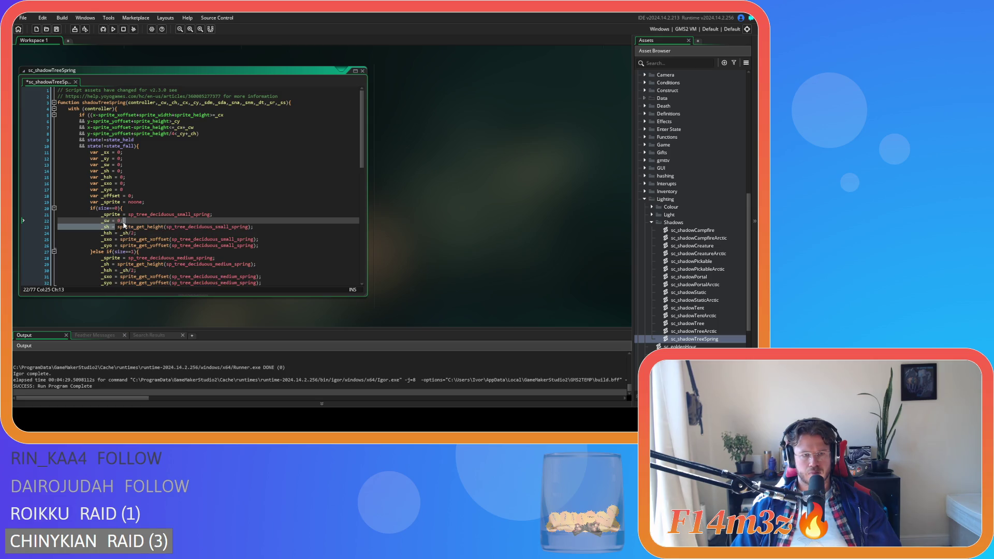
key(ctrl+v)
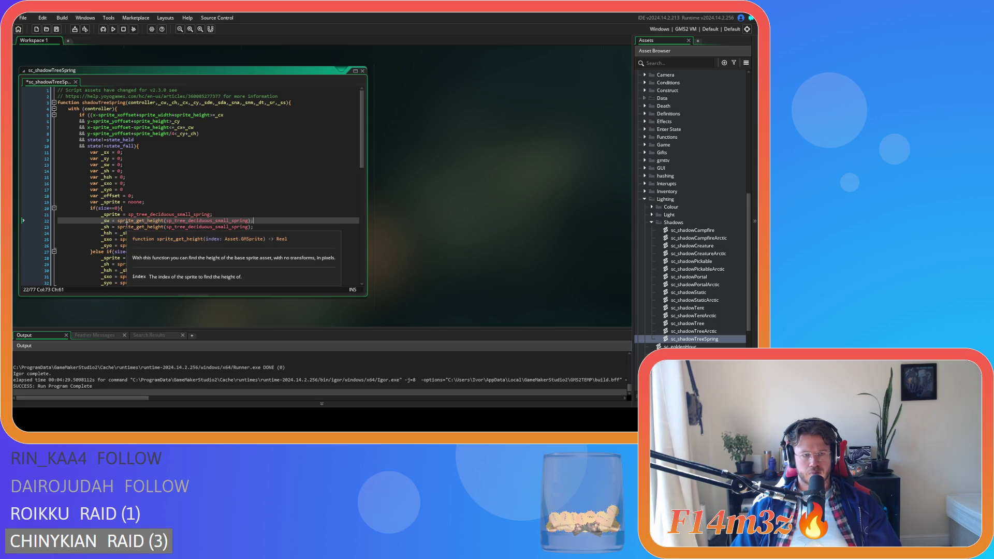
double_click(149, 221)
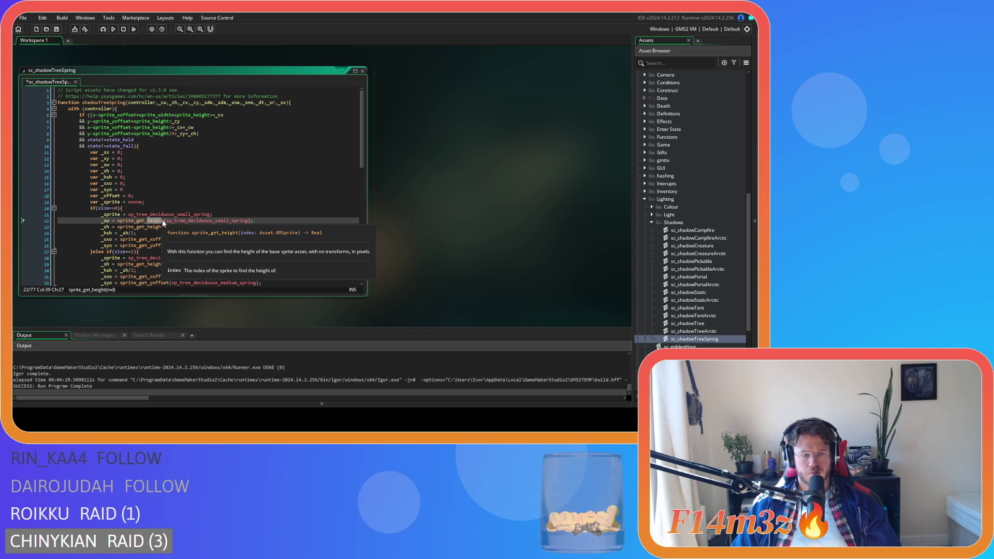
text(width)
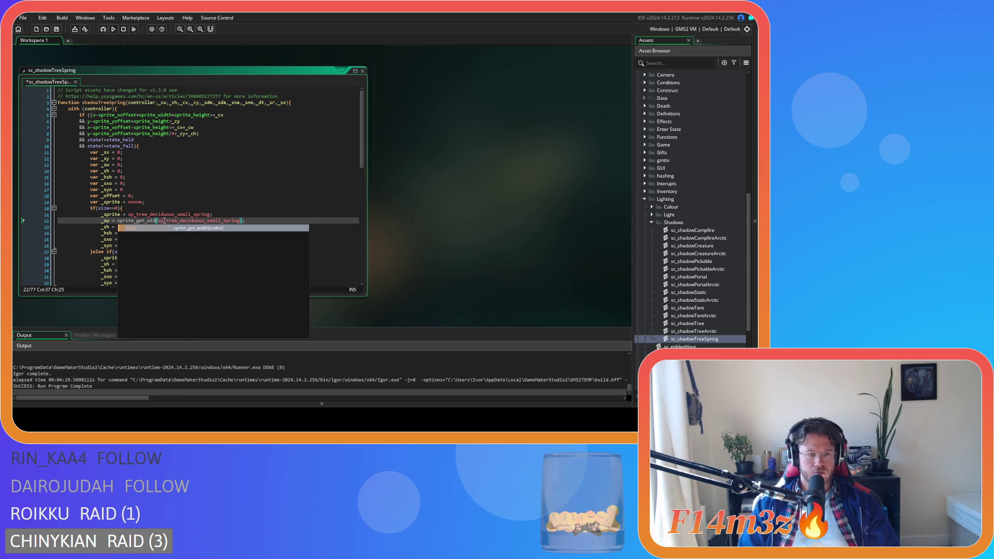
click(212, 222)
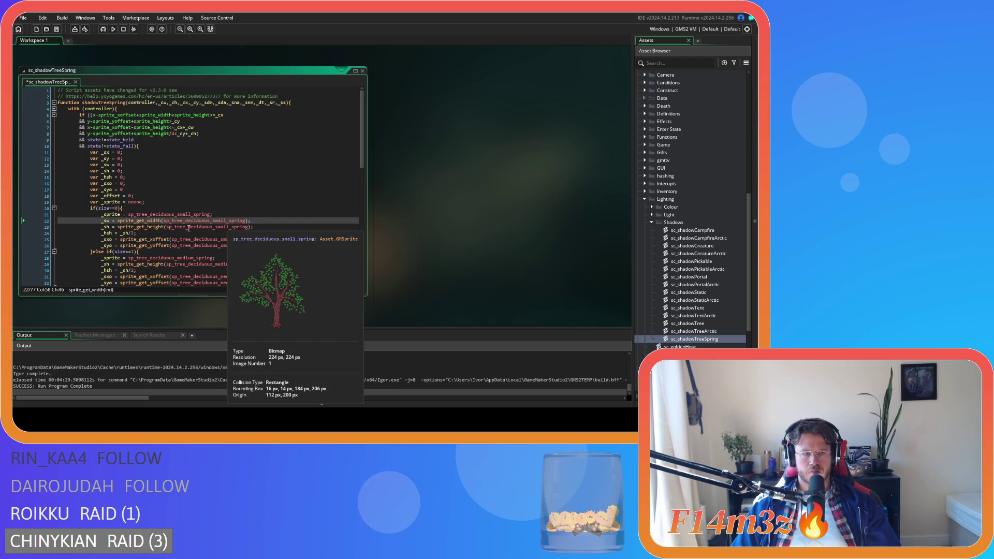
drag(251, 221, 102, 221)
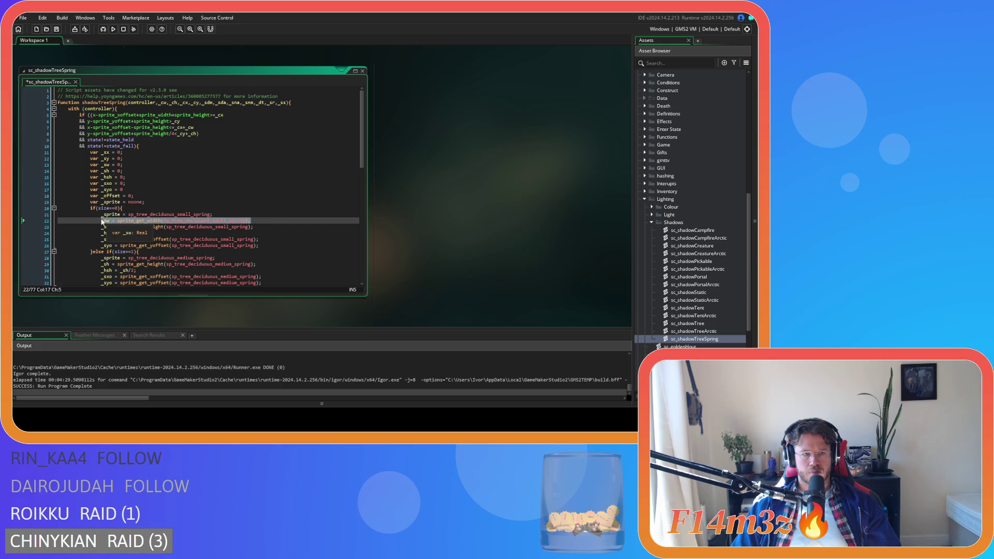
Add the same _sw width statement to the medium and large branches.
scroll(155, 222, down, 2)
click(226, 226)
key(Return)
key(ctrl+v)
scroll(225, 226, down, 3)
click(227, 224)
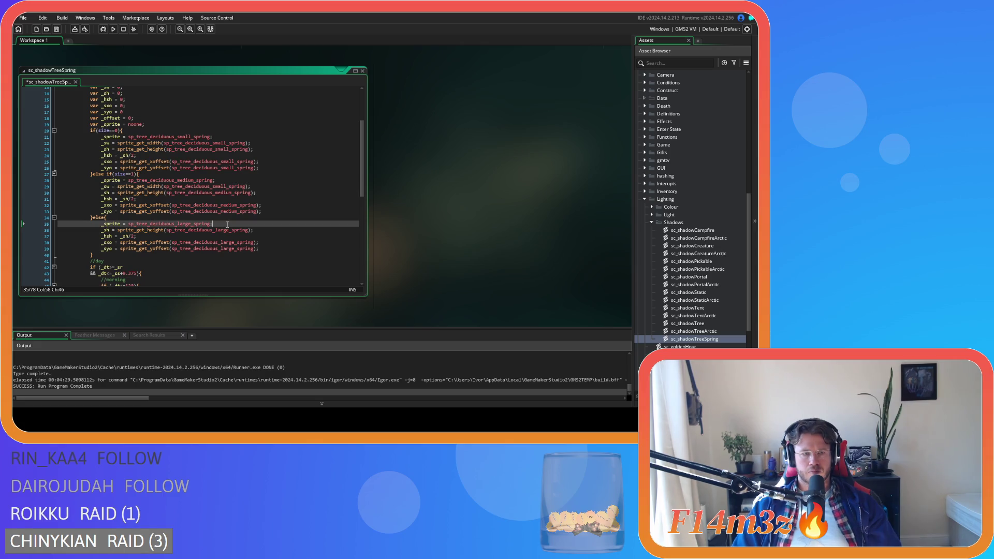
key(Return)
key(ctrl+v)
scroll(227, 225, up, 2)
scroll(227, 224, down, 1)
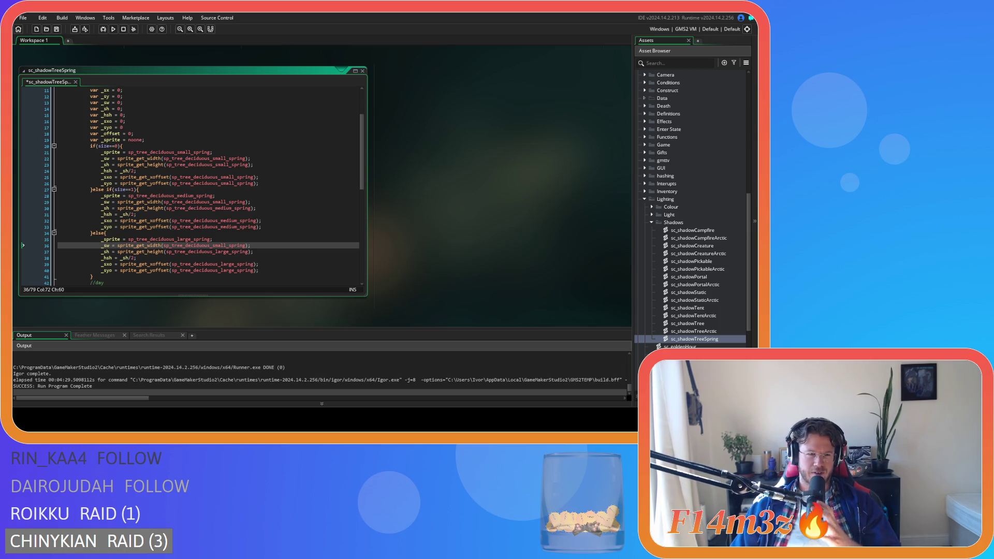
Point the copied lines at sp_tree_deciduous_large_spring and sp_tree_deciduous_medium_spring, then save.
click(259, 177)
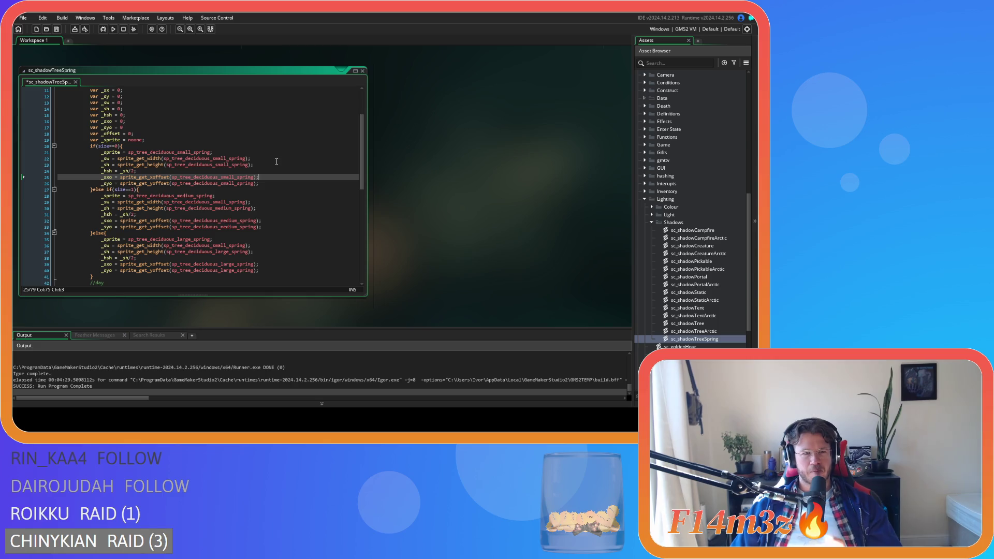
mouse_move(240, 179)
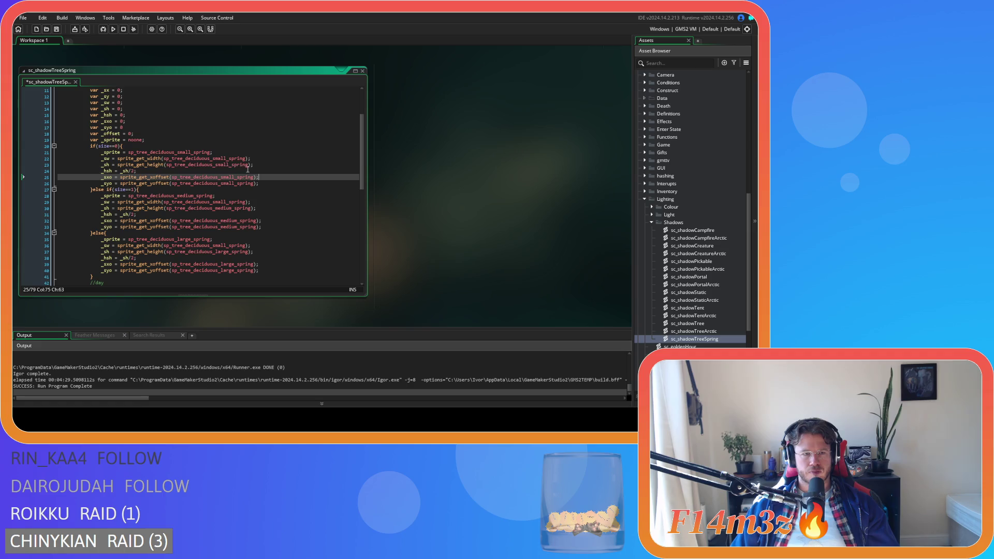
click(247, 170)
mouse_move(201, 163)
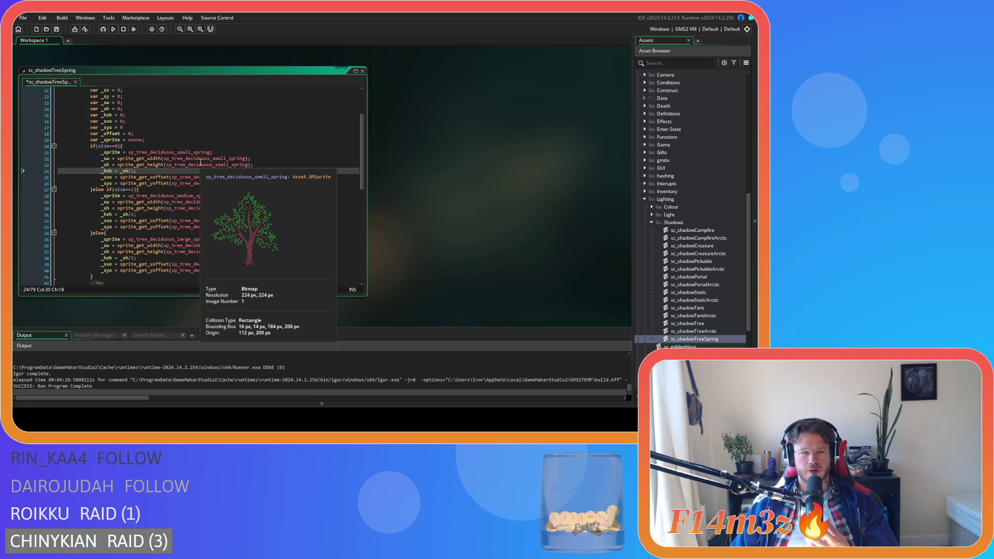
click(274, 165)
mouse_move(217, 177)
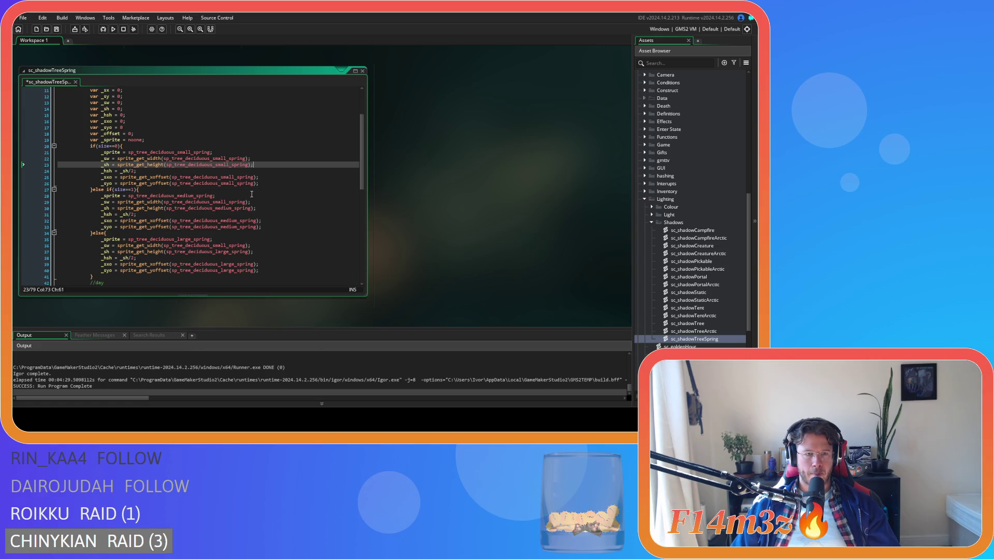
click(207, 246)
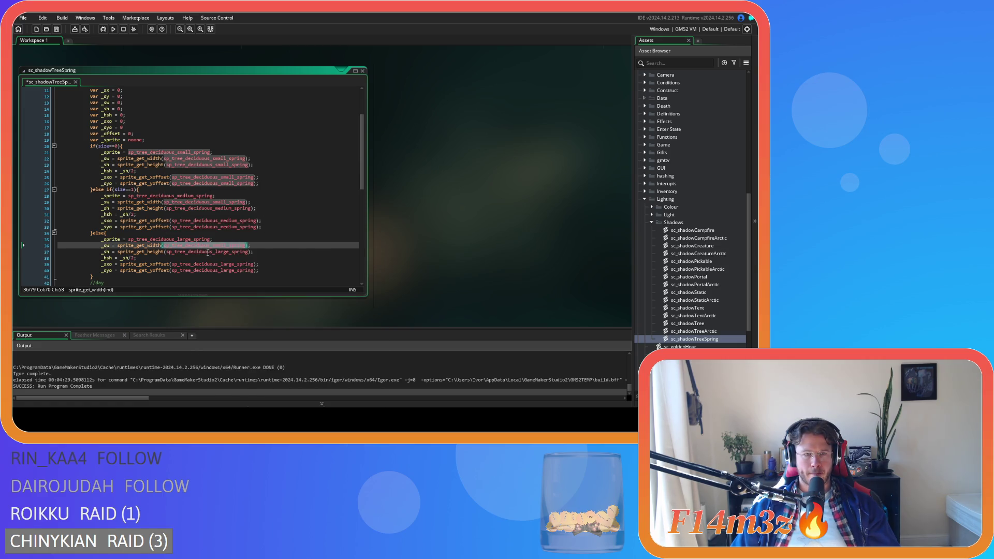
text(sp_tree_deciduous_large_spring)
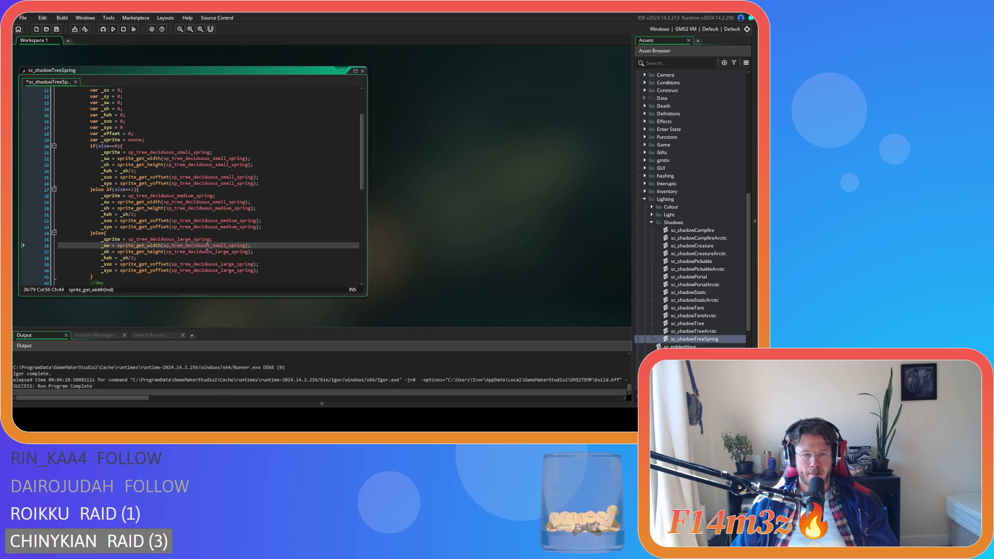
double_click(223, 202)
text(sp_tree_deciduous_medium_spring)
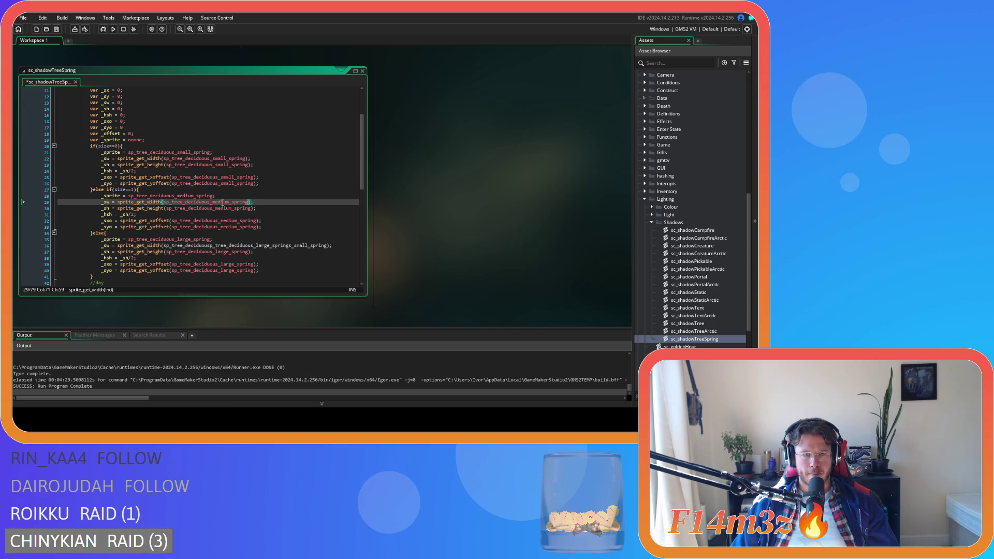
key(ctrl+s)
scroll(268, 196, down, 13)
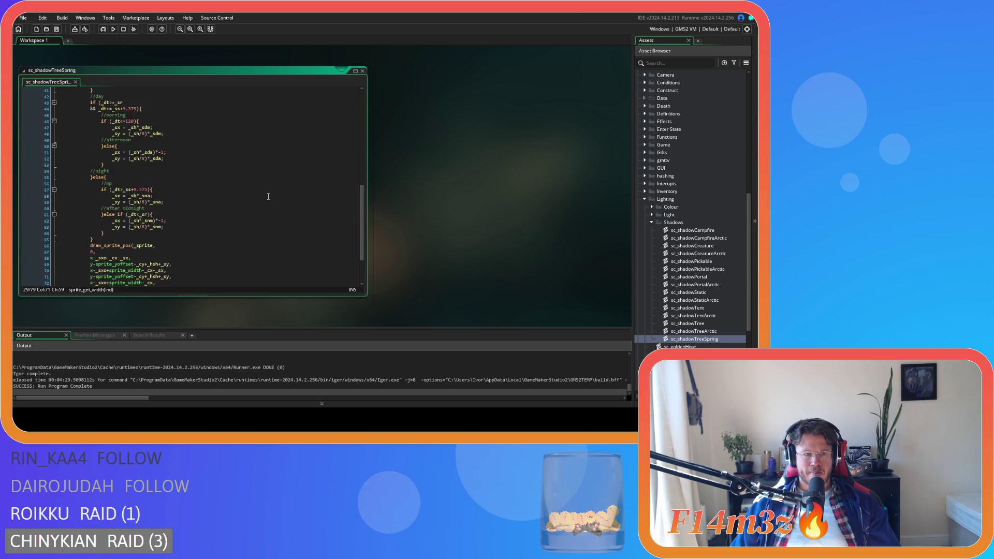
Replace sprite_yoffset with _syo on lines 69, 71, 73 and 75.
double_click(114, 208)
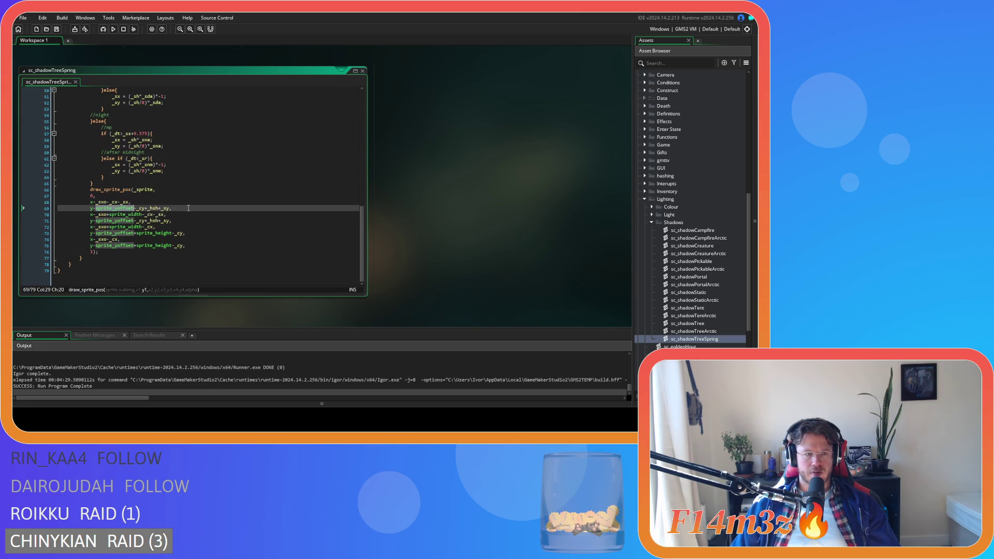
text(_syo)
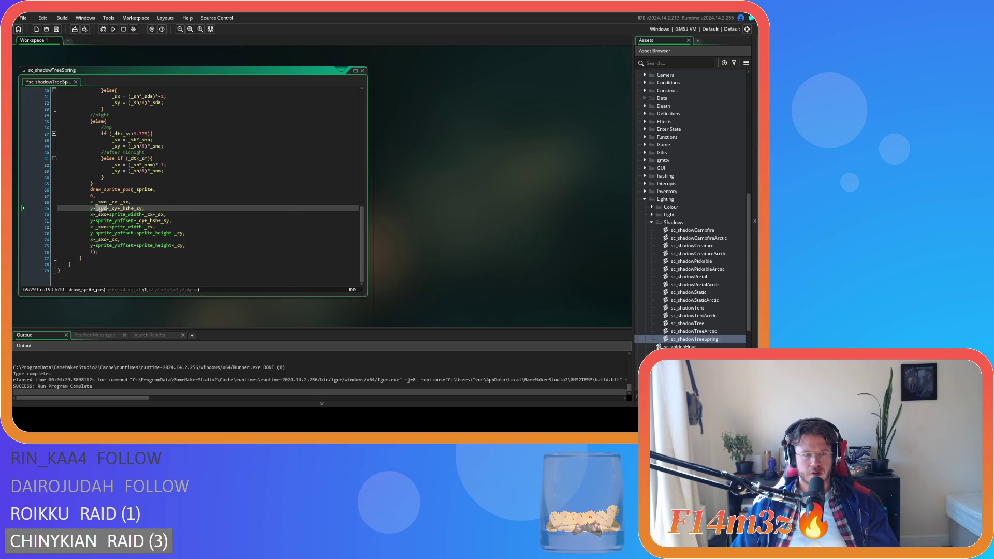
double_click(114, 220)
text(_syo)
double_click(113, 233)
text(_syo)
double_click(114, 245)
text(_syo)
Use _sw instead of sprite_width on lines 70 and 72, _sh on lines 73 and 75, and save.
double_click(127, 215)
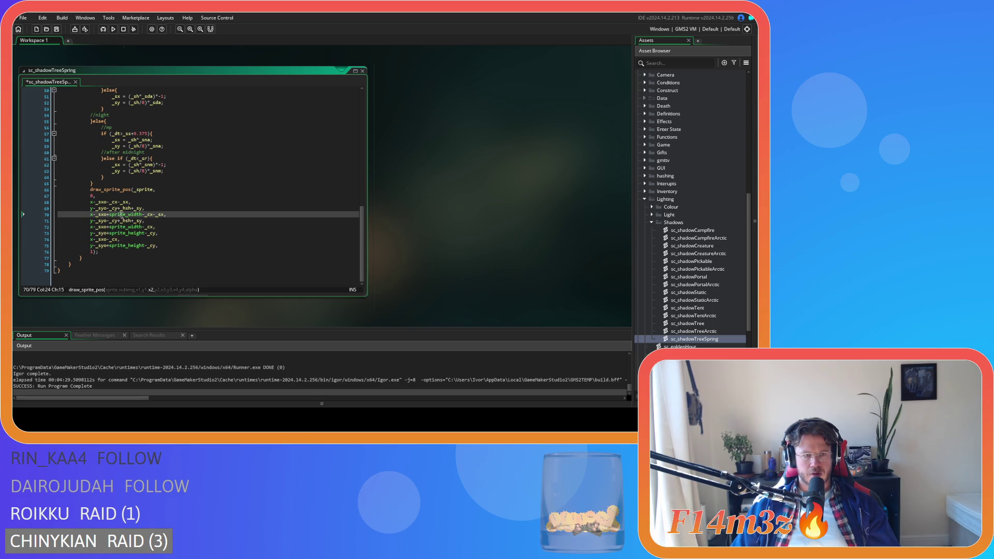
text(_sw)
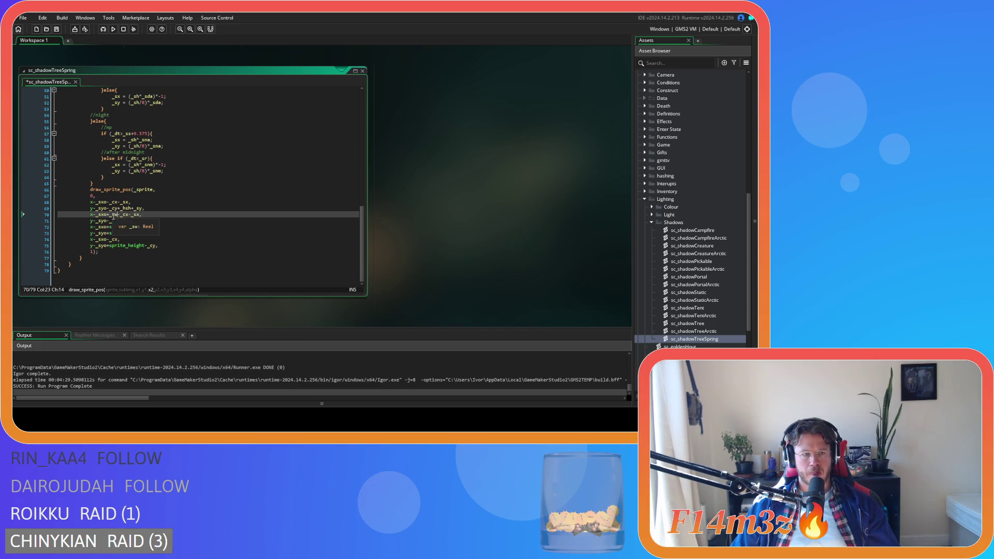
double_click(130, 226)
text(_sw-_cx,)
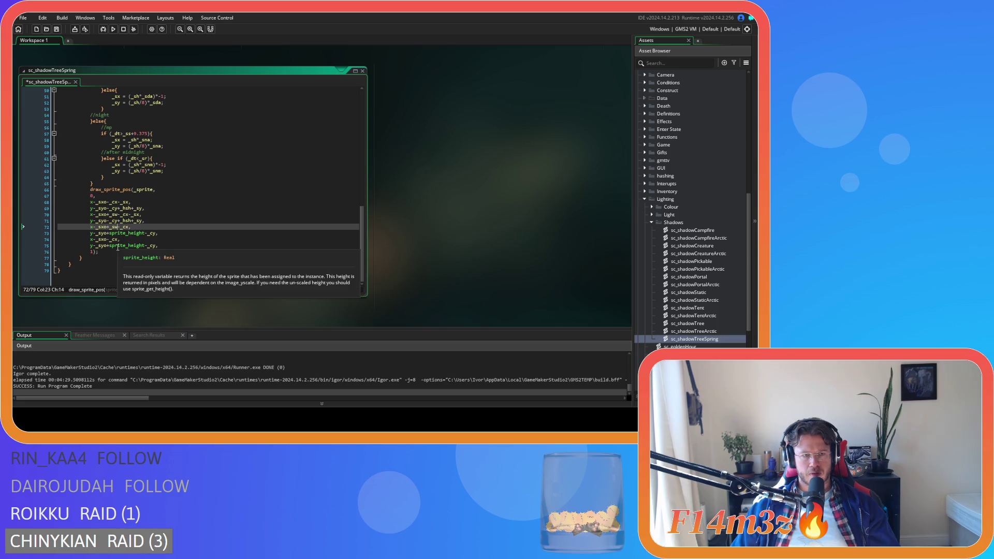
click(129, 233)
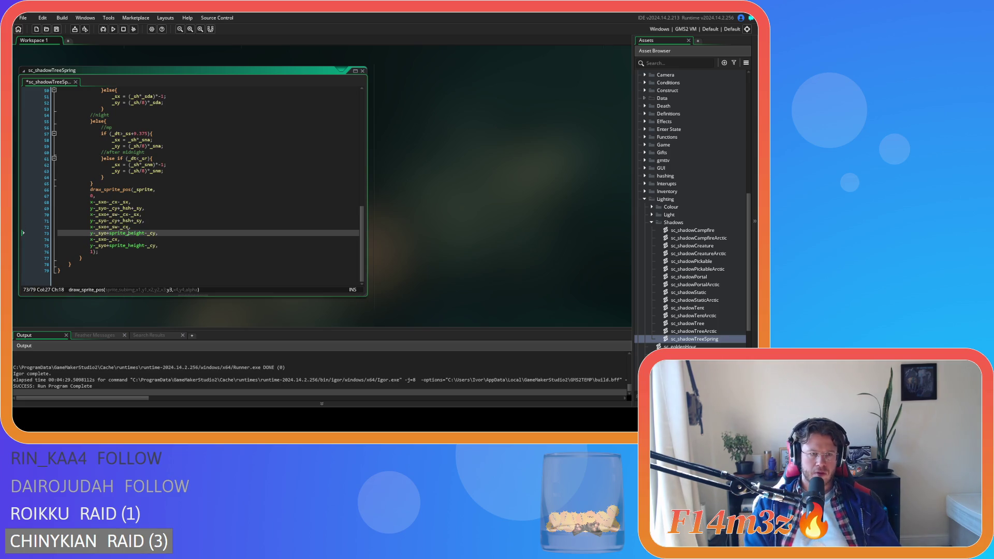
double_click(135, 234)
text(_sh)
double_click(128, 246)
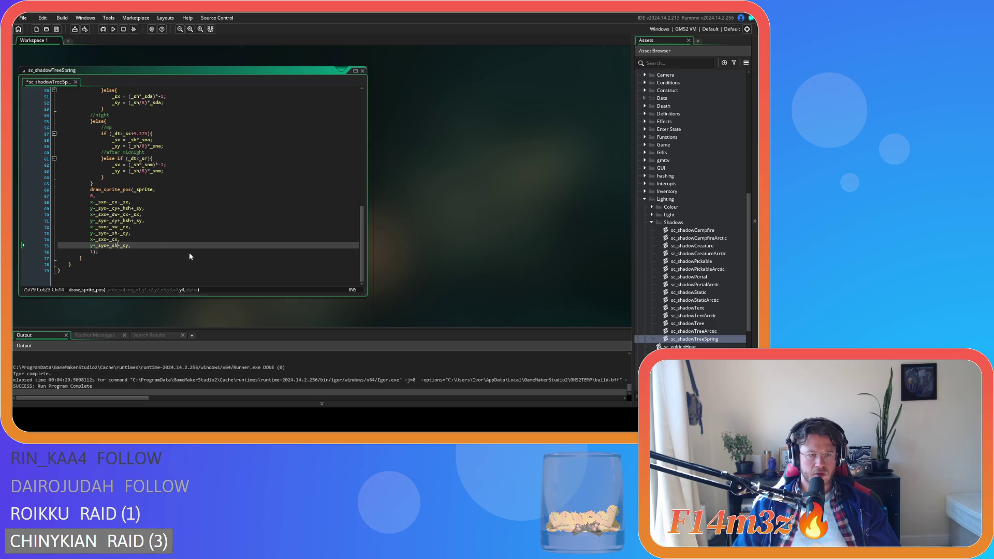
text(_sh)
key(ctrl+s)
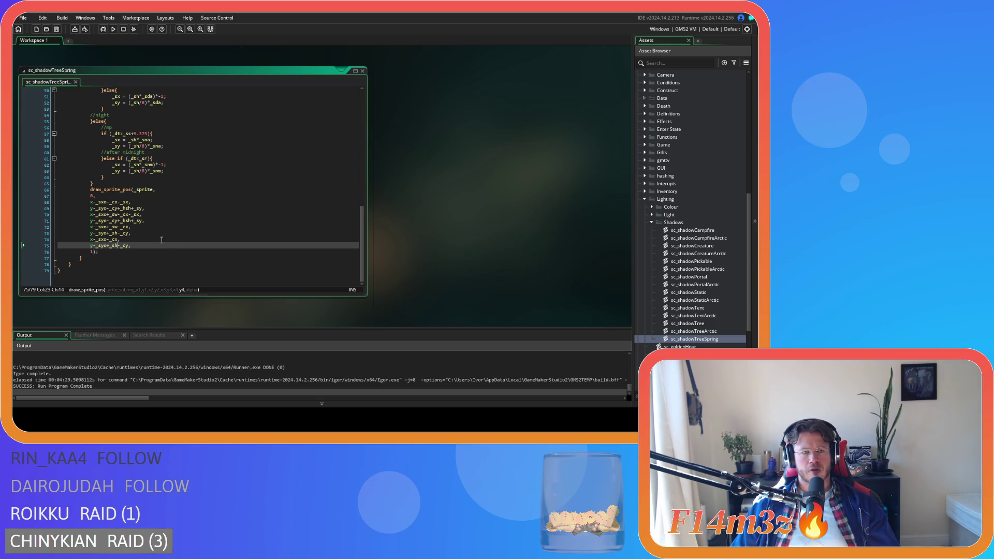
click(161, 239)
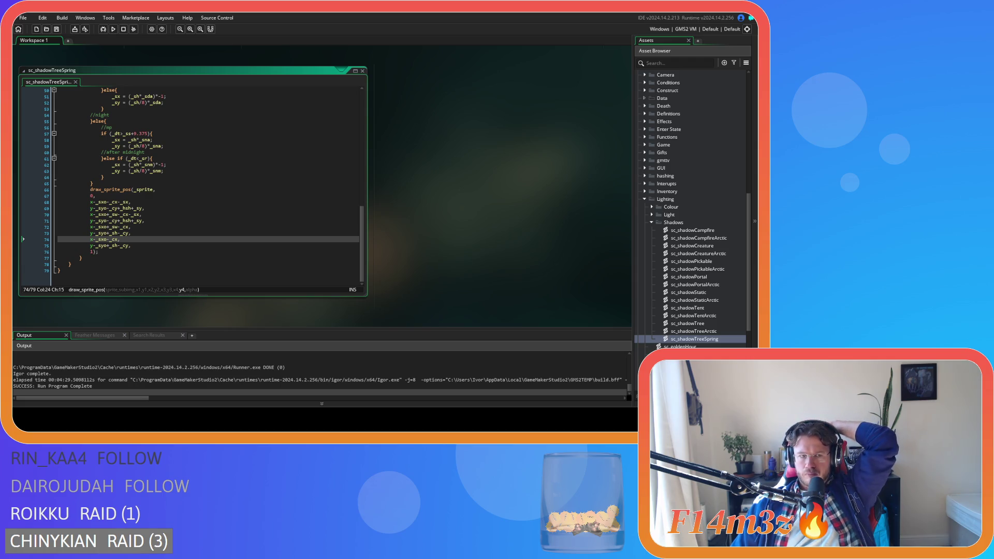
mouse_move(102, 215)
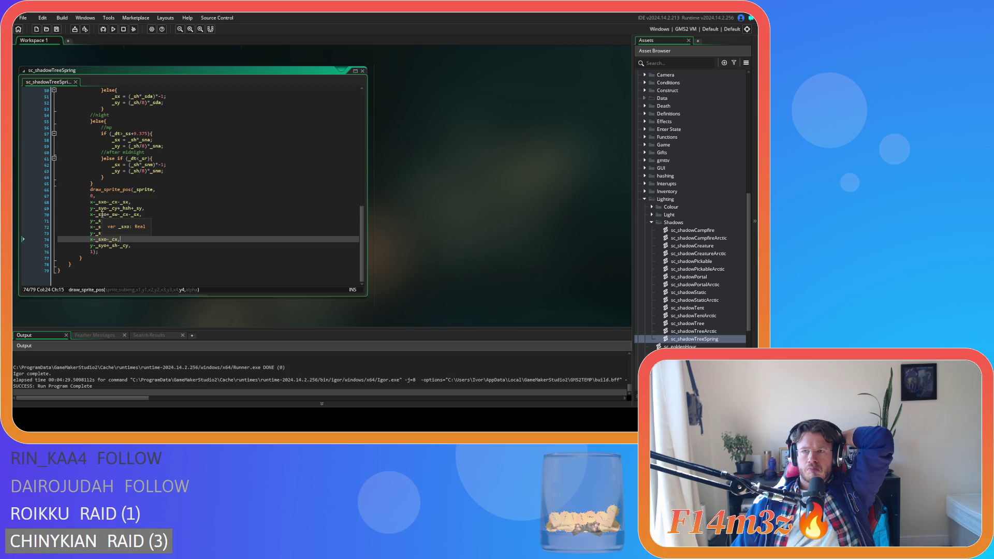
click(187, 214)
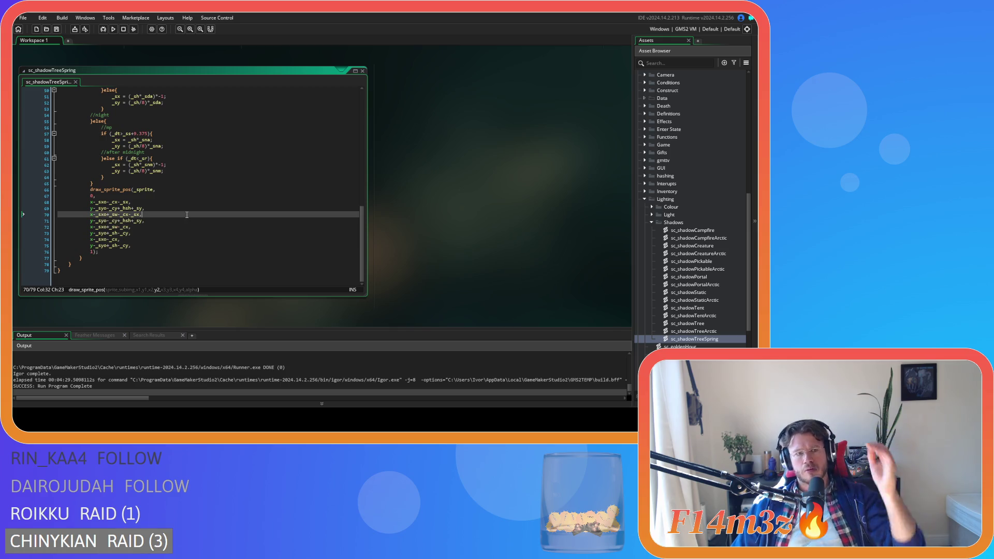
scroll(145, 207, up, 14)
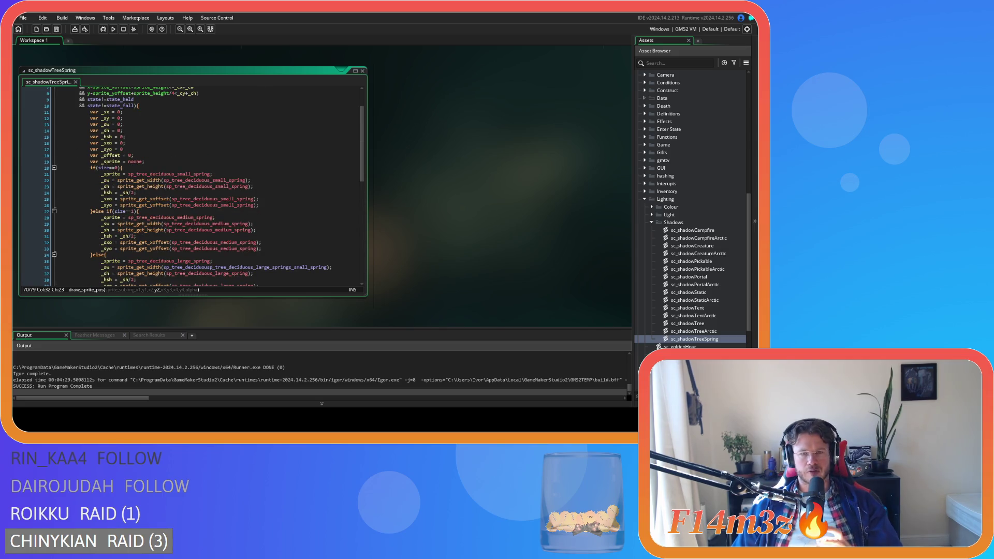
Make lines 53 and 56 of sc_shadows call shadowTreeSpring, then run the game with F5.
key(ctrl+Tab)
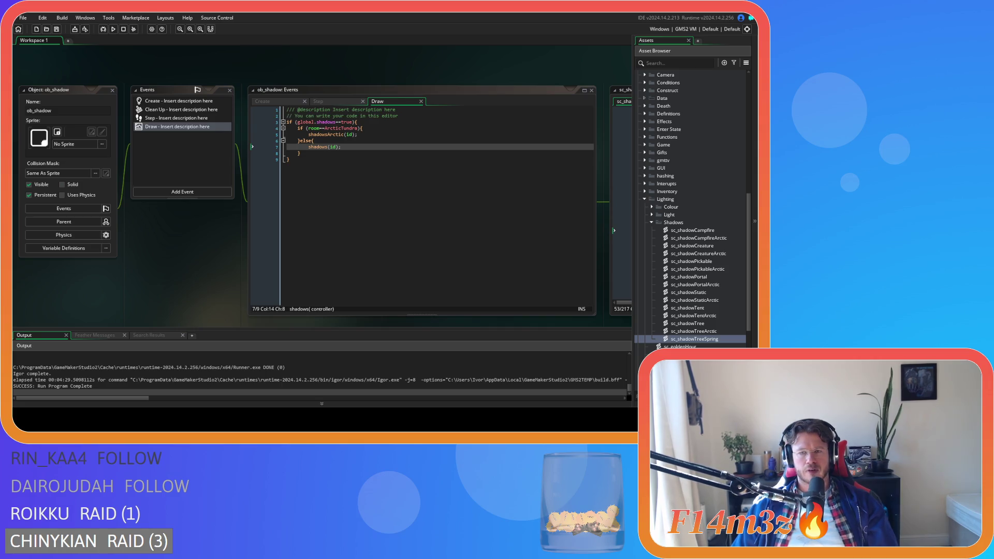
key(ctrl+Tab)
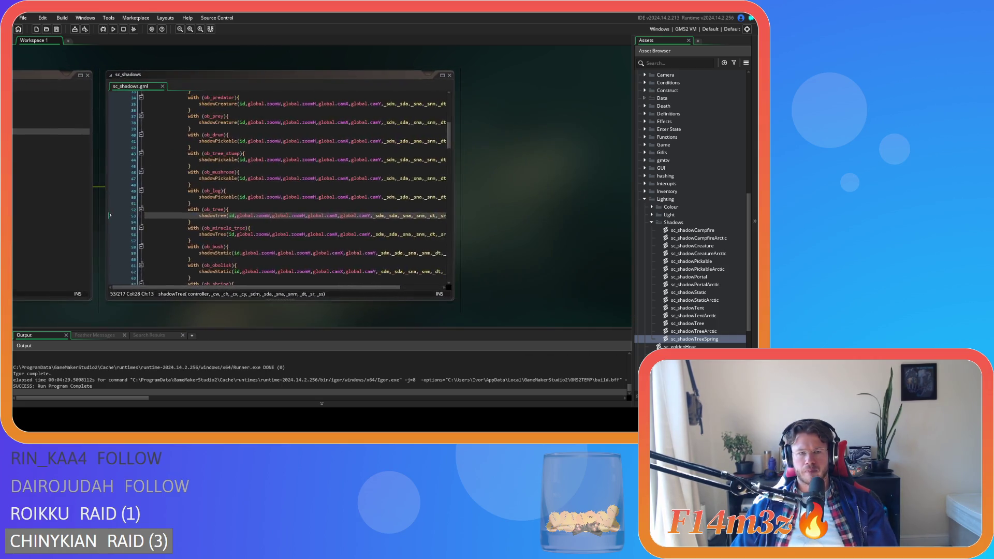
click(226, 215)
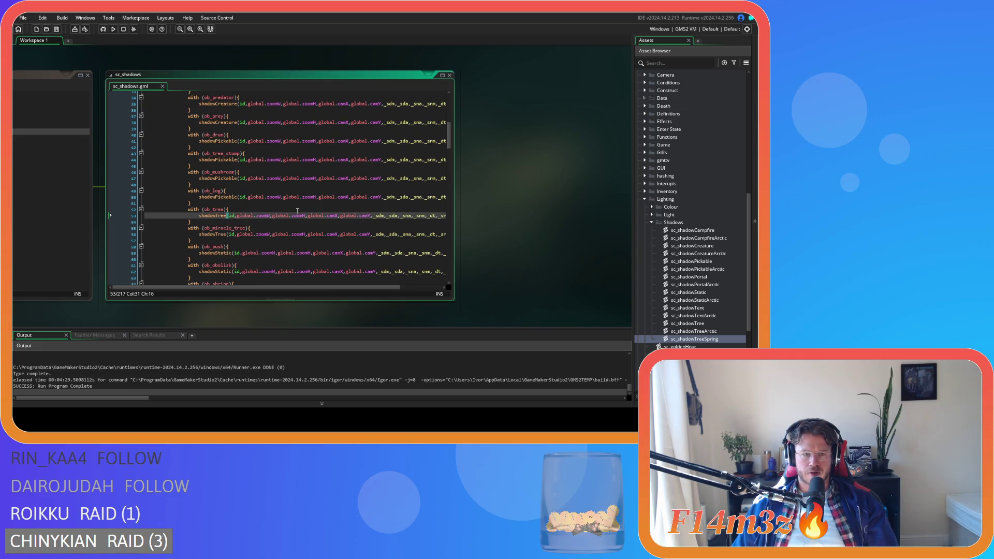
text(Spring)
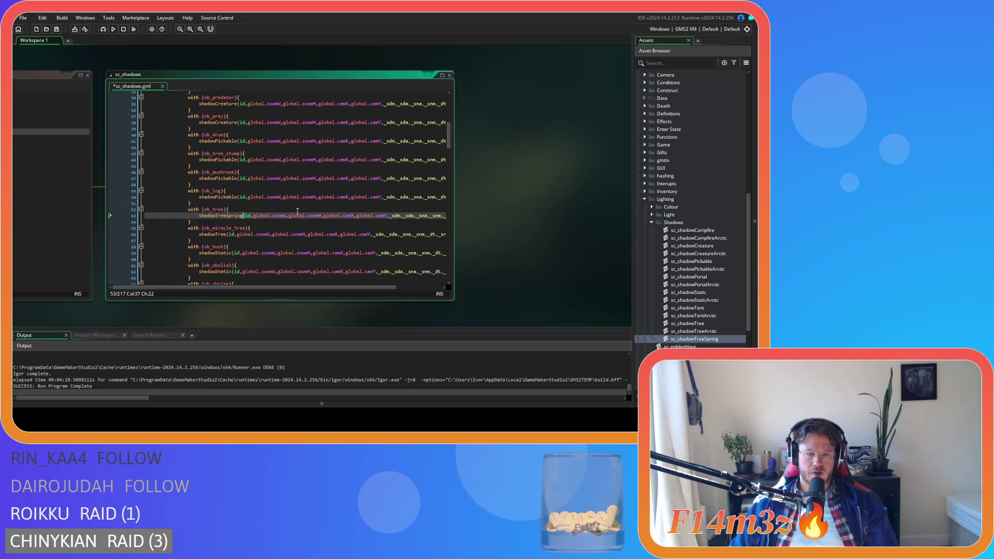
click(240, 217)
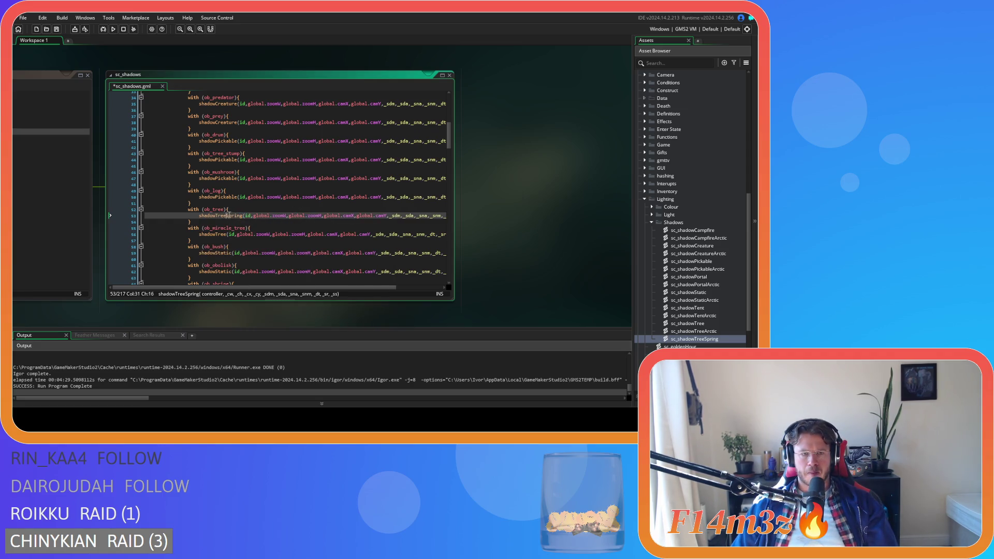
click(243, 235)
text(Spring)
key(F5)
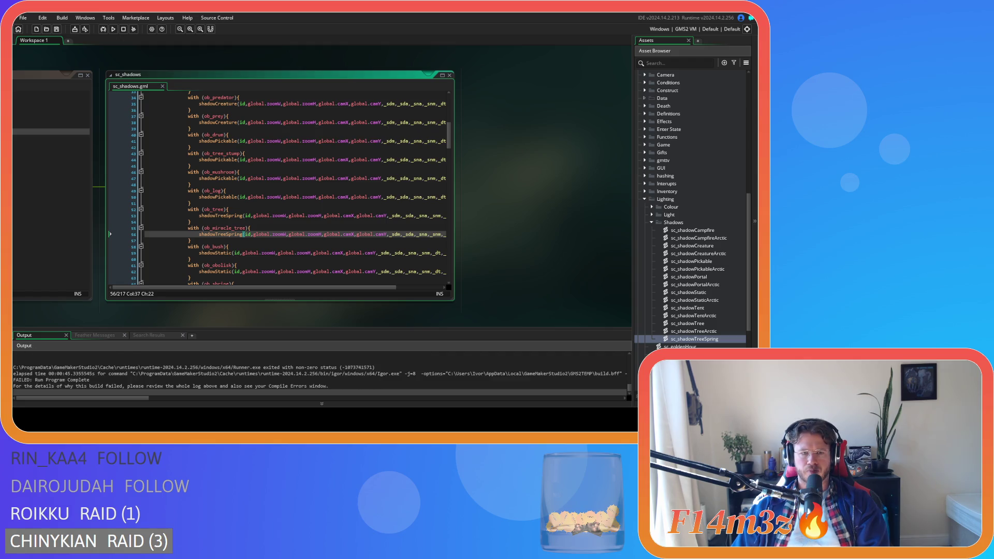
drag(210, 322, 268, 270)
Restore line 36's sprite argument to sp_tree_deciduous_large_spring and rebuild the game successfully.
key(F12)
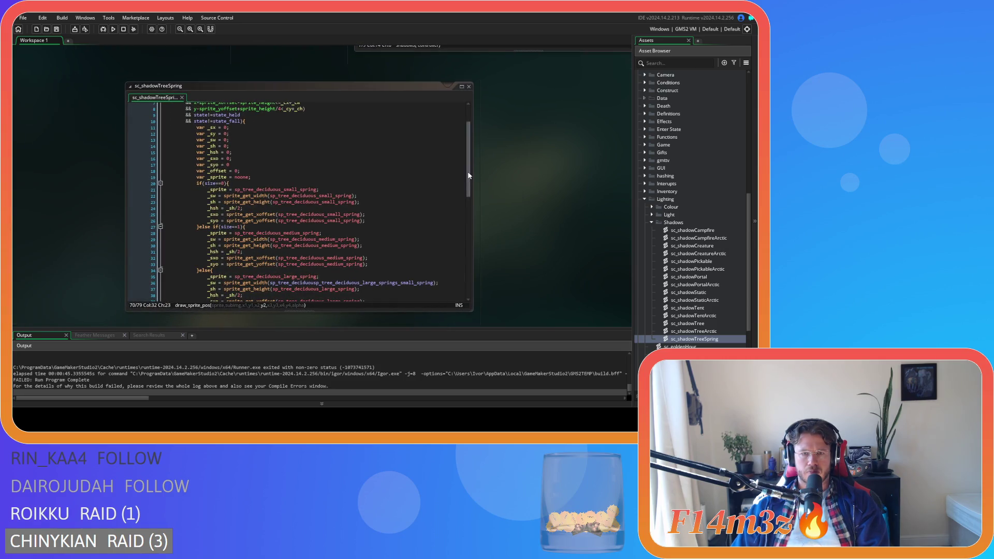
scroll(464, 182, down, 1)
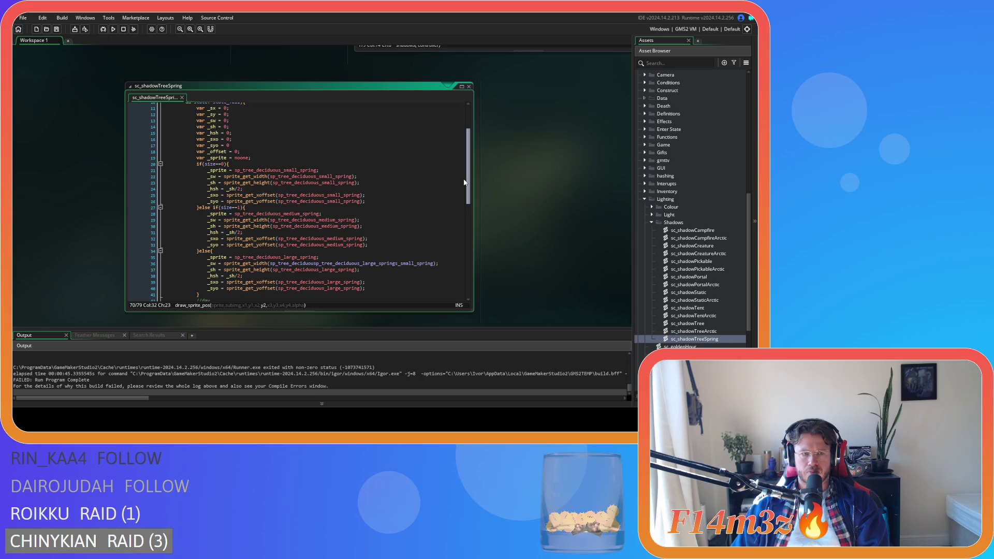
click(213, 263)
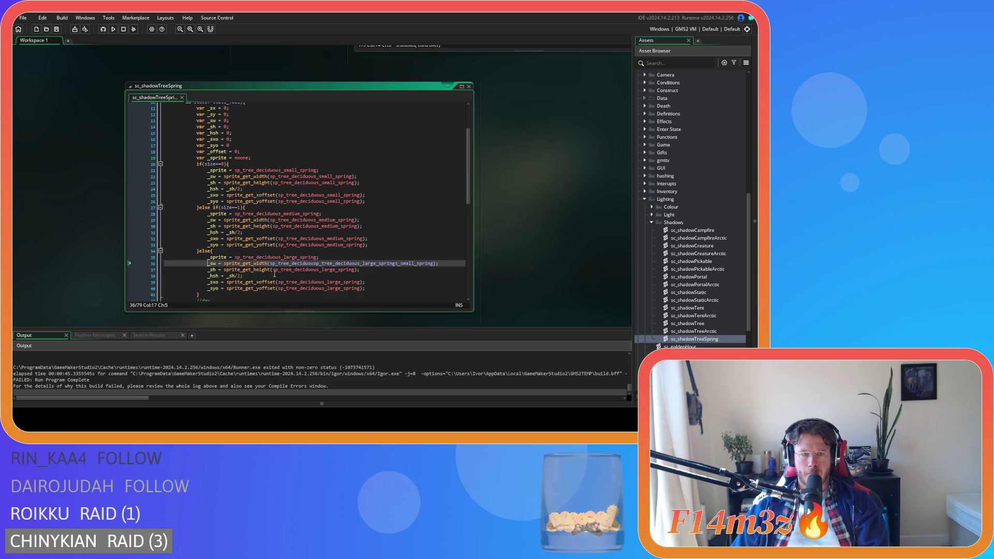
click(371, 263)
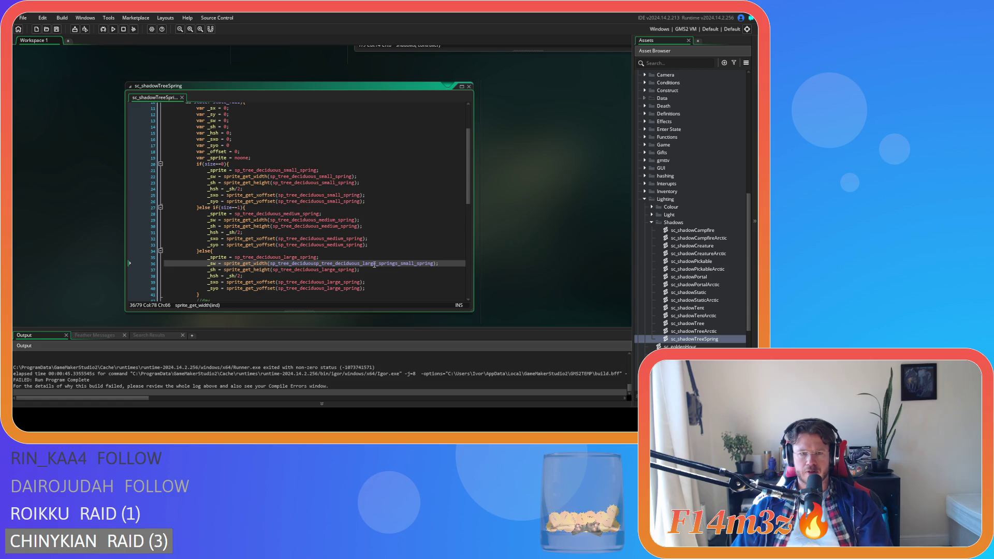
scroll(358, 255, down, 1)
key(ctrl+z)
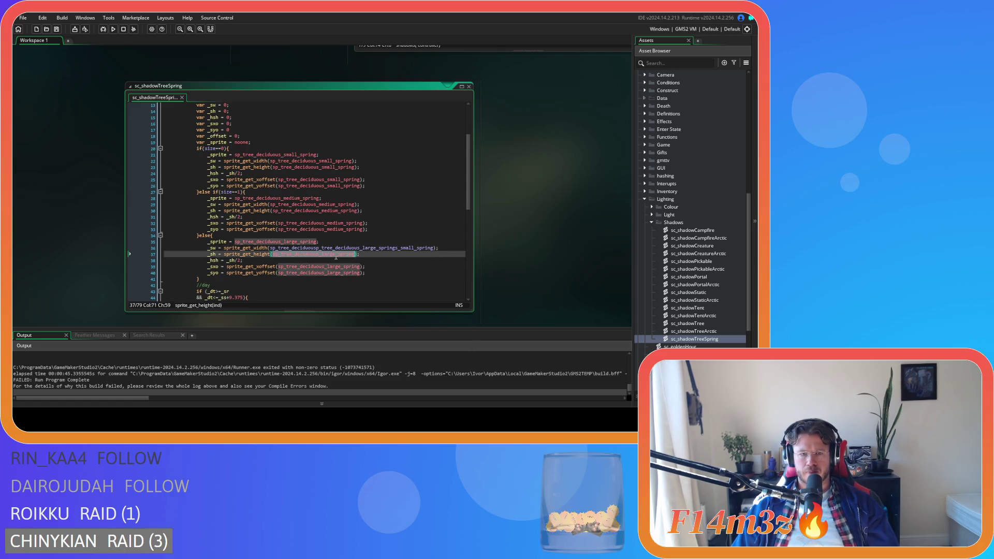
click(401, 248)
key(F5)
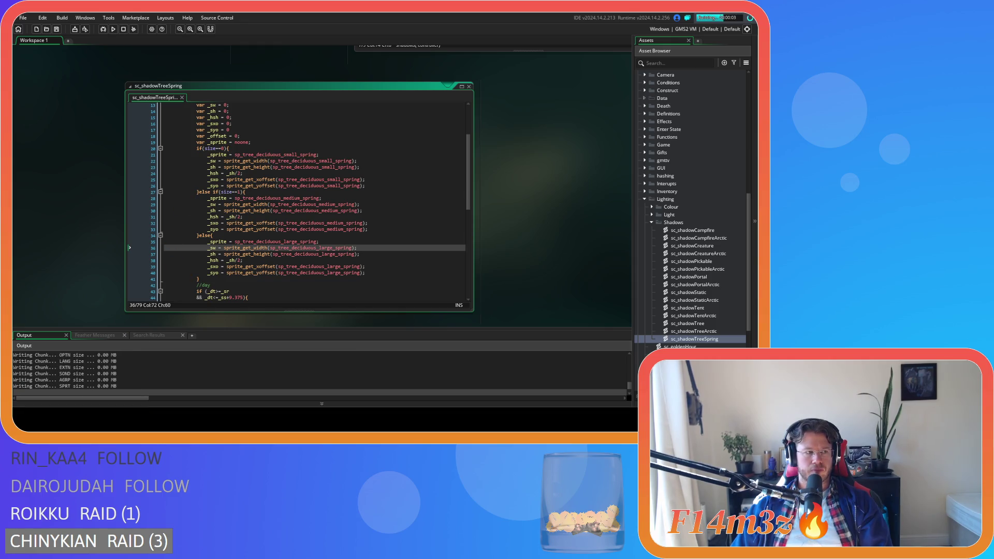
click(262, 204)
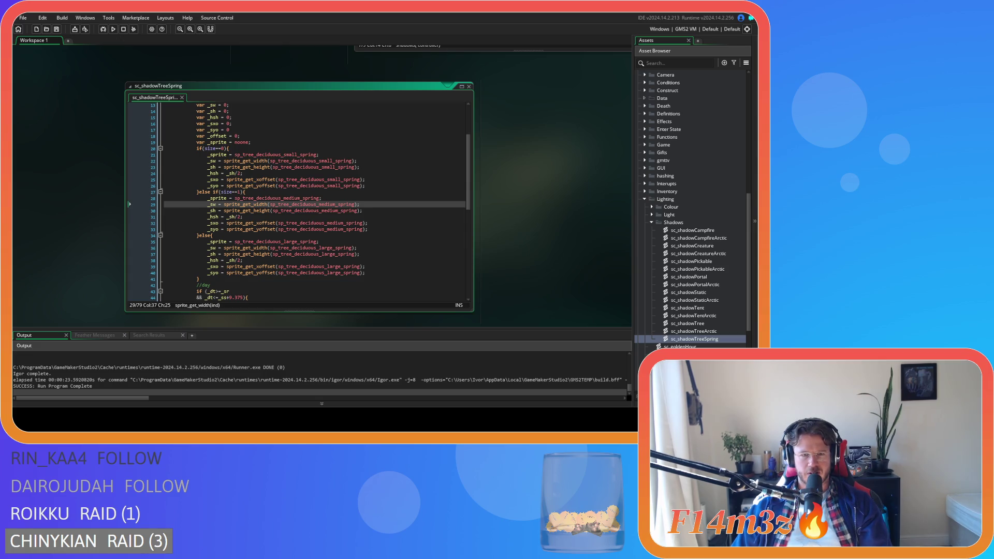
scroll(298, 201, up, 1)
scroll(298, 201, up, 2)
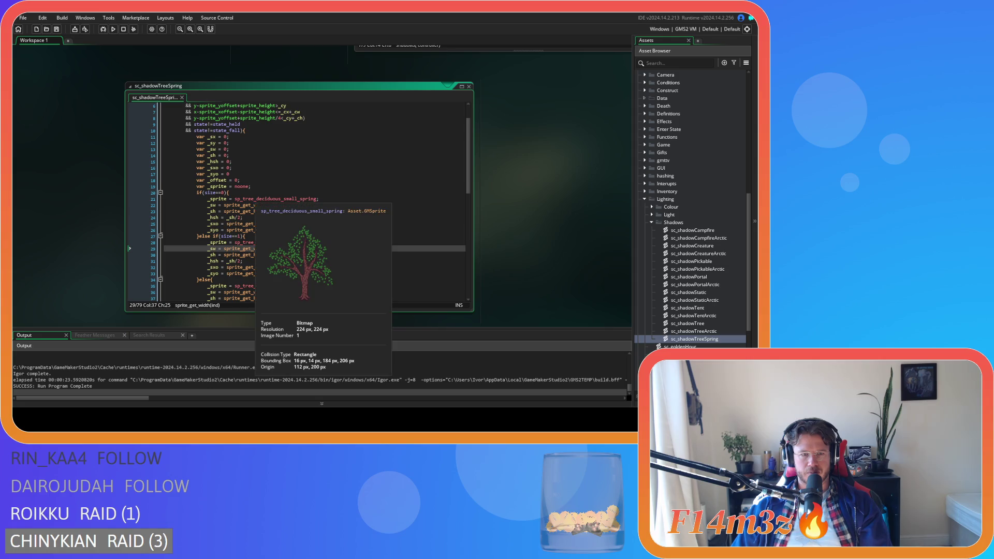
Add the shadow_ prefix to the small-size sprite references on lines 21–26.
click(242, 198)
text(shadow)
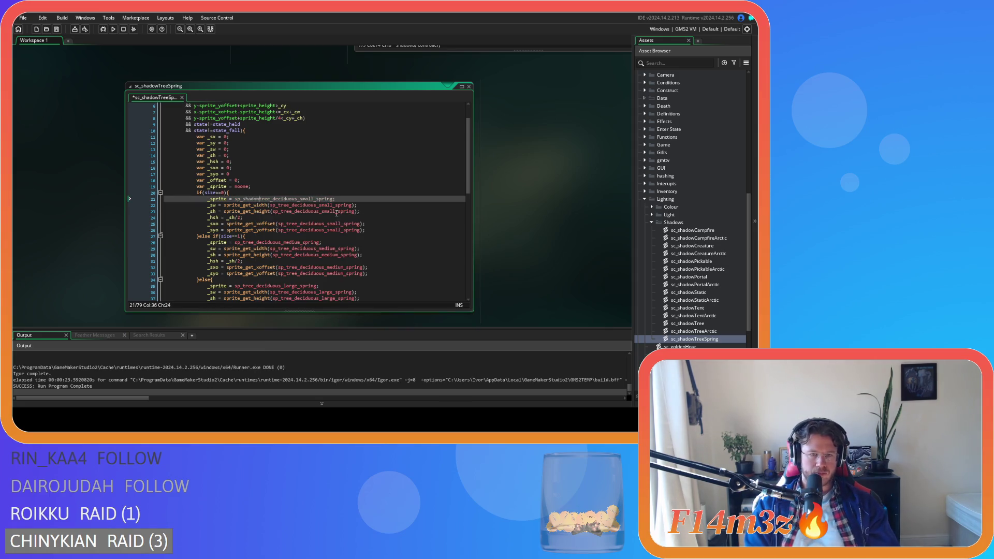
text(_)
key(shift+Left)
key(shift+Left)
key(shift+Left)
key(shift+Left)
key(shift+Left)
key(shift+Left)
key(ctrl+c)
click(276, 205)
key(ctrl+v)
click(278, 211)
key(ctrl+v)
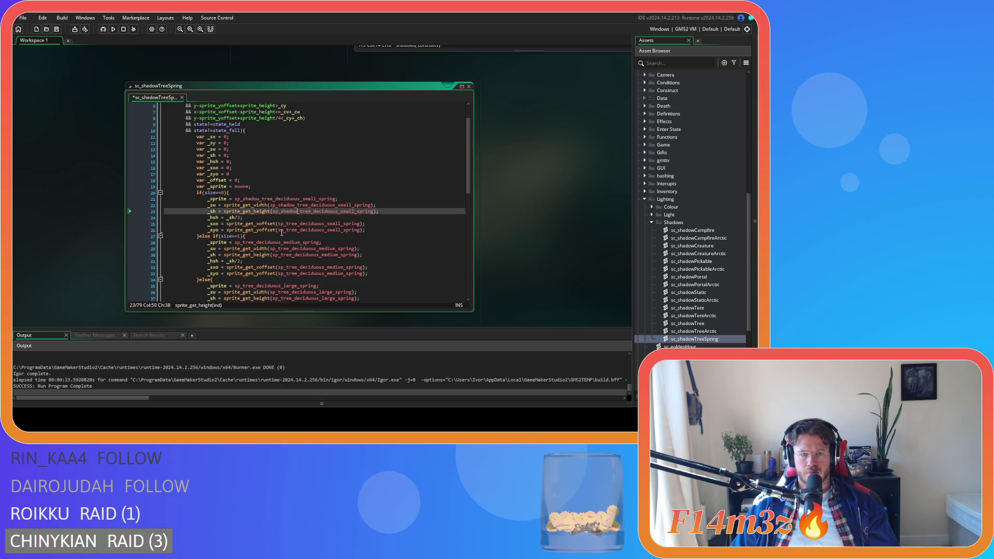
click(285, 224)
key(ctrl+v)
click(285, 230)
key(ctrl+v)
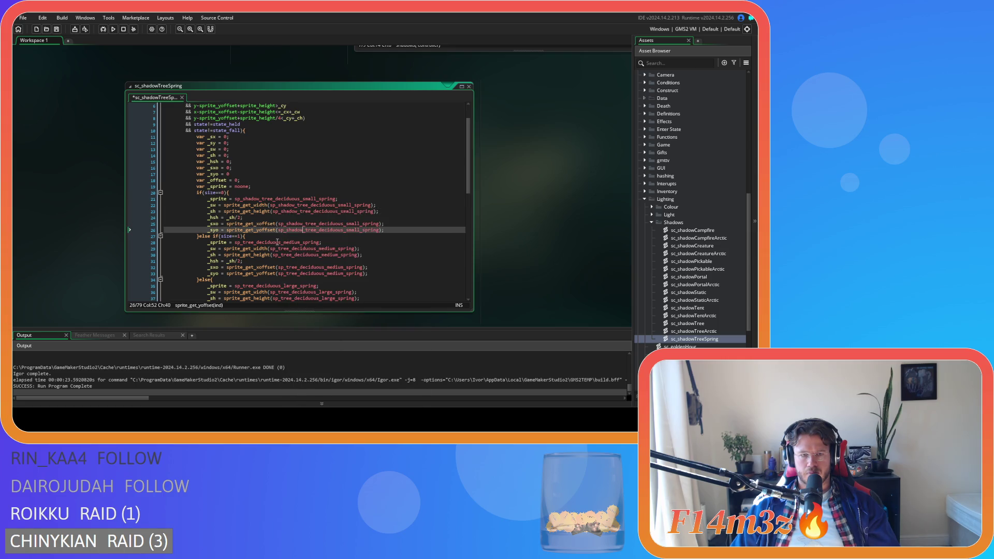
Add the shadow_ prefix to the medium-size sprite references on lines 28–33.
click(243, 243)
key(ctrl+v)
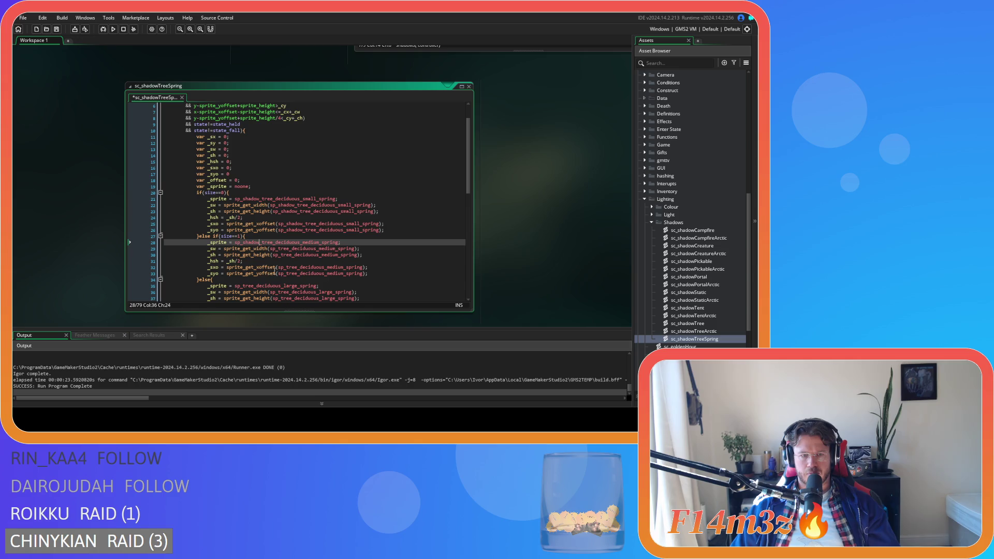
click(276, 249)
key(ctrl+v)
click(278, 255)
key(ctrl+v)
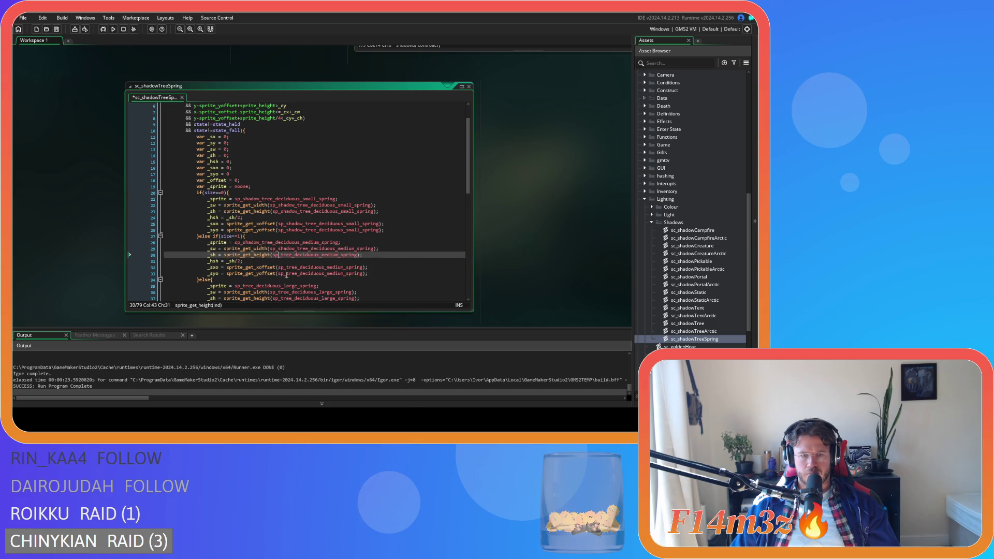
click(279, 268)
key(ctrl+v)
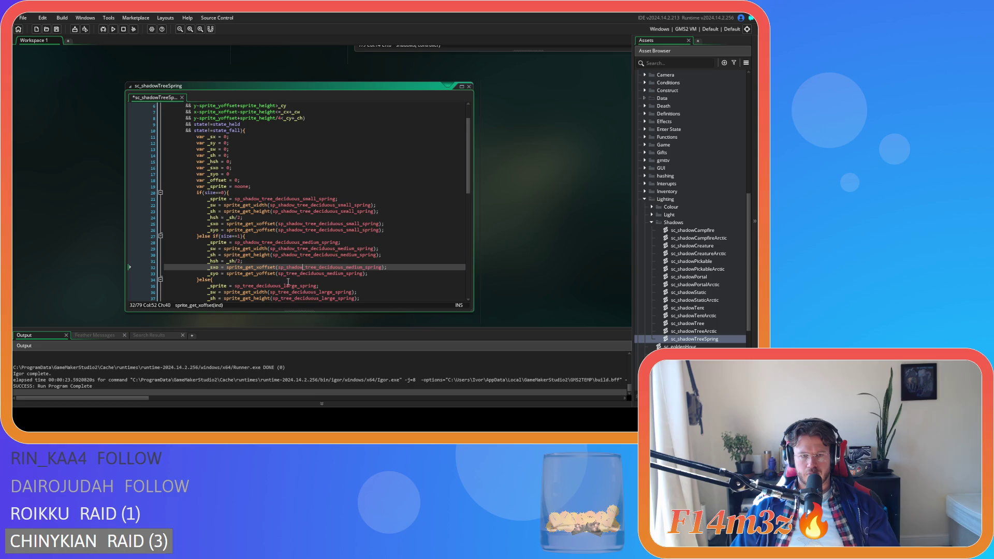
click(284, 273)
key(ctrl+v)
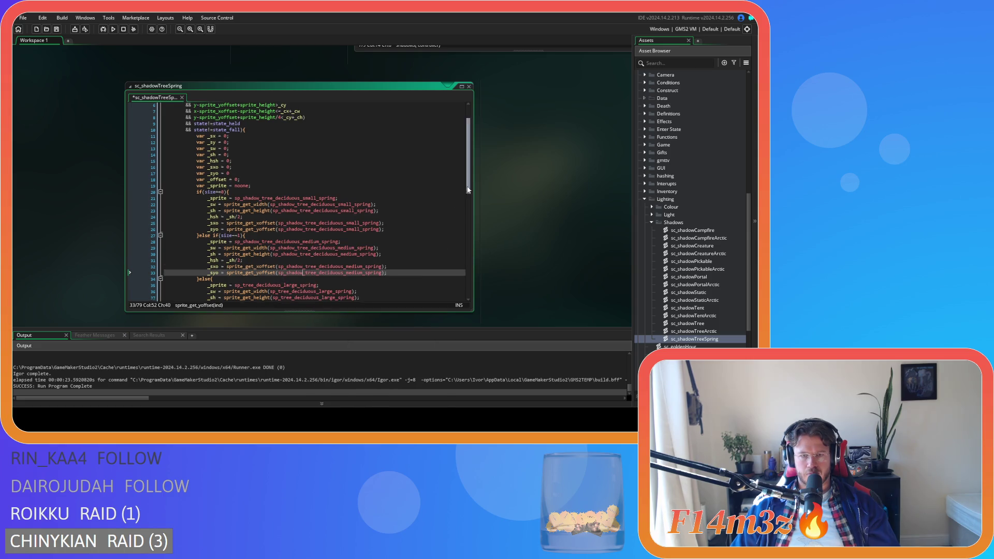
Add shadow_ to the large-size sprite references on lines 35–40, then save and build.
scroll(378, 223, down, 5)
click(242, 193)
key(ctrl+v)
click(278, 198)
key(ctrl+v)
click(280, 204)
key(ctrl+v)
click(284, 217)
key(ctrl+v)
click(285, 223)
key(ctrl+v)
key(F5)
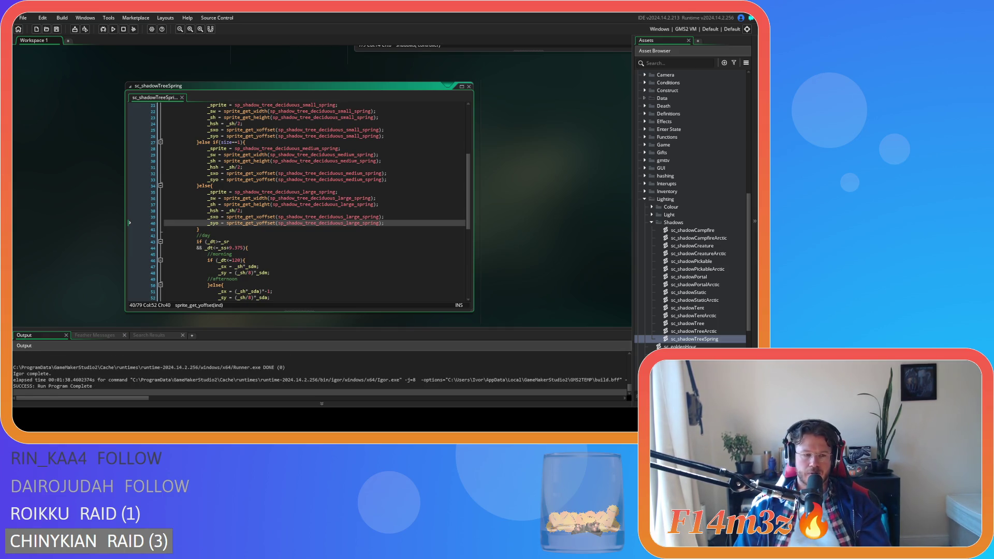
Scroll through sc_shadowTreeSpring to review the renamed sp_shadow_tree_deciduous sprite references.
scroll(282, 238, up, 7)
mouse_move(282, 237)
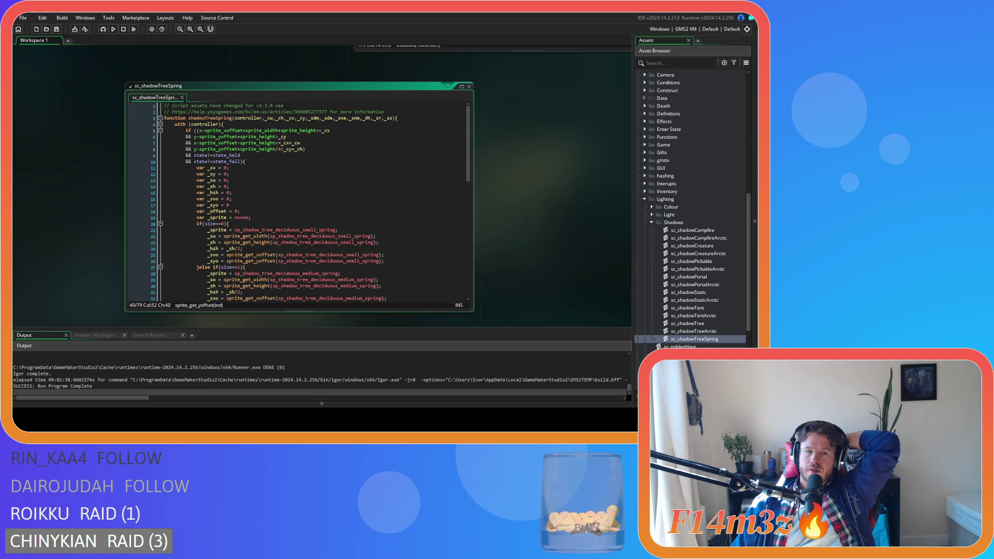
scroll(336, 228, down, 7)
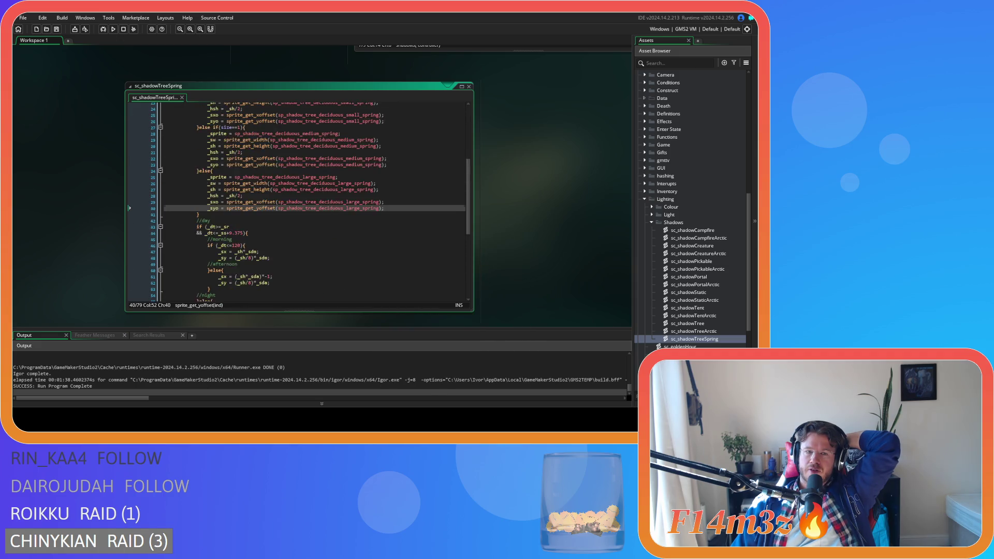
scroll(297, 202, up, 7)
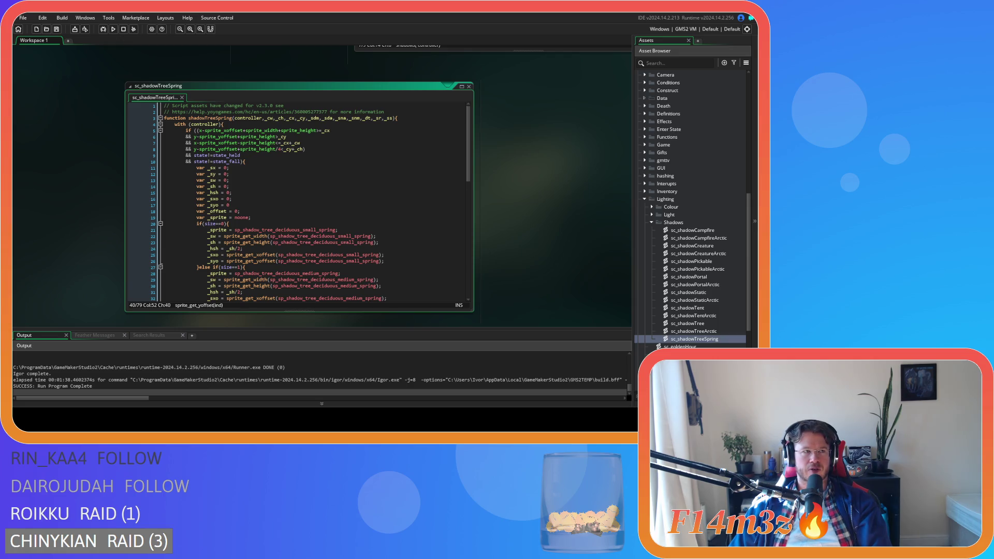
click(228, 187)
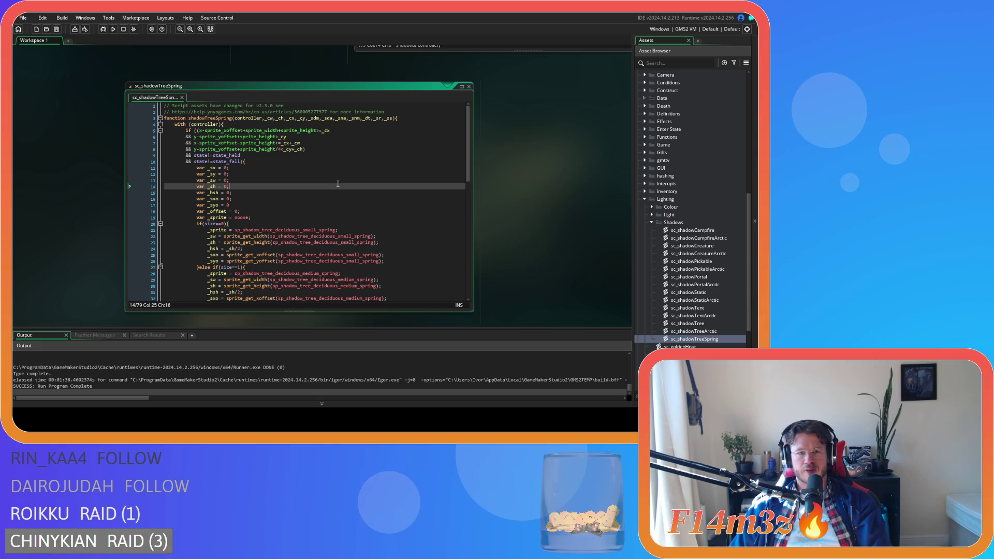
scroll(559, 214, up, 5)
scroll(548, 227, down, 4)
scroll(547, 227, down, 1)
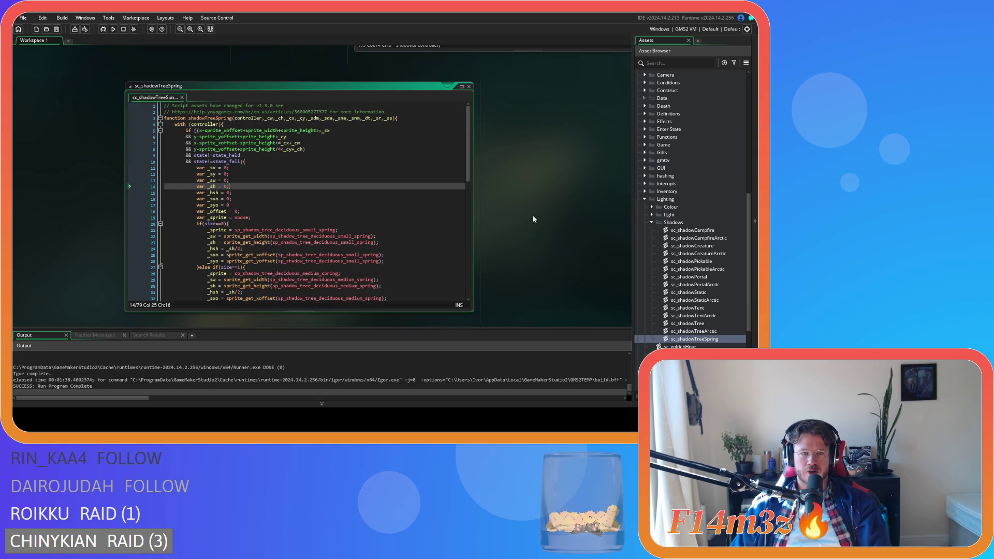
Close the spring script editor and duplicate sc_shadowTreeSpring as sc_shadowTreeSummer.
click(469, 87)
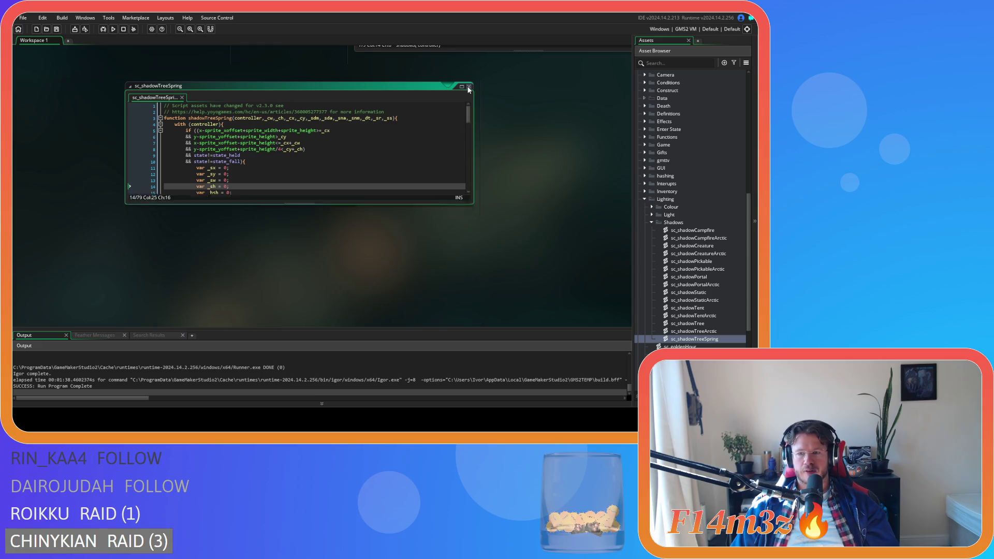
click(710, 337)
key(ctrl+d)
key(BackSpace)
key(BackSpace)
key(BackSpace)
text(ummer)
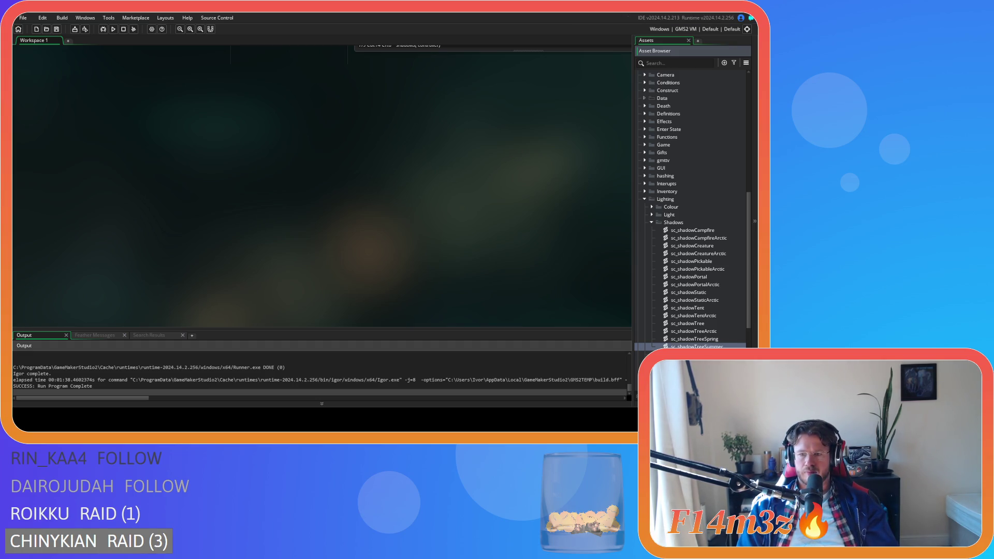
key(Return)
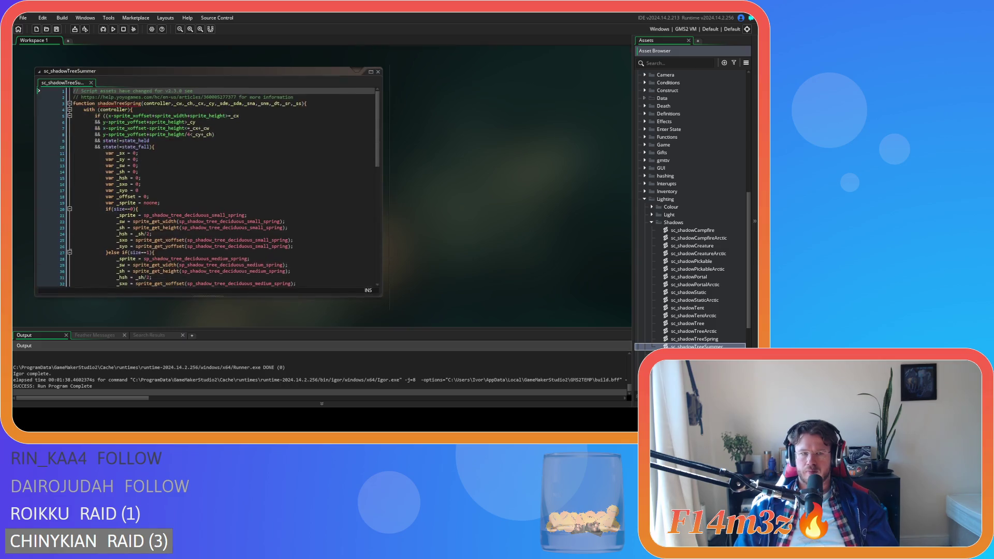
Rename the function to shadowTreeSummer and change line 21's sprite from spring to summer.
drag(127, 102, 140, 102)
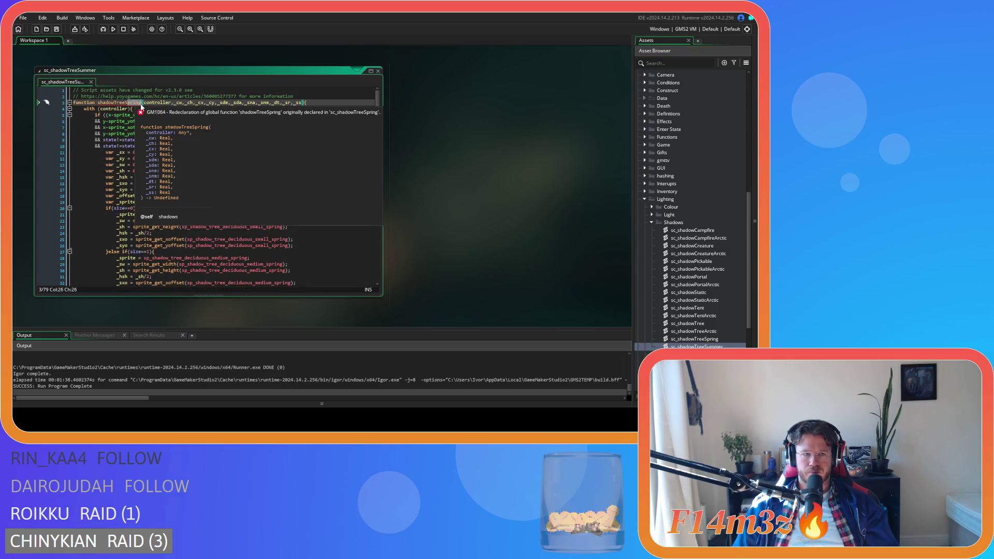
text(Summer)
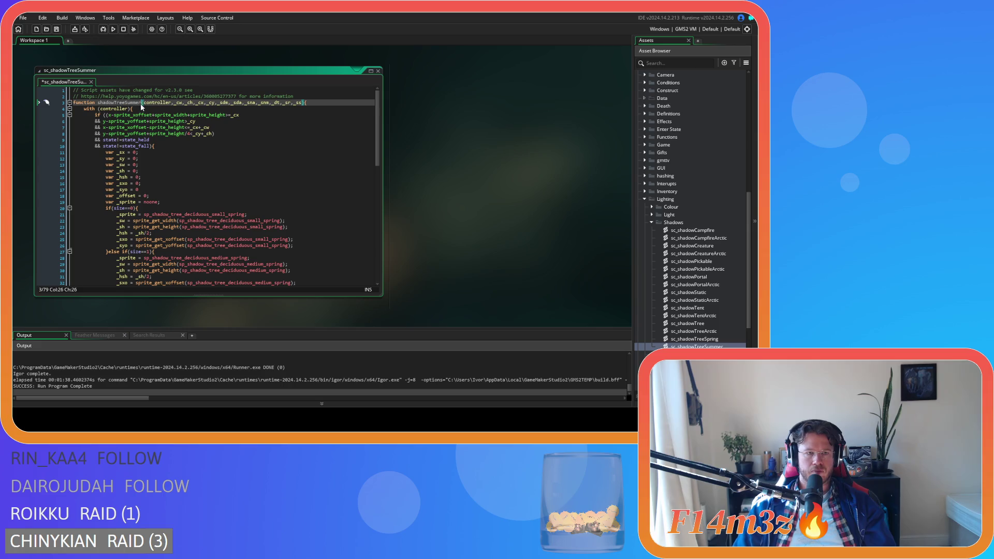
scroll(194, 133, down, 2)
mouse_move(228, 184)
drag(228, 183, 236, 186)
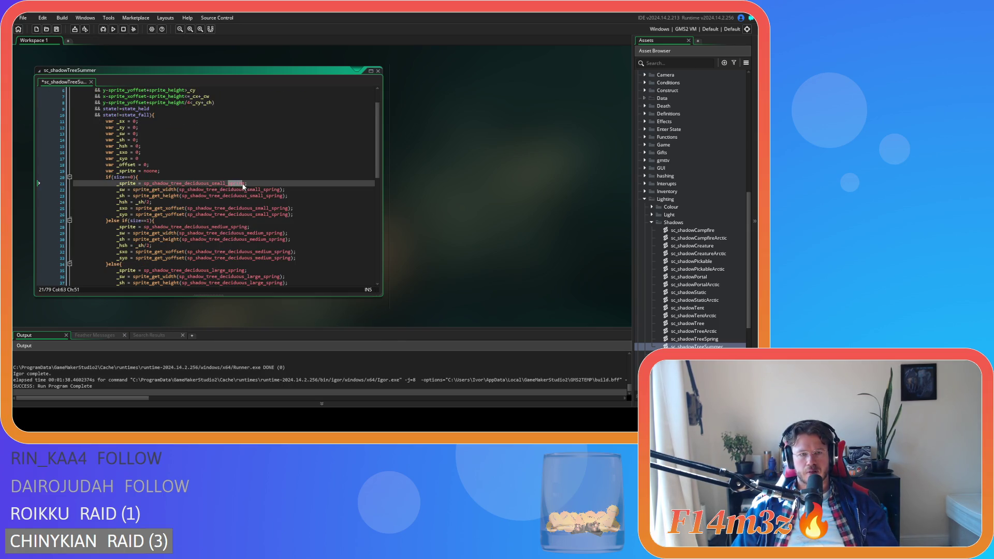
text(summer)
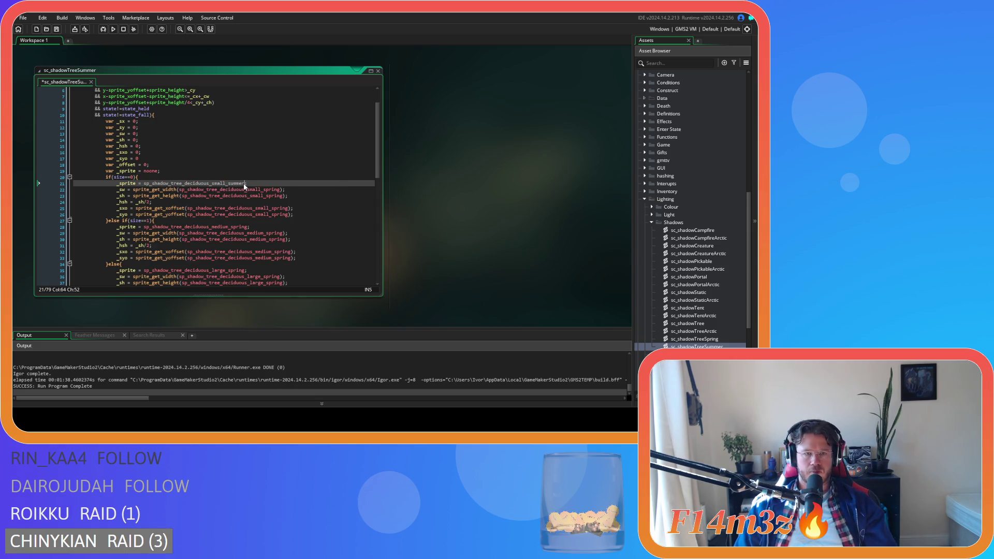
key(ctrl+shift+Left)
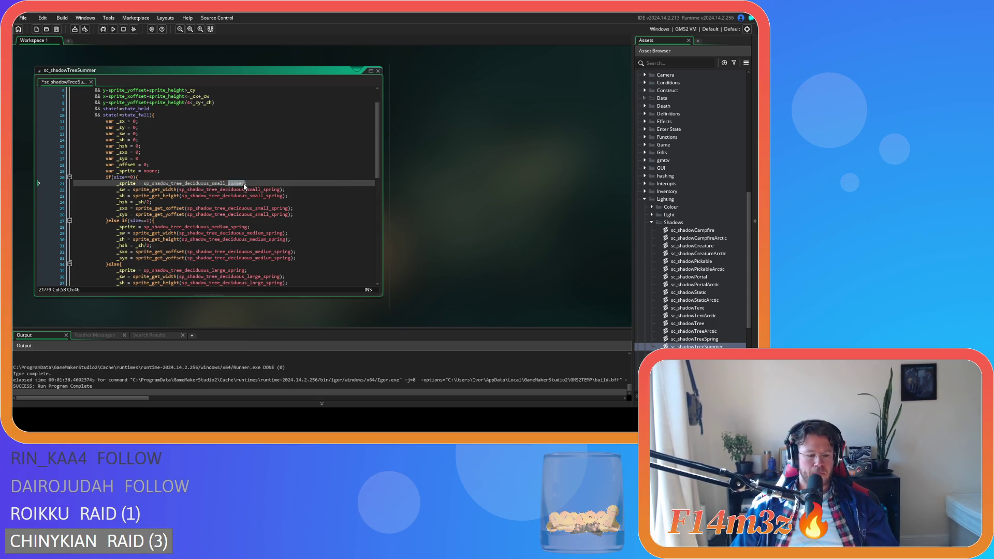
Change spring to summer in the small width, height and offset lines 22–26.
double_click(266, 190)
text(summer)
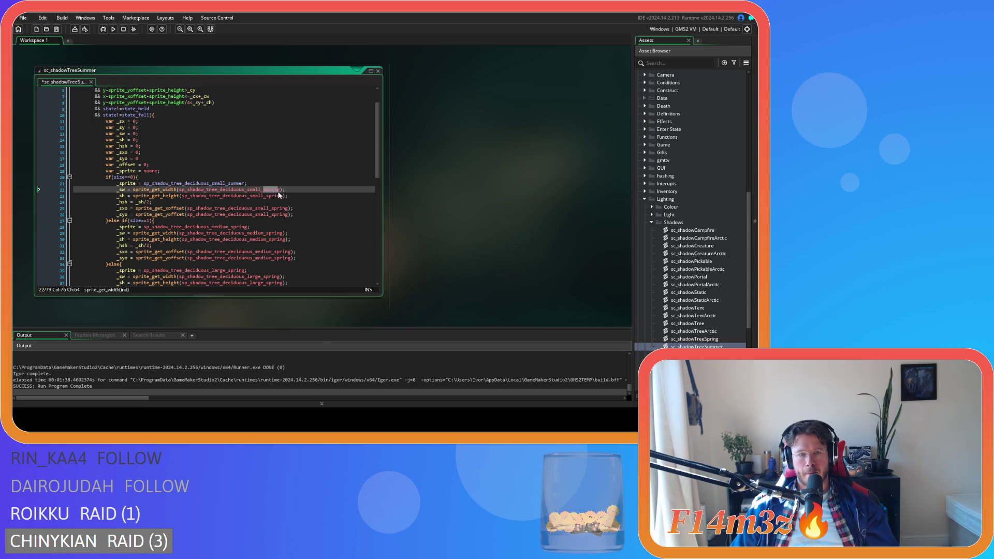
double_click(268, 196)
text(summer)
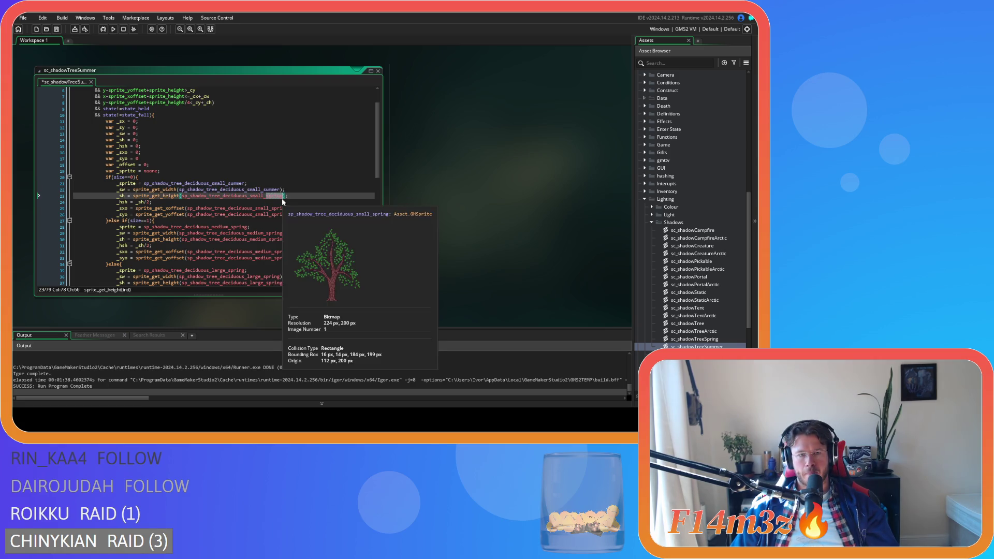
double_click(272, 208)
text(summer)
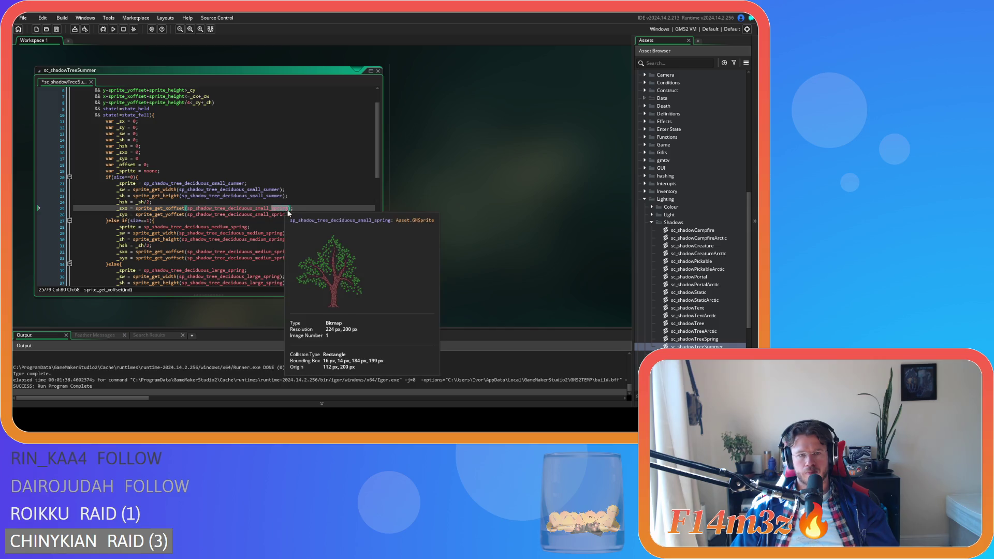
click(274, 215)
double_click(274, 216)
text(summer);)
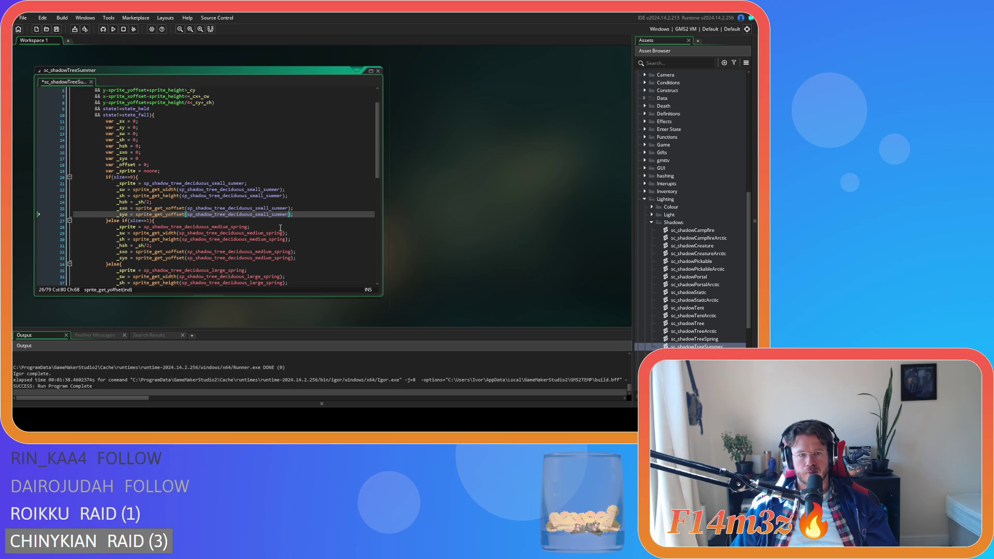
scroll(234, 191, up, 2)
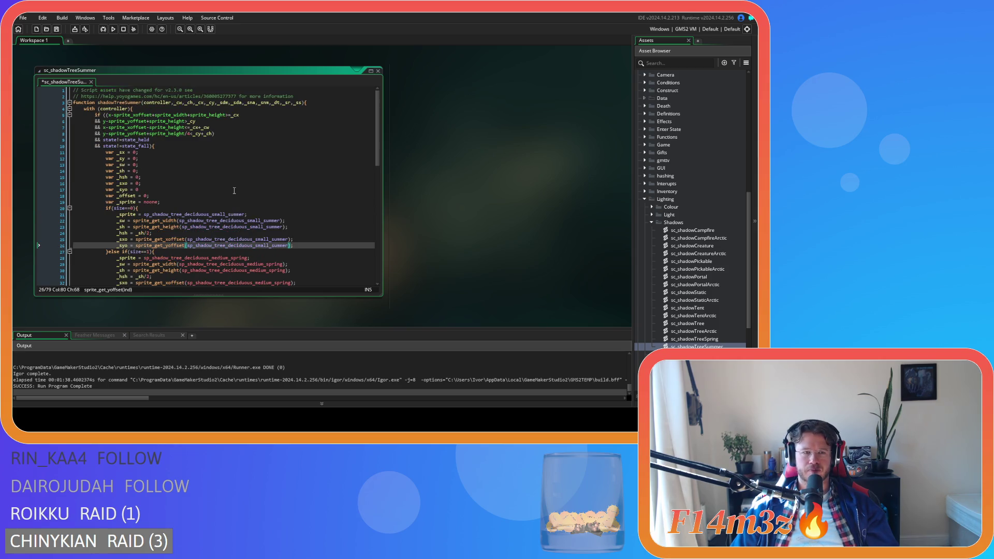
Change summer to leafy in the five small-size sprite lines.
double_click(236, 214)
text(leafy)
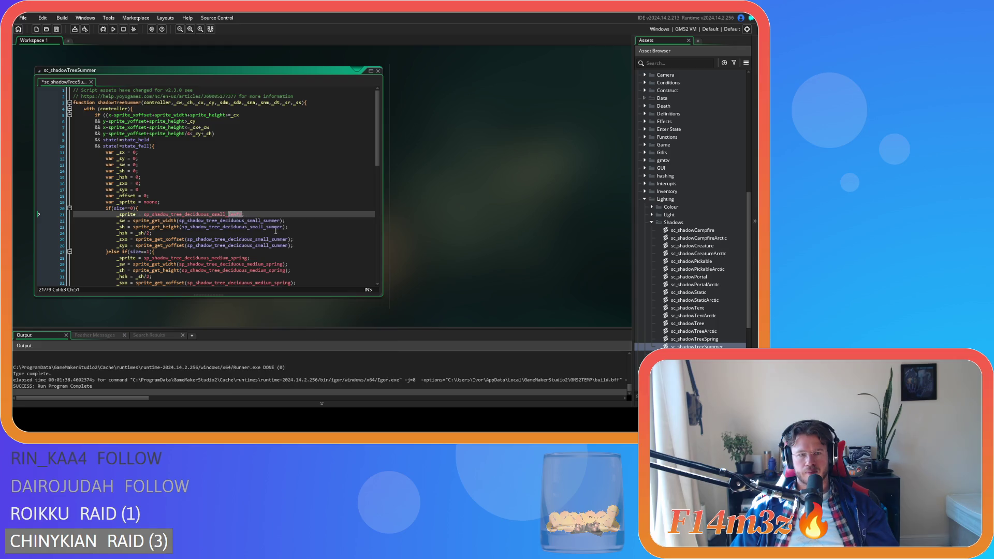
double_click(268, 220)
text(leafy)
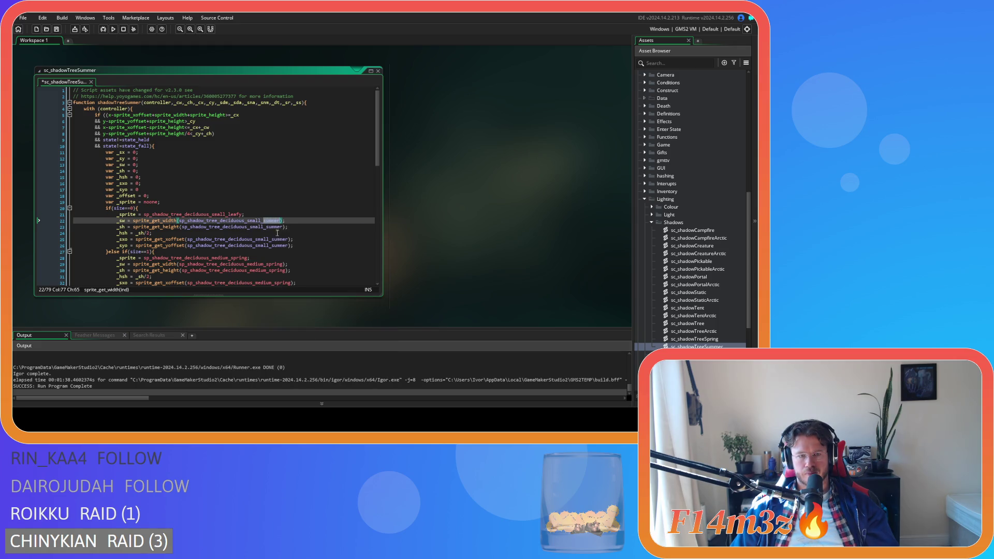
double_click(270, 228)
text(leafy)
double_click(280, 240)
text(leafy)
double_click(278, 245)
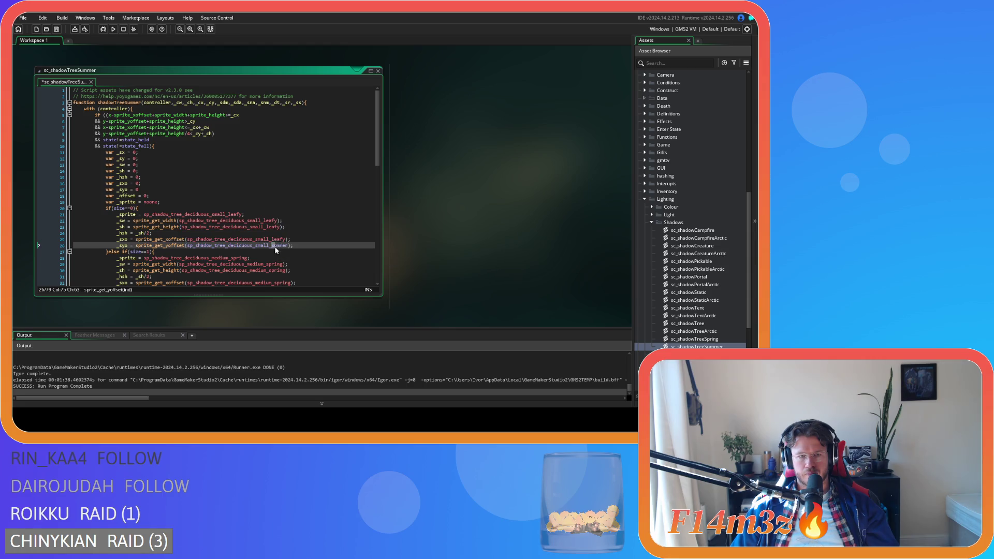
text(leafy)
Change line 28's medium sprite name from spring to leafy.
scroll(283, 231, down, 4)
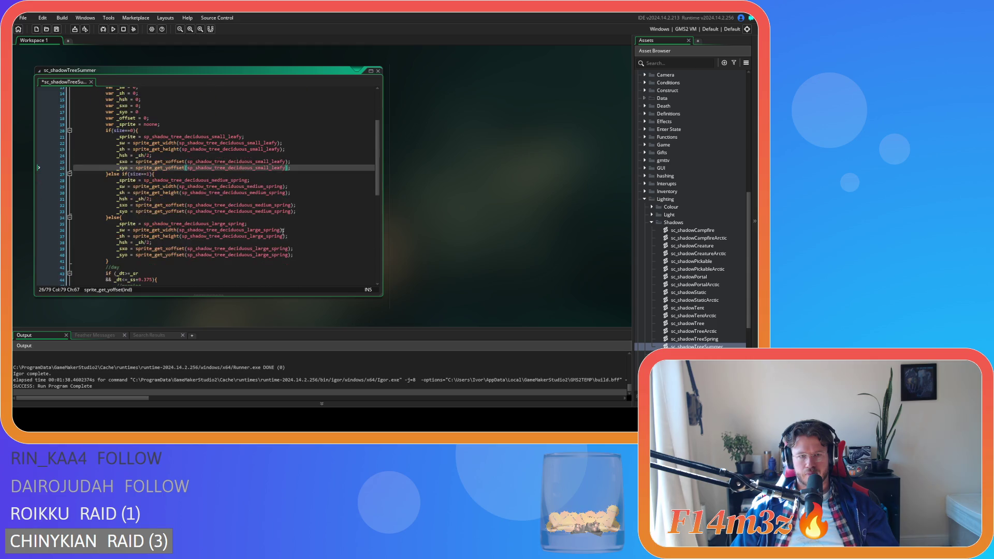
click(265, 187)
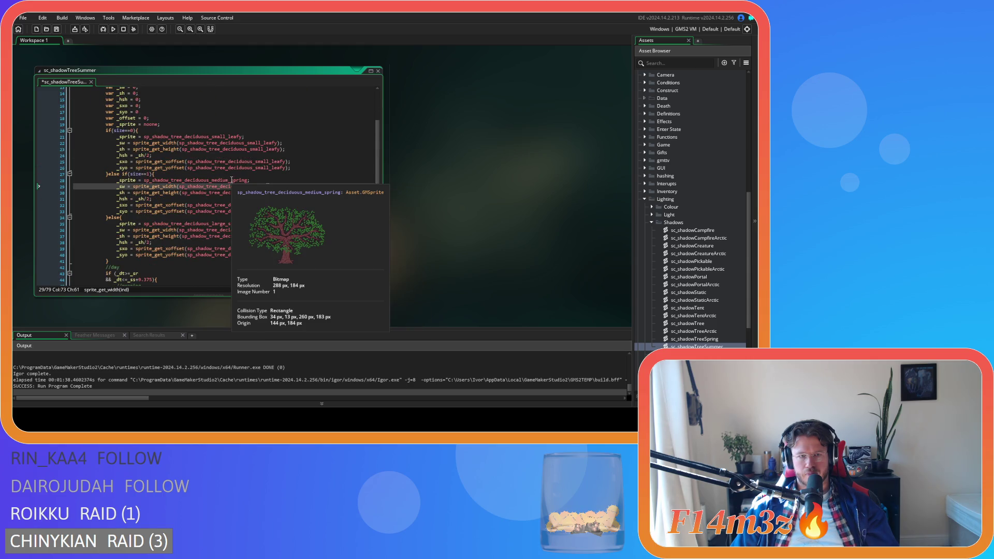
click(231, 180)
drag(232, 180, 283, 187)
text(leafy)
Replace the remaining spring occurrences with leafy using Find and Replace.
key(ctrl+h)
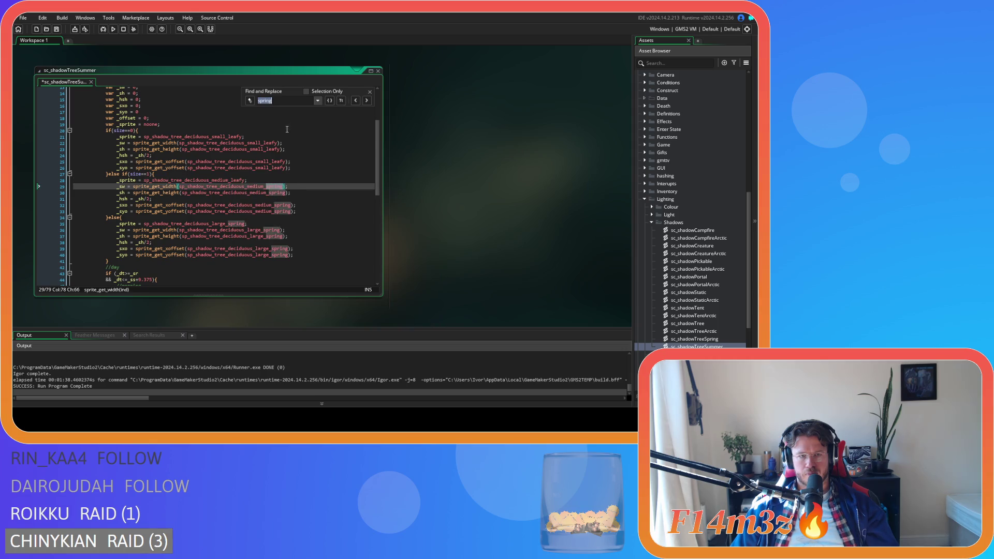
text(leafy)
click(330, 110)
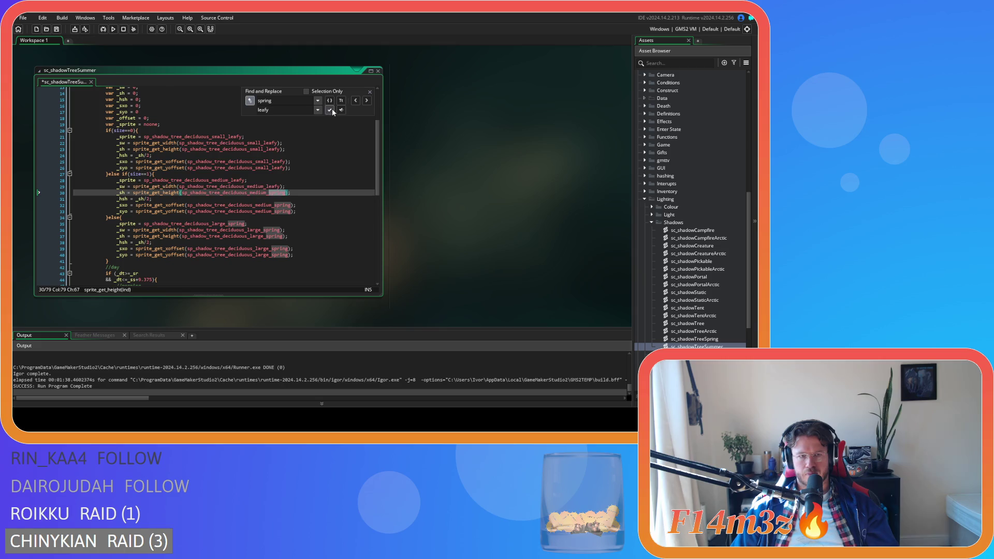
click(330, 110)
click(330, 110)
click(329, 109)
click(330, 110)
click(330, 110)
click(329, 109)
click(329, 110)
click(330, 110)
key(Escape)
click(328, 181)
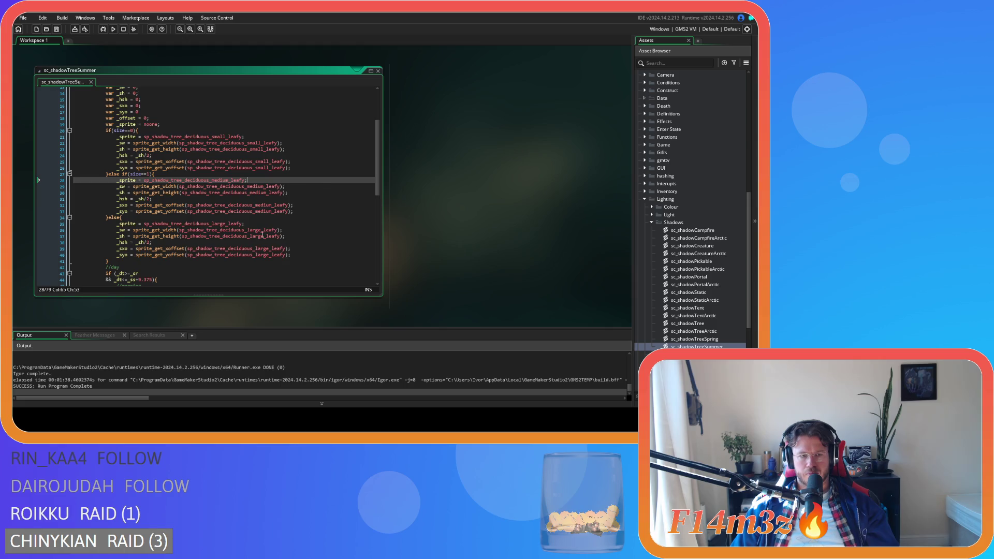
scroll(265, 234, down, 7)
scroll(265, 234, up, 10)
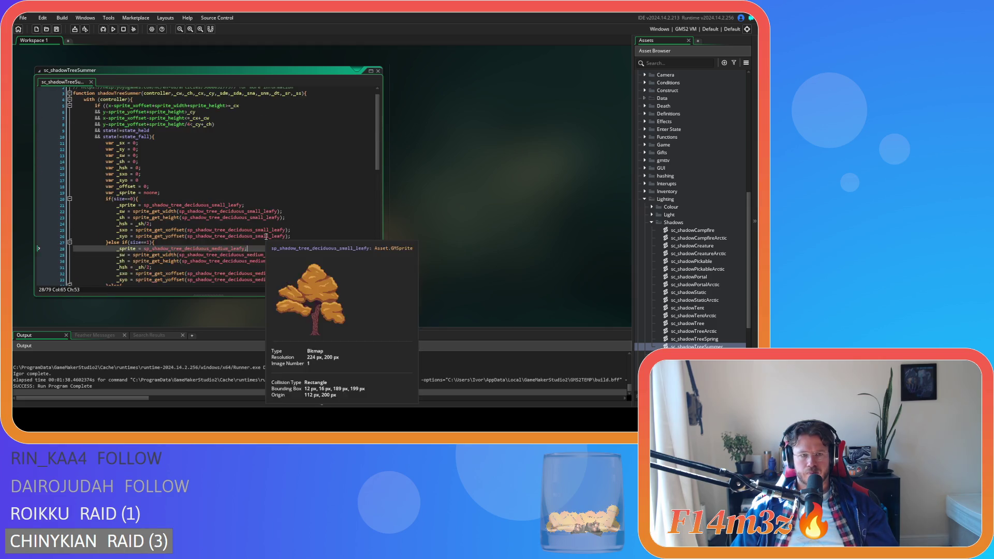
Close the summer script window and open the duplicated sc_shadowTreeAutumn script.
click(378, 70)
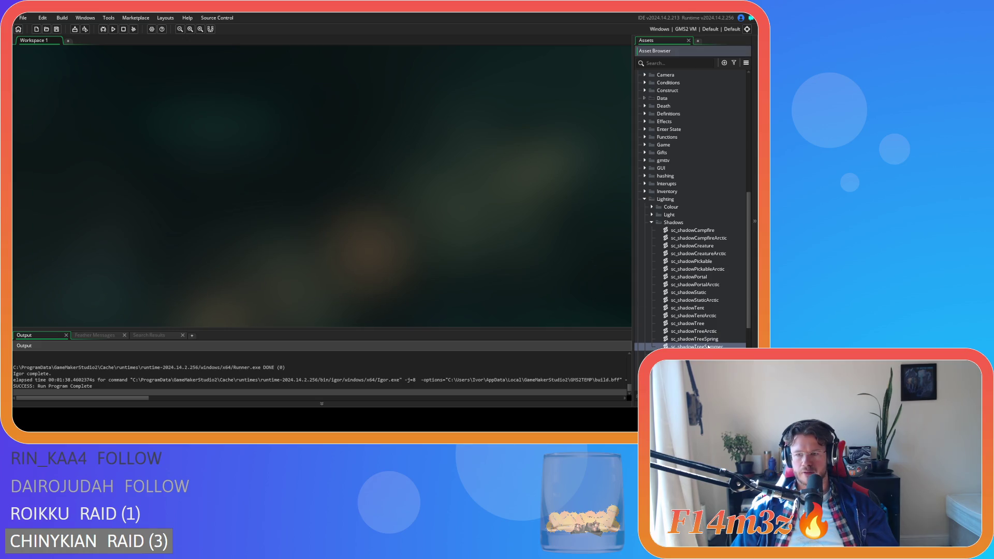
key(Return)
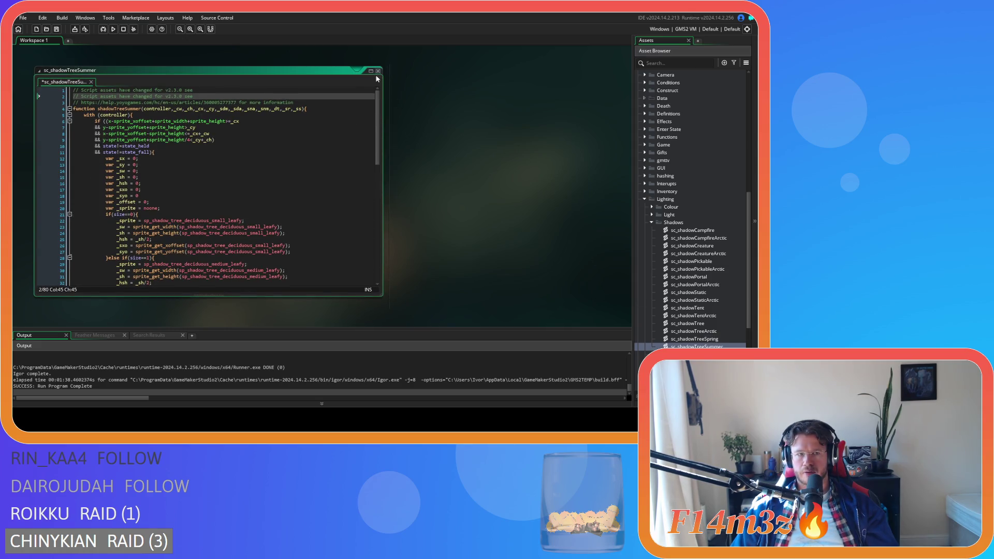
double_click(380, 71)
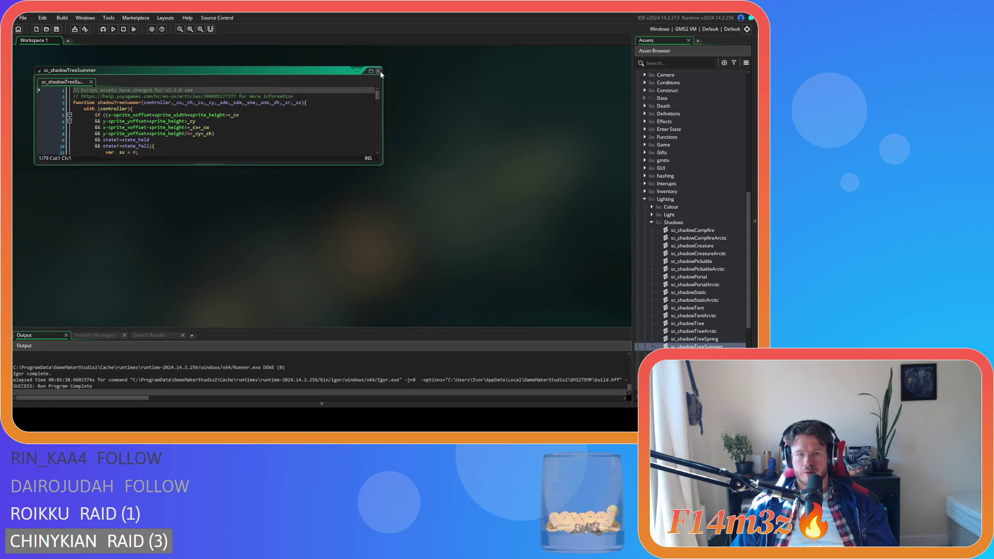
key(Return)
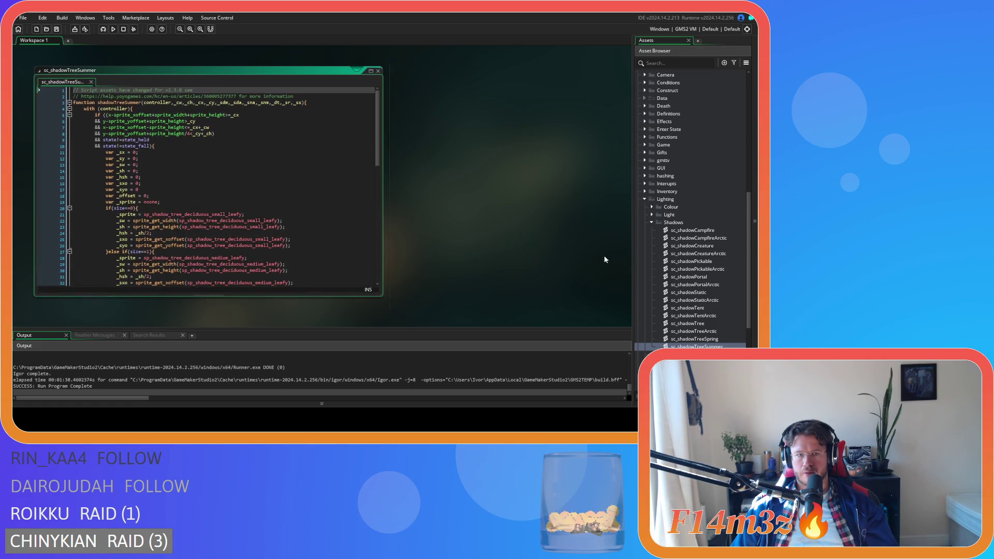
click(378, 71)
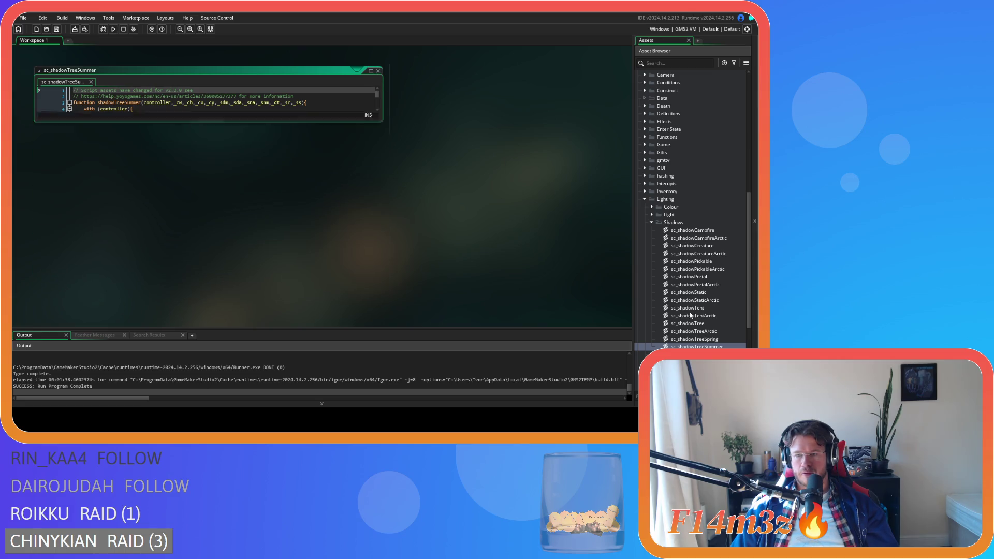
double_click(714, 347)
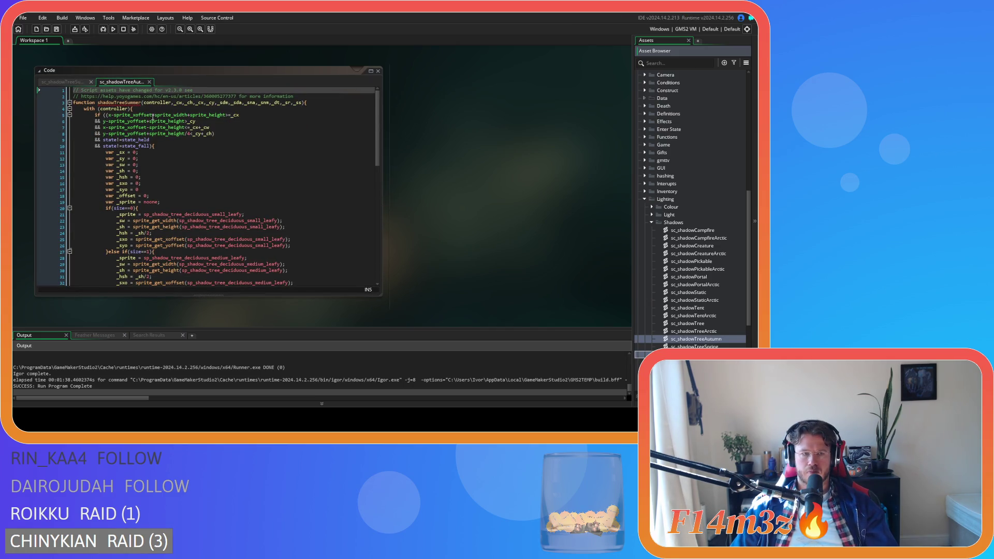
Rename the function to shadowTreeAutumn and save the script.
drag(127, 103, 140, 103)
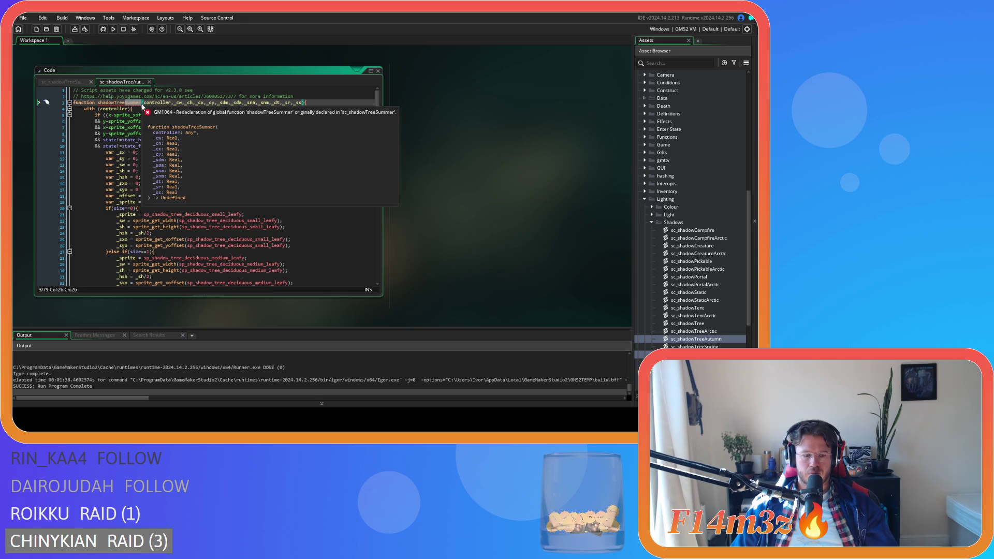
text(Autumn)
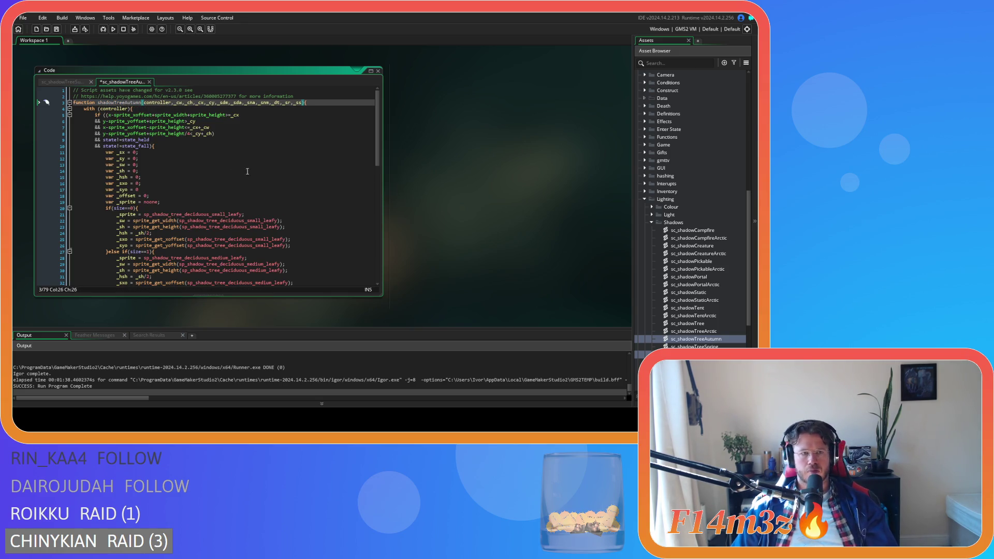
scroll(344, 177, down, 1)
click(344, 175)
key(ctrl+s)
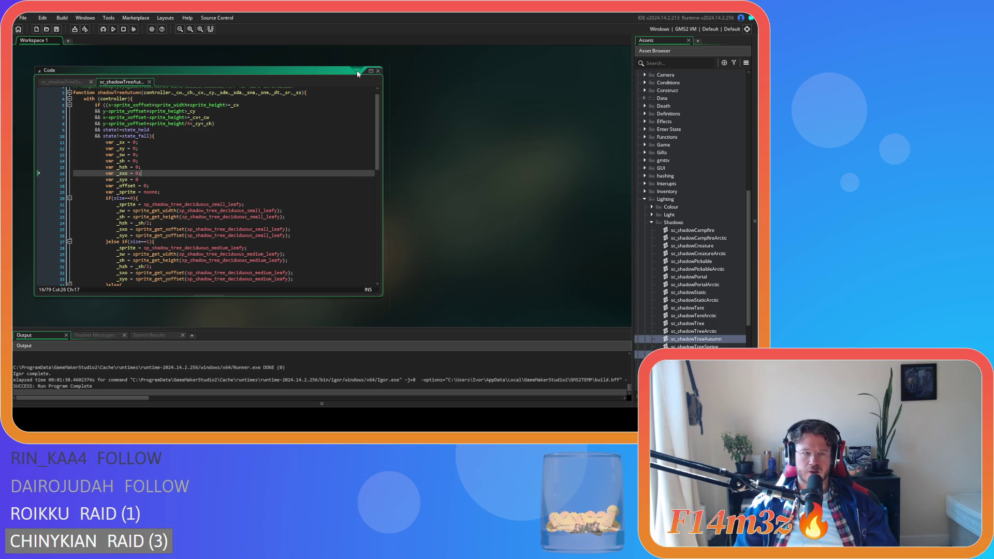
Close the autumn script and delete sc_shadowTreeAutumn from the Shadows list.
click(379, 70)
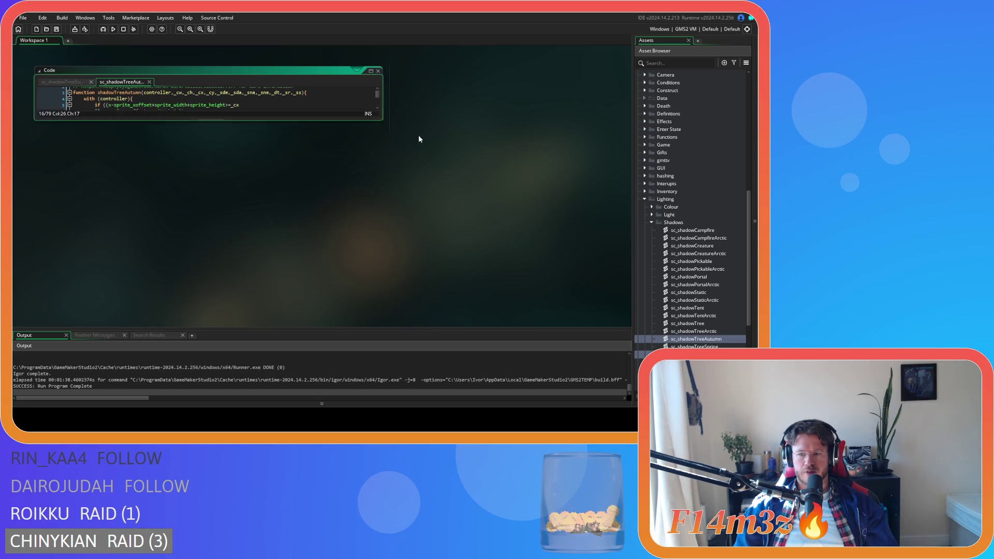
click(720, 338)
key(Delete)
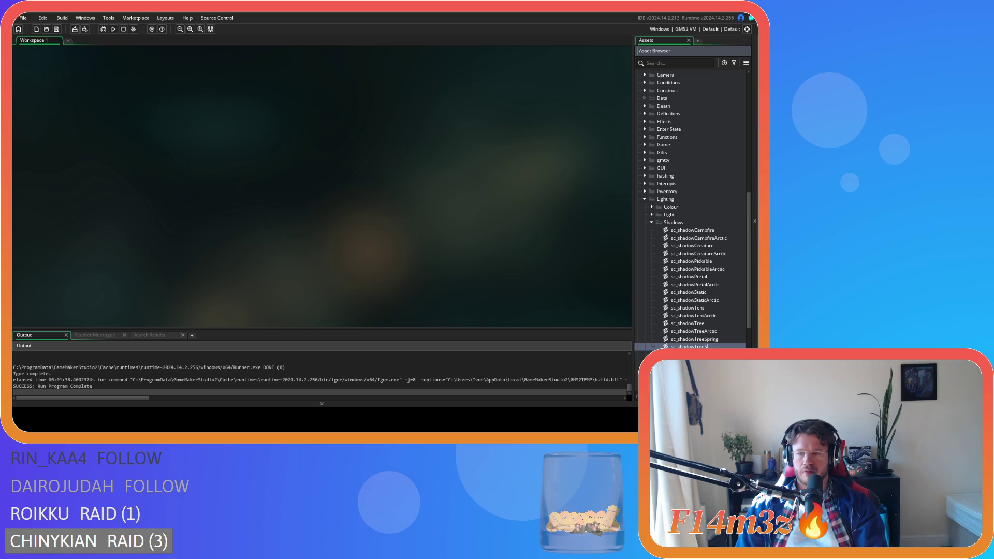
Confirm the name sc_shadowTreeLeafy and rename its function to shadowTreeLeafy.
key(Return)
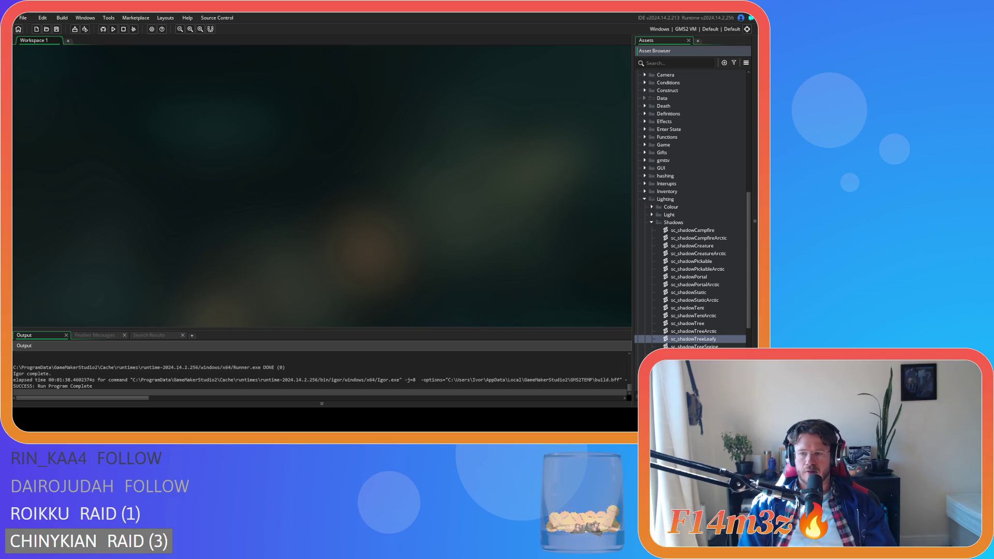
double_click(717, 339)
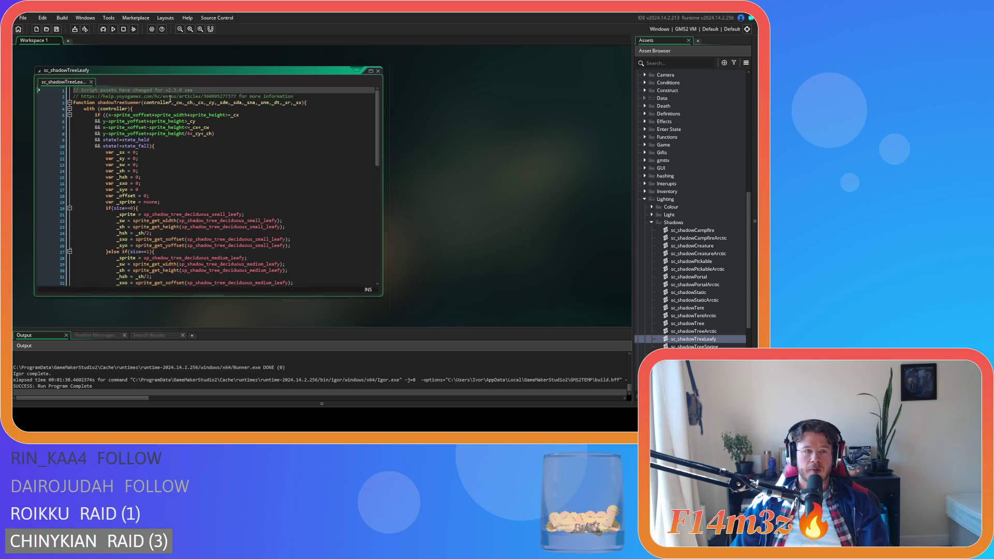
click(140, 103)
key(BackSpace)
key(BackSpace)
key(BackSpace)
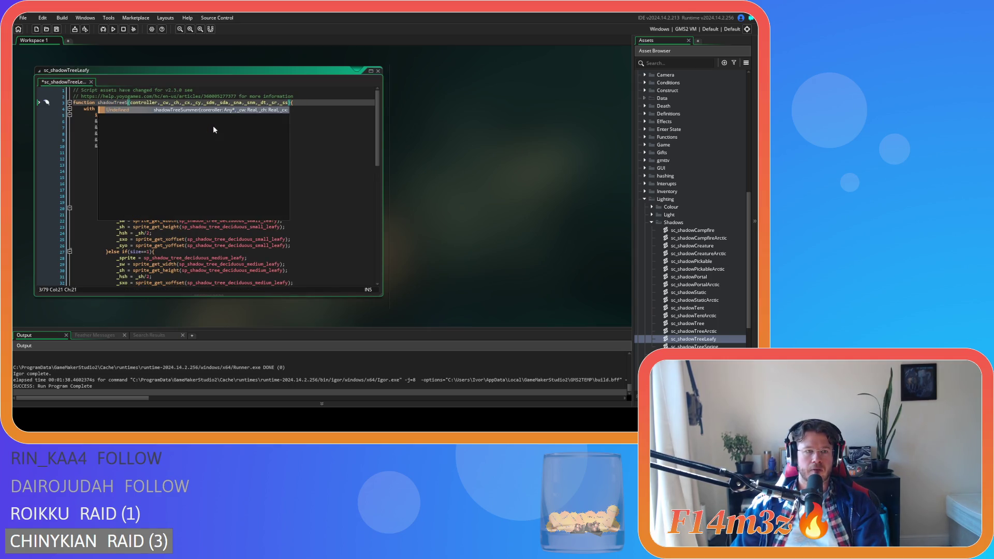
text(Leafy)
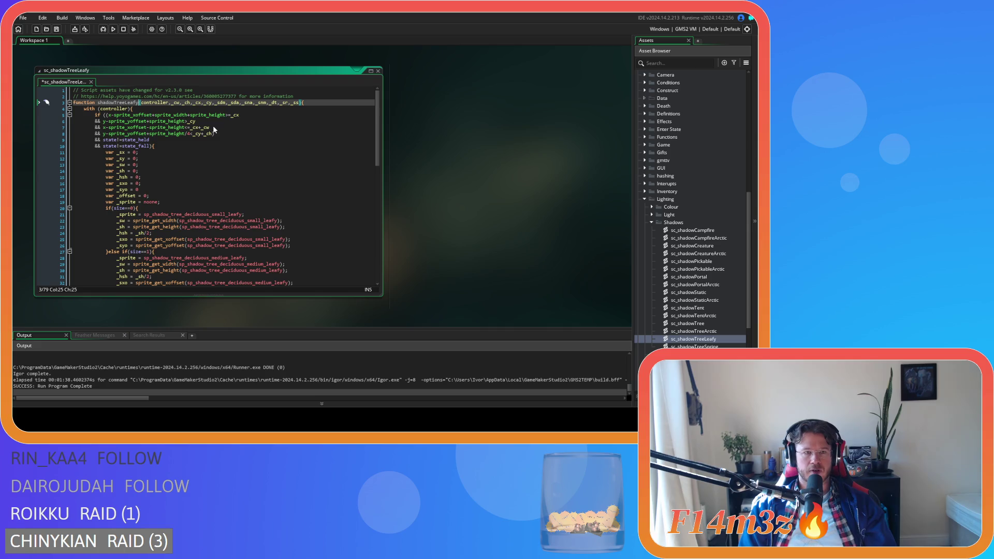
key(Return)
key(BackSpace)
Save and close sc_shadowTreeLeafy, then select sc_shadowTreeSpring in the Asset Browser.
click(203, 139)
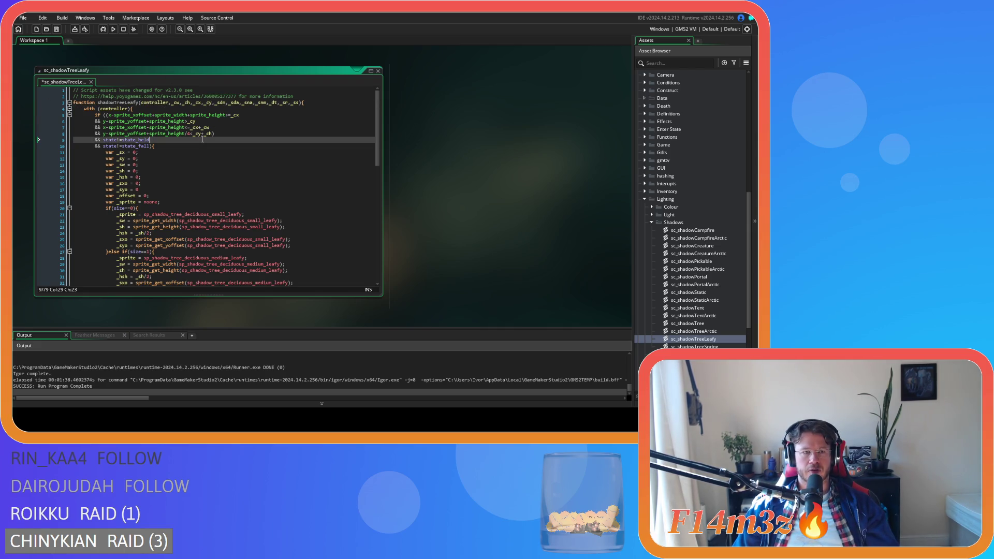
click(148, 108)
key(ctrl+s)
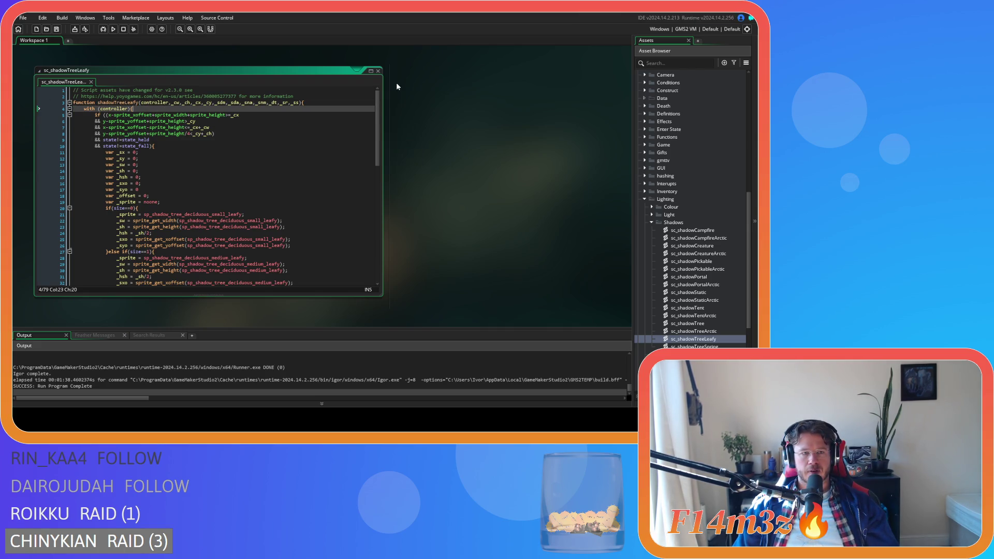
click(378, 71)
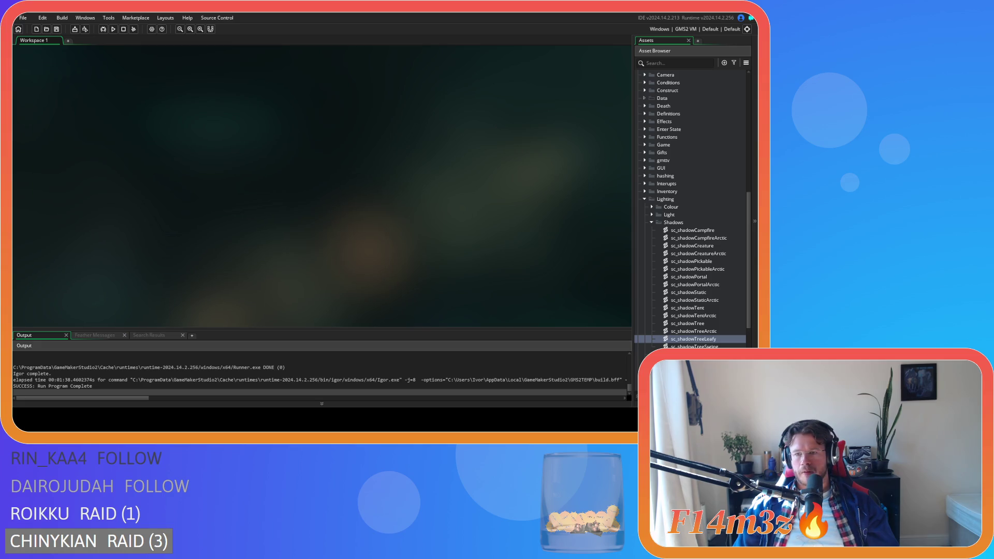
click(694, 346)
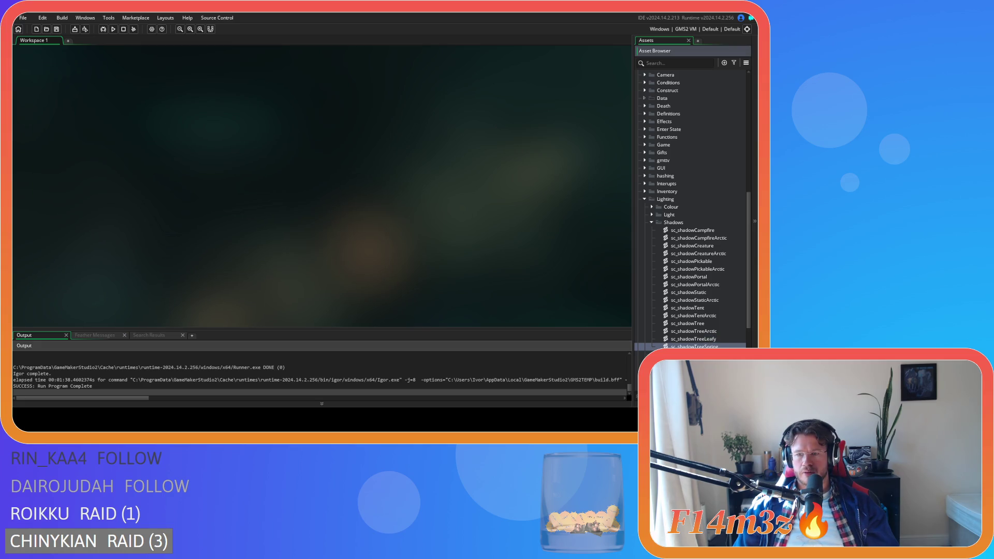